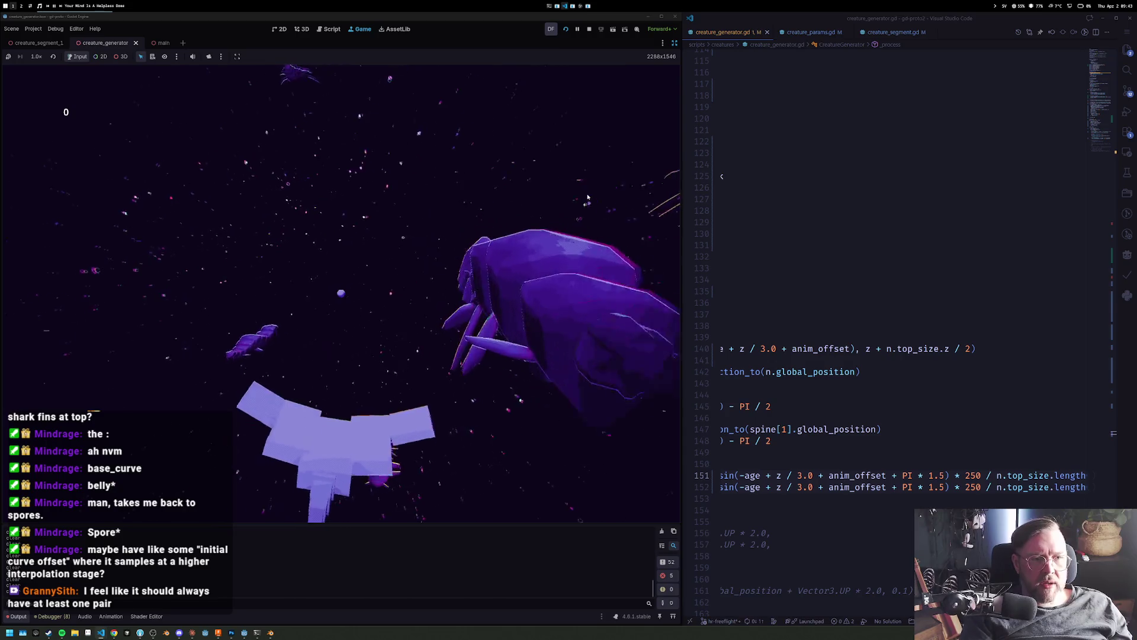
Step: Stop the running creature demo and bring up the creature_segment_1 scene with its finned segment
{"action": "key", "text": "F8"}
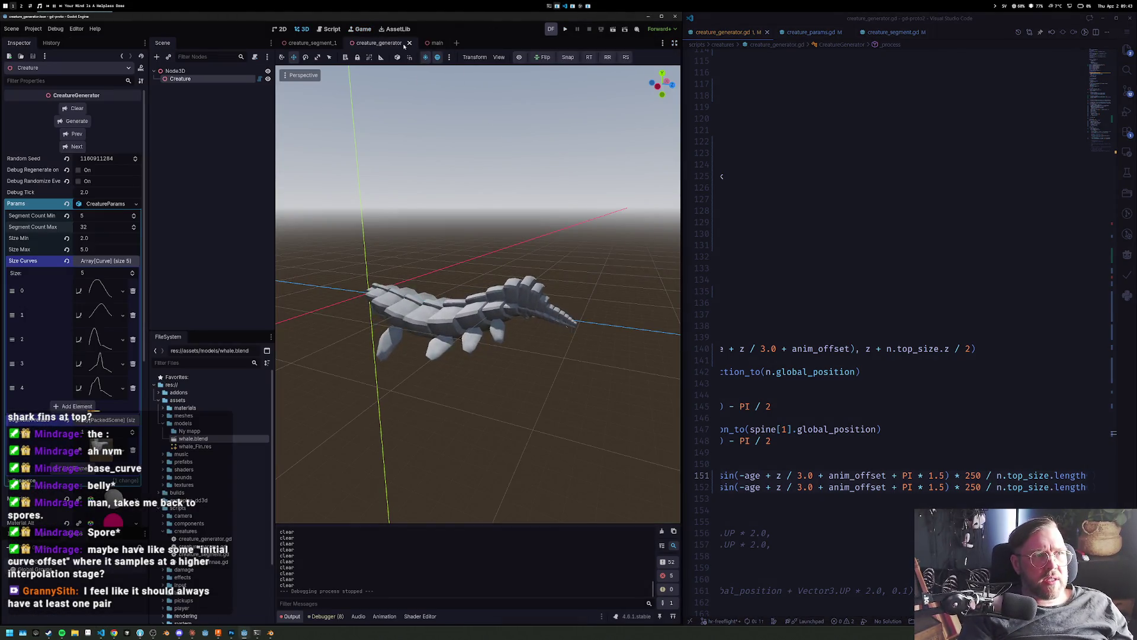
{"action": "left_click", "coordinate": [427, 43]}
{"action": "left_click", "coordinate": [312, 43]}
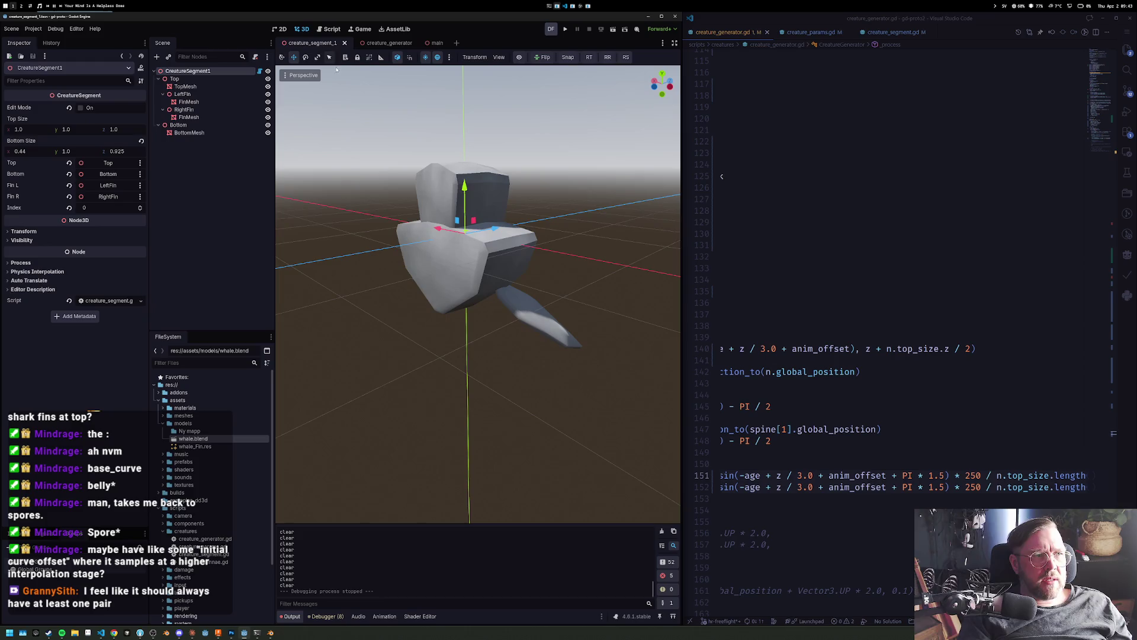
Step: Try duplicating the left fin's FinMesh under Top, then undo that copy
{"action": "left_click", "coordinate": [189, 102]}
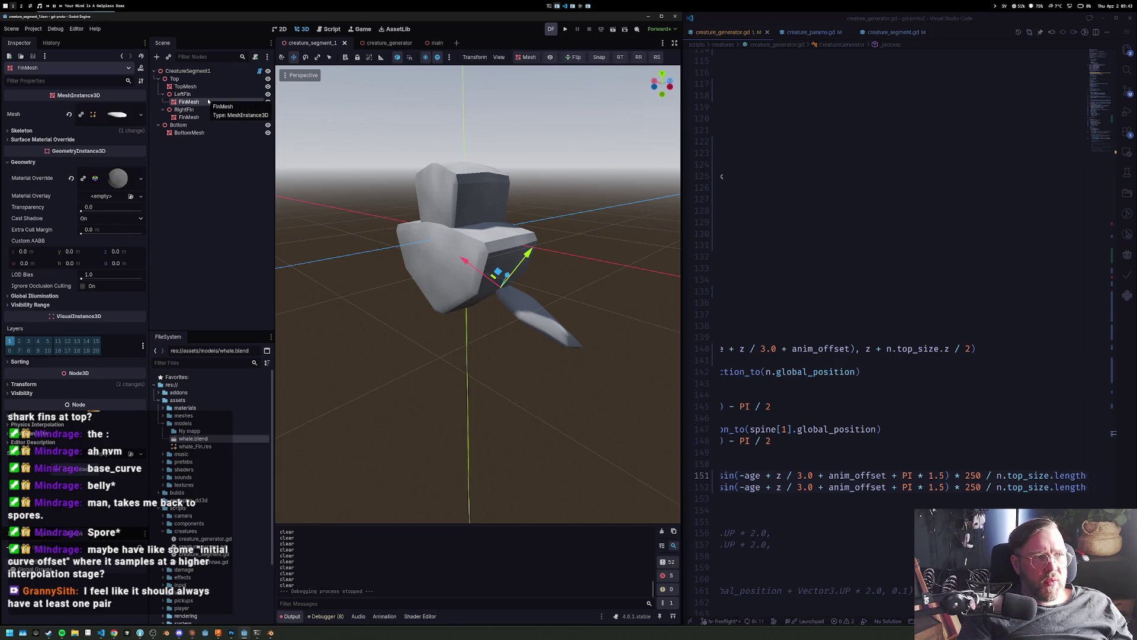
{"action": "key", "text": "ctrl+d"}
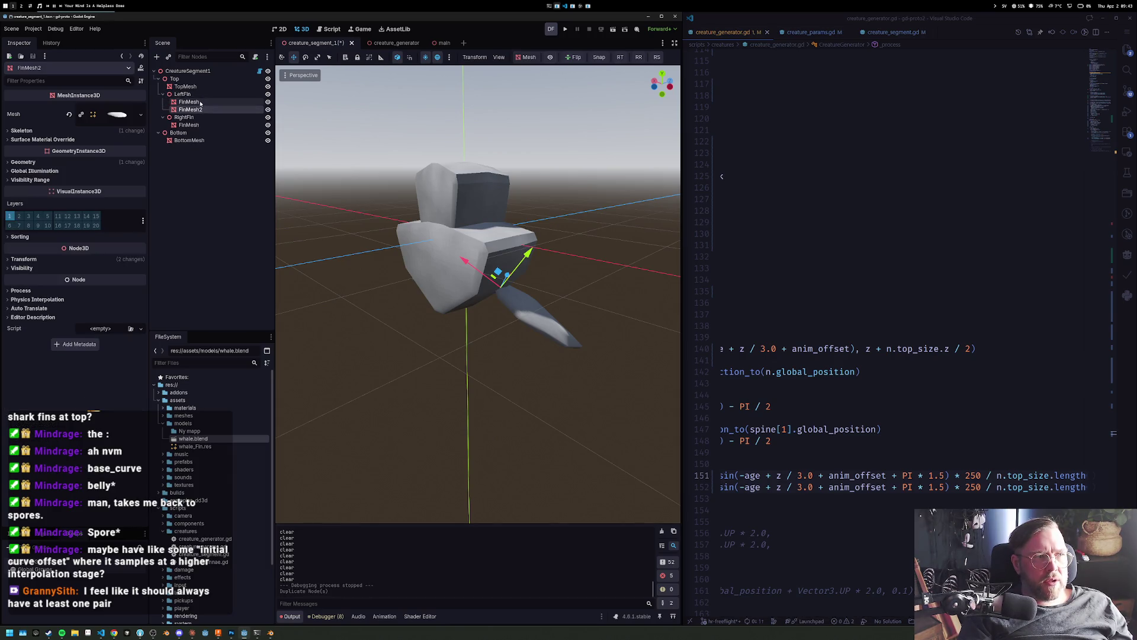
{"action": "left_click_drag", "start_coordinate": [195, 97], "coordinate": [203, 93]}
{"action": "key", "text": "ctrl+z"}
{"action": "key", "text": "ctrl+z"}
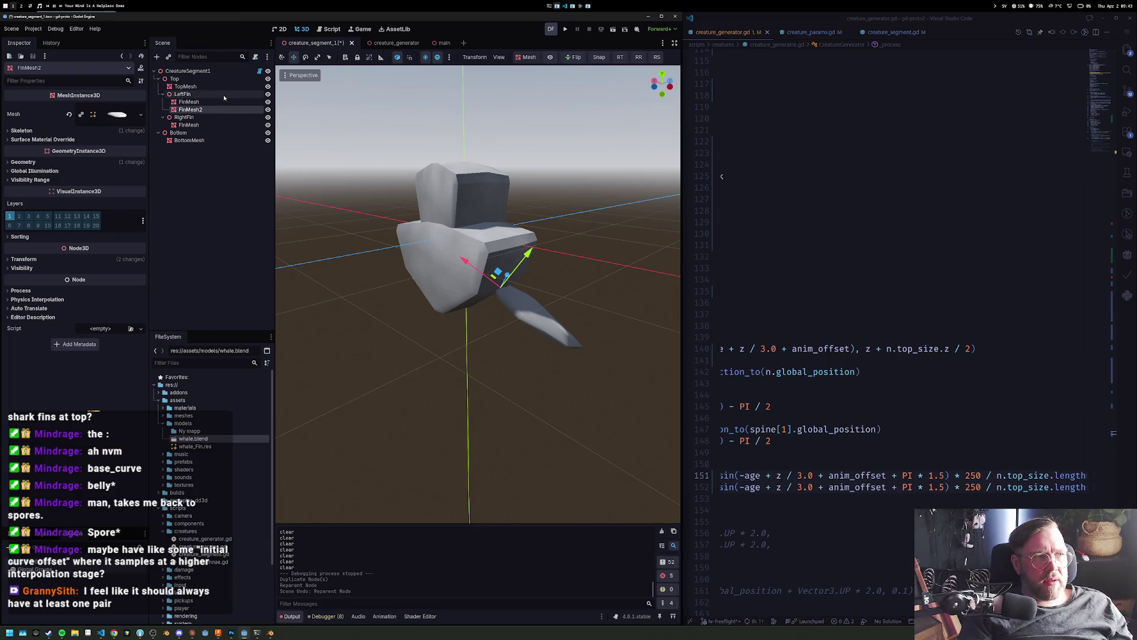
Step: Duplicate TopMesh into TopMesh2, shift it toward the fin, rotate it and flatten it
{"action": "left_click", "coordinate": [218, 87]}
{"action": "key", "text": "ctrl+d"}
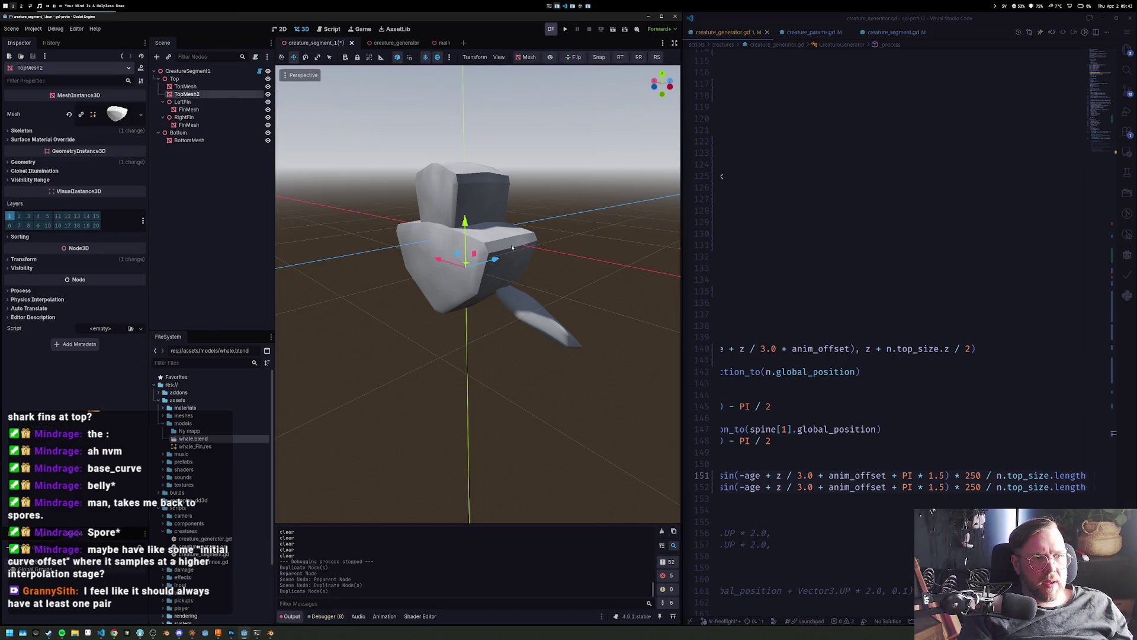
{"action": "left_click_drag", "start_coordinate": [439, 263], "coordinate": [554, 267]}
{"action": "key", "text": "e"}
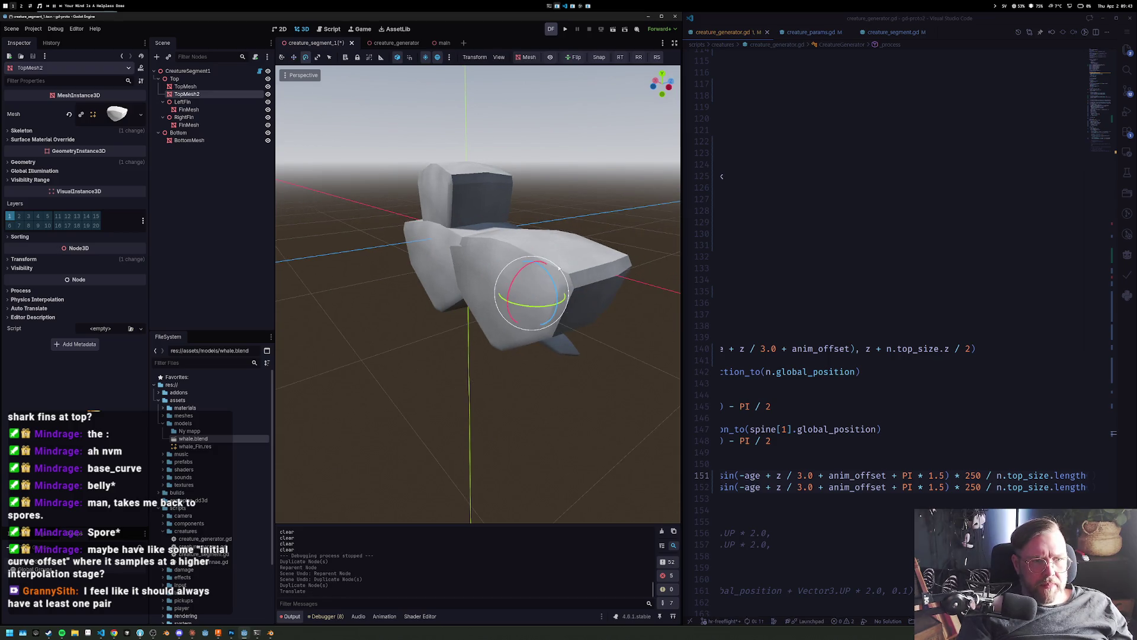
{"action": "mouse_move", "coordinate": [532, 305]}
{"action": "left_mouse_down"}
{"action": "mouse_move", "coordinate": [578, 271]}
{"action": "mouse_move", "coordinate": [537, 277]}
{"action": "mouse_move", "coordinate": [521, 246]}
{"action": "mouse_move", "coordinate": [484, 247]}
{"action": "mouse_move", "coordinate": [552, 296]}
{"action": "mouse_move", "coordinate": [496, 308]}
{"action": "mouse_move", "coordinate": [532, 237]}
{"action": "mouse_move", "coordinate": [500, 235]}
{"action": "mouse_move", "coordinate": [629, 255]}
{"action": "mouse_move", "coordinate": [519, 250]}
{"action": "mouse_move", "coordinate": [475, 274]}
{"action": "mouse_move", "coordinate": [408, 227]}
{"action": "mouse_move", "coordinate": [612, 282]}
{"action": "left_mouse_up"}
{"action": "key", "text": "r"}
{"action": "scroll", "coordinate": [570, 273], "scroll_direction": "up", "scroll_amount": 5}
Step: Fine-tune TopMesh2's scale and rotation so it sits at the left fin's base
{"action": "key", "text": "r"}
{"action": "key", "text": "e"}
{"action": "key", "text": "r"}
{"action": "key", "text": "e"}
{"action": "key", "text": "w"}
Step: Refine TopMesh2's position, rotation and size at the fin base
{"action": "left_click_drag", "start_coordinate": [511, 267], "coordinate": [534, 229]}
{"action": "key", "text": "ctrl+z"}
{"action": "key", "text": "ctrl+z"}
{"action": "mouse_move", "coordinate": [533, 229]}
{"action": "left_mouse_down"}
{"action": "mouse_move", "coordinate": [514, 252]}
{"action": "mouse_move", "coordinate": [471, 267]}
{"action": "mouse_move", "coordinate": [463, 296]}
{"action": "mouse_move", "coordinate": [385, 189]}
{"action": "mouse_move", "coordinate": [520, 233]}
{"action": "left_mouse_up"}
{"action": "key", "text": "r"}
{"action": "key", "text": "e"}
{"action": "key", "text": "w"}
{"action": "left_click_drag", "start_coordinate": [471, 293], "coordinate": [473, 288]}
{"action": "mouse_move", "coordinate": [473, 288]}
{"action": "left_mouse_down"}
{"action": "mouse_move", "coordinate": [509, 266]}
{"action": "mouse_move", "coordinate": [516, 294]}
{"action": "mouse_move", "coordinate": [497, 274]}
{"action": "mouse_move", "coordinate": [482, 299]}
{"action": "mouse_move", "coordinate": [462, 259]}
{"action": "mouse_move", "coordinate": [502, 231]}
{"action": "mouse_move", "coordinate": [493, 280]}
{"action": "mouse_move", "coordinate": [479, 277]}
{"action": "mouse_move", "coordinate": [508, 279]}
{"action": "mouse_move", "coordinate": [298, 267]}
{"action": "mouse_move", "coordinate": [838, 285]}
{"action": "left_mouse_up"}
Step: Duplicate TopMesh2 into TopMesh3, lower it, rotate it about 168 degrees and fit it against the fin
{"action": "key", "text": "ctrl+d"}
{"action": "key", "text": "r"}
{"action": "left_click_drag", "start_coordinate": [462, 307], "coordinate": [463, 312]}
{"action": "key", "text": "e"}
{"action": "left_click_drag", "start_coordinate": [480, 253], "coordinate": [415, 285]}
{"action": "scroll", "coordinate": [517, 287], "scroll_direction": "up", "scroll_amount": 3}
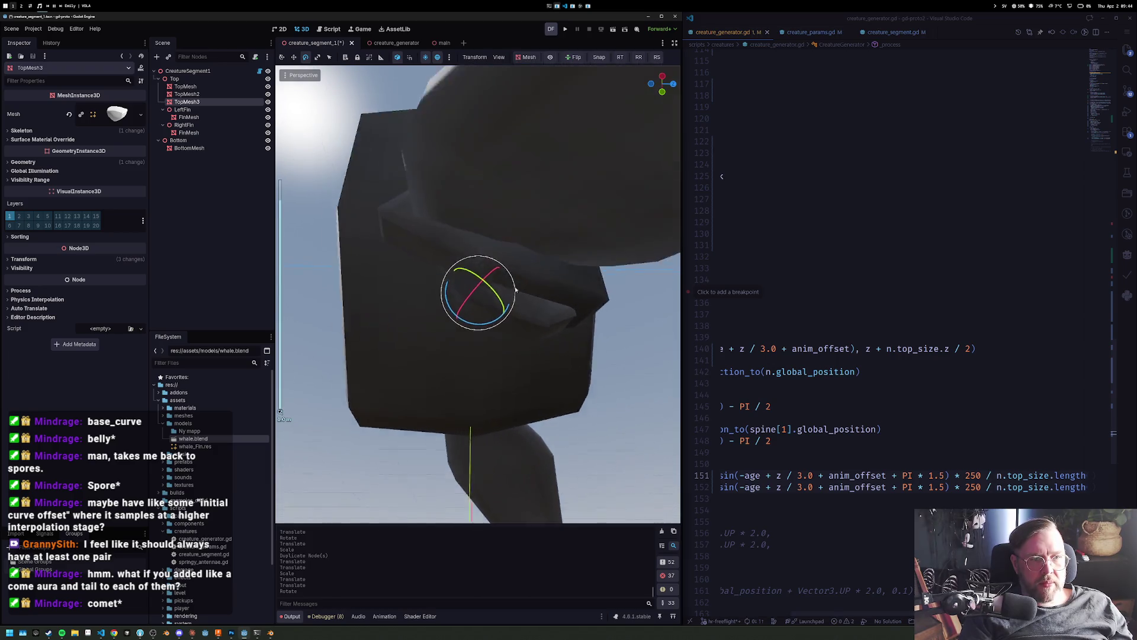
{"action": "key", "text": "w"}
{"action": "left_click_drag", "start_coordinate": [458, 281], "coordinate": [456, 284]}
{"action": "key", "text": "e"}
{"action": "left_click_drag", "start_coordinate": [460, 323], "coordinate": [458, 285]}
{"action": "key", "text": "w"}
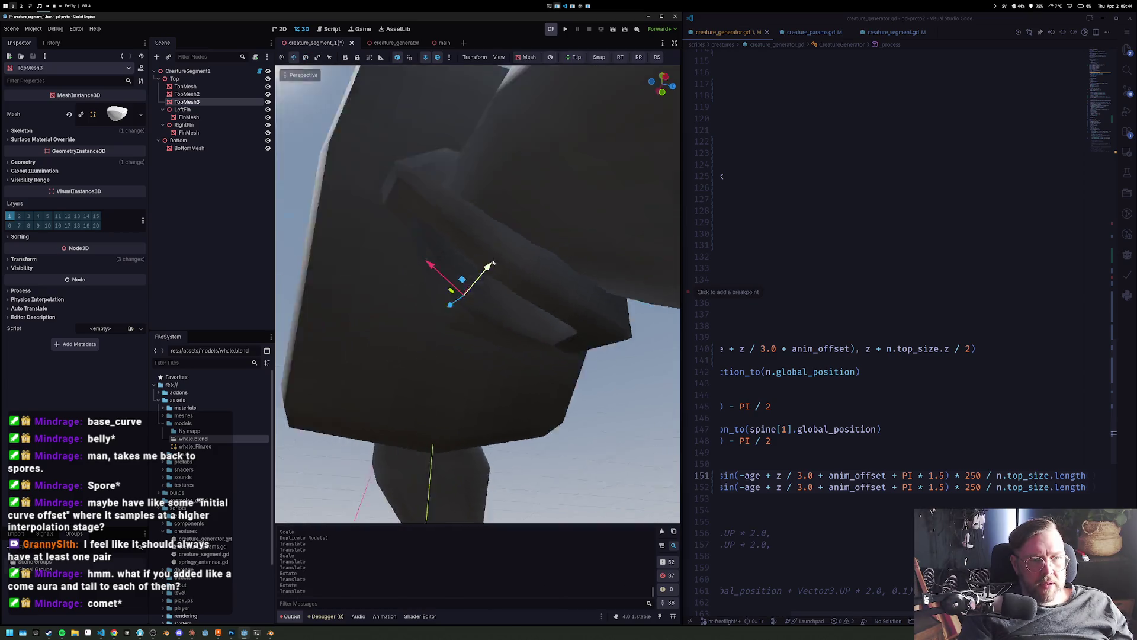
{"action": "scroll", "coordinate": [542, 336], "scroll_direction": "down", "scroll_amount": 2}
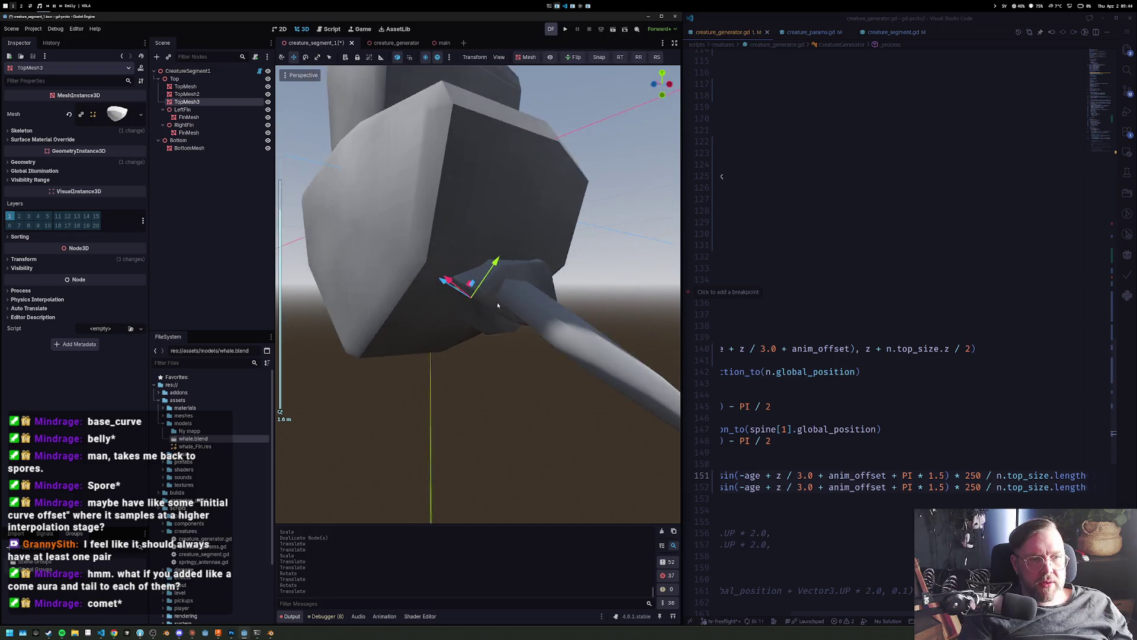
Step: Duplicate the piece into TopMesh4, raise it and rotate it into place against the fin joint
{"action": "key", "text": "ctrl+d"}
{"action": "mouse_move", "coordinate": [493, 261]}
{"action": "left_mouse_down"}
{"action": "mouse_move", "coordinate": [539, 207]}
{"action": "mouse_move", "coordinate": [521, 225]}
{"action": "left_mouse_up"}
{"action": "scroll", "coordinate": [488, 236], "scroll_direction": "up", "scroll_amount": 3}
{"action": "key", "text": "e"}
{"action": "mouse_move", "coordinate": [536, 276]}
{"action": "left_mouse_down"}
{"action": "mouse_move", "coordinate": [555, 280]}
{"action": "mouse_move", "coordinate": [551, 259]}
{"action": "mouse_move", "coordinate": [495, 260]}
{"action": "mouse_move", "coordinate": [597, 297]}
{"action": "mouse_move", "coordinate": [508, 260]}
{"action": "left_mouse_up"}
{"action": "key", "text": "w"}
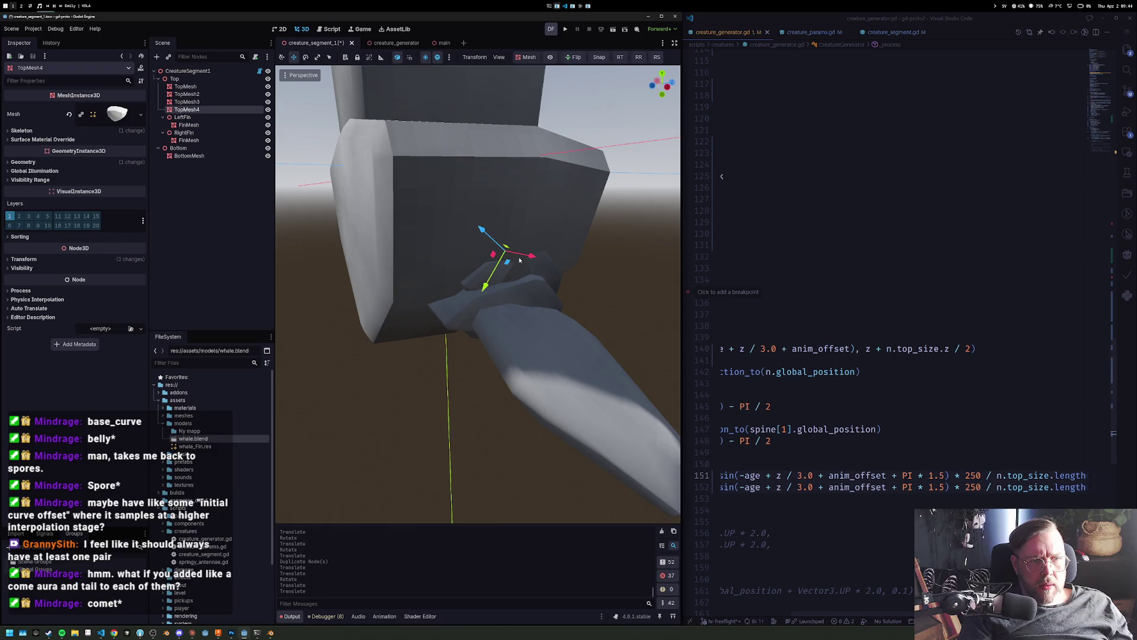
{"action": "key", "text": "e"}
{"action": "mouse_move", "coordinate": [516, 260]}
{"action": "left_mouse_down"}
{"action": "mouse_move", "coordinate": [346, 237]}
{"action": "mouse_move", "coordinate": [629, 309]}
{"action": "mouse_move", "coordinate": [333, 319]}
{"action": "left_mouse_up"}
{"action": "key", "text": "w"}
{"action": "scroll", "coordinate": [347, 238], "scroll_direction": "down", "scroll_amount": 5}
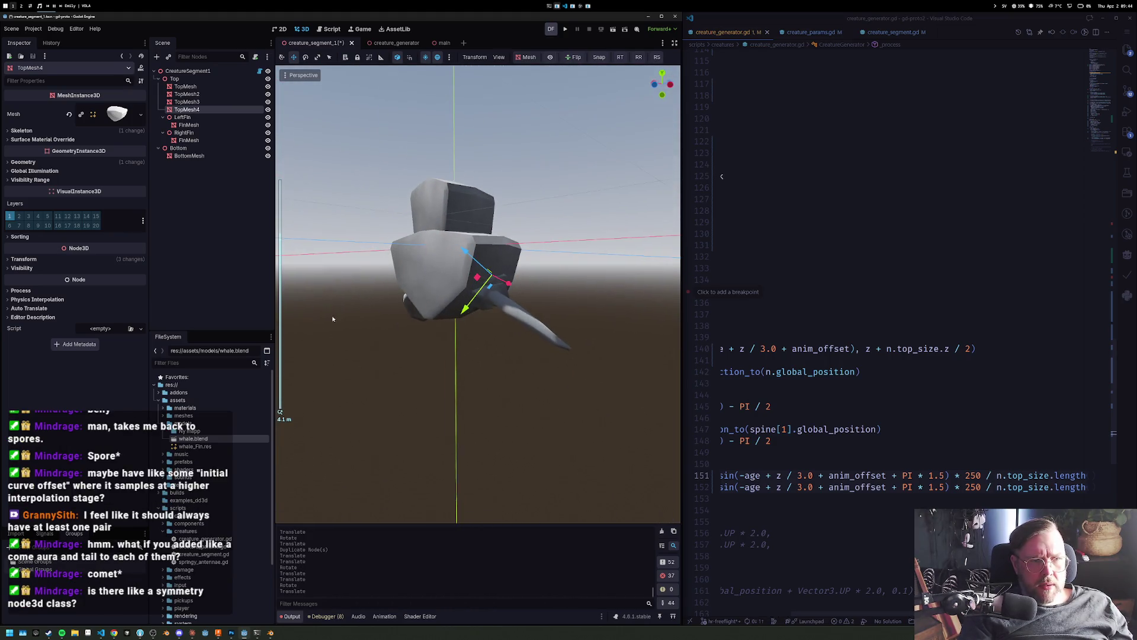
{"action": "right_click", "coordinate": [177, 79]}
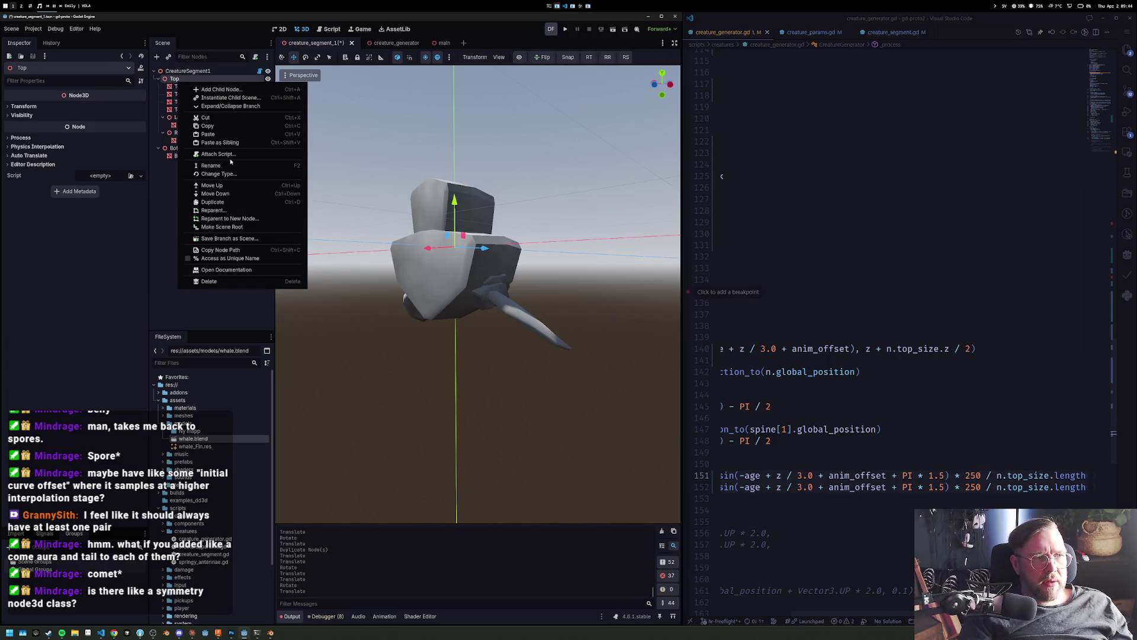
Step: Create a Node3D child under Top and rename it LeftFinJoint
{"action": "left_click", "coordinate": [223, 91]}
{"action": "type", "text": "node3d"}
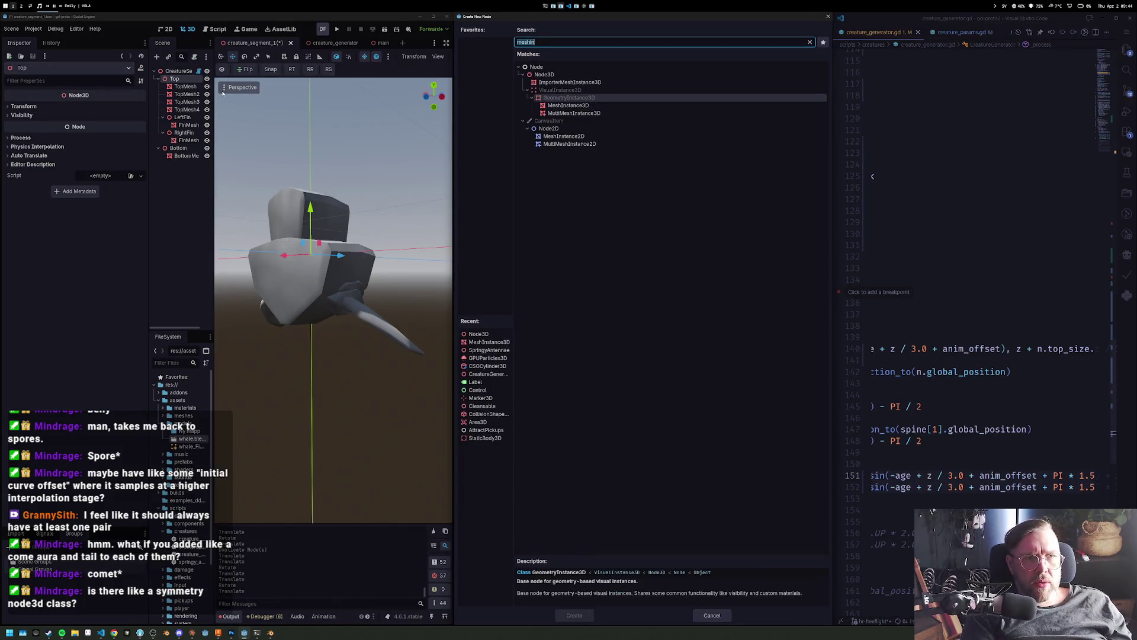
{"action": "key", "text": "Return"}
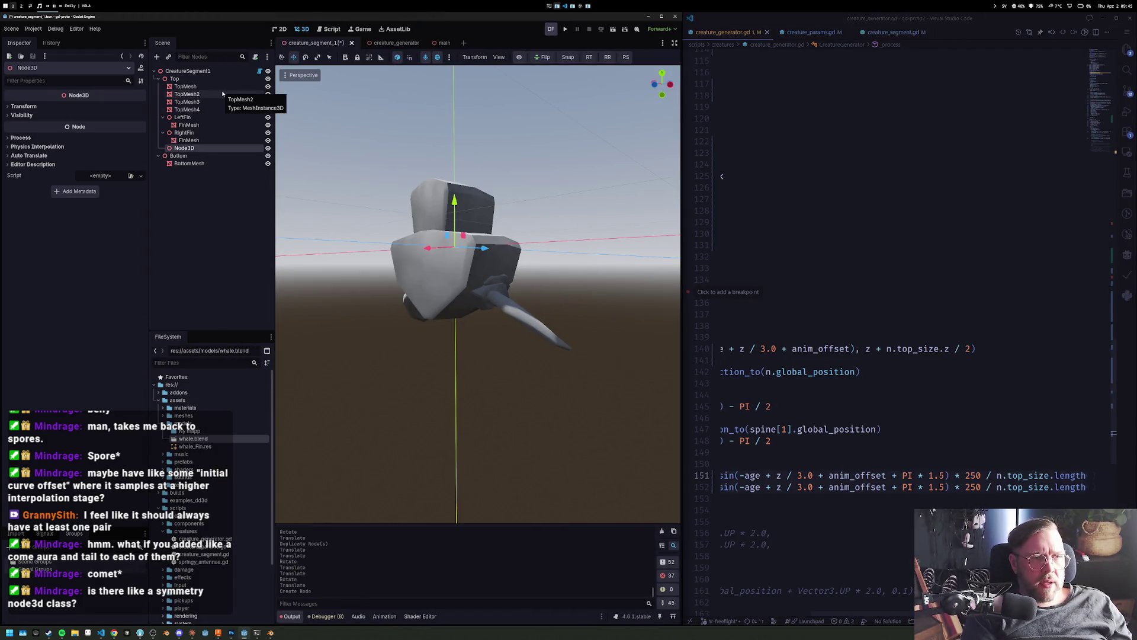
{"action": "key", "text": "F2"}
{"action": "type", "text": "Fin"}
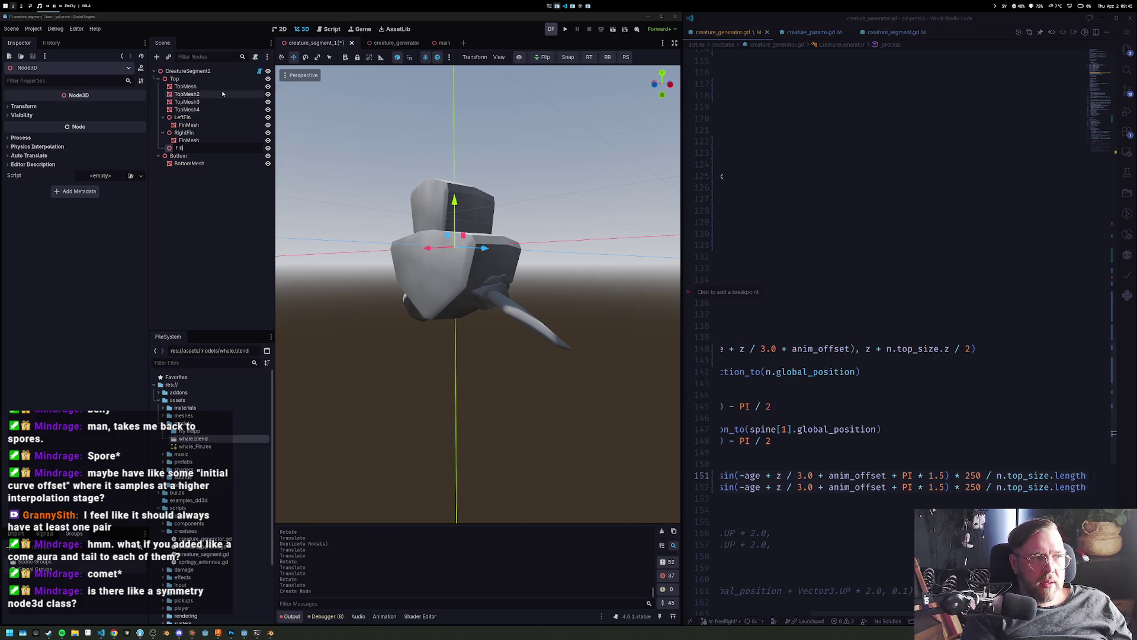
{"action": "key", "text": "BackSpace"}
{"action": "key", "text": "BackSpace"}
{"action": "type", "text": "LeftFinJoint"}
{"action": "key", "text": "Return"}
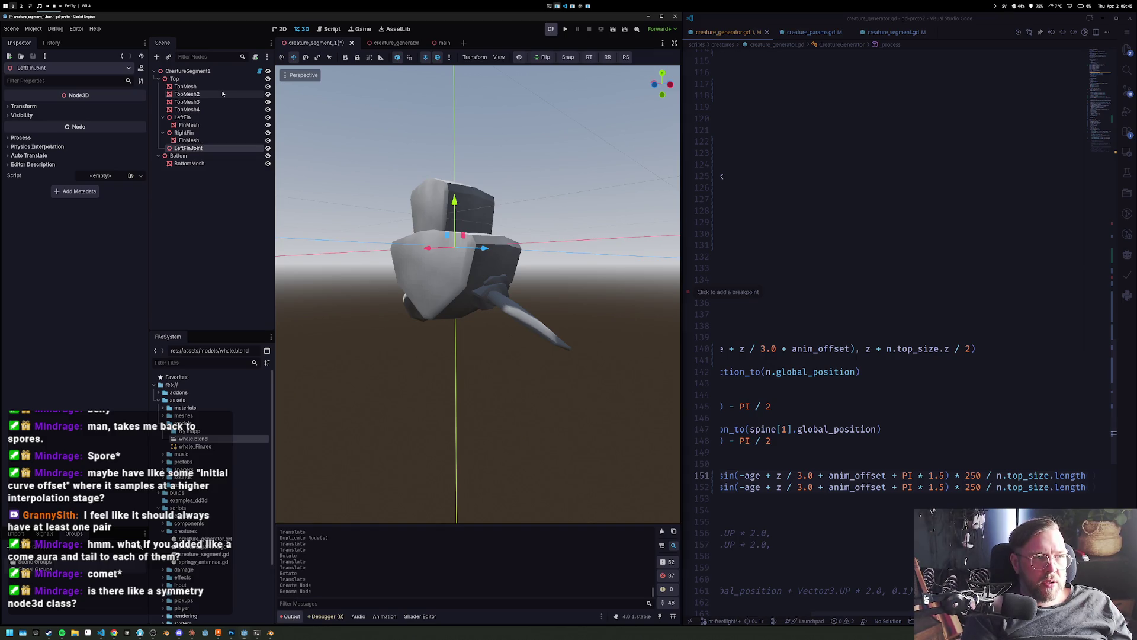
{"action": "left_click", "coordinate": [209, 94]}
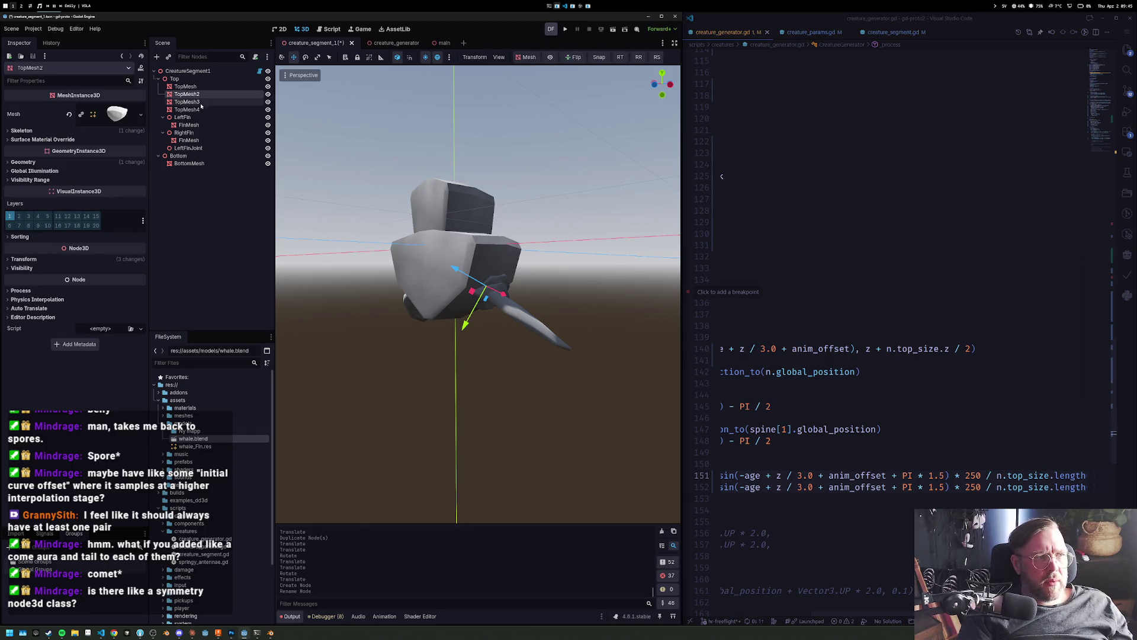
Step: Move TopMesh2–TopMesh4 under LeftFinJoint and shift the joint to the fin base in front view
{"action": "left_click", "coordinate": [200, 108], "text": "shift"}
{"action": "left_click_drag", "start_coordinate": [210, 126], "coordinate": [226, 160]}
{"action": "key", "text": "KP_1"}
{"action": "left_click_drag", "start_coordinate": [471, 276], "coordinate": [481, 276]}
{"action": "key", "text": "KP_3"}
{"action": "scroll", "coordinate": [426, 296], "scroll_direction": "up", "scroll_amount": 6}
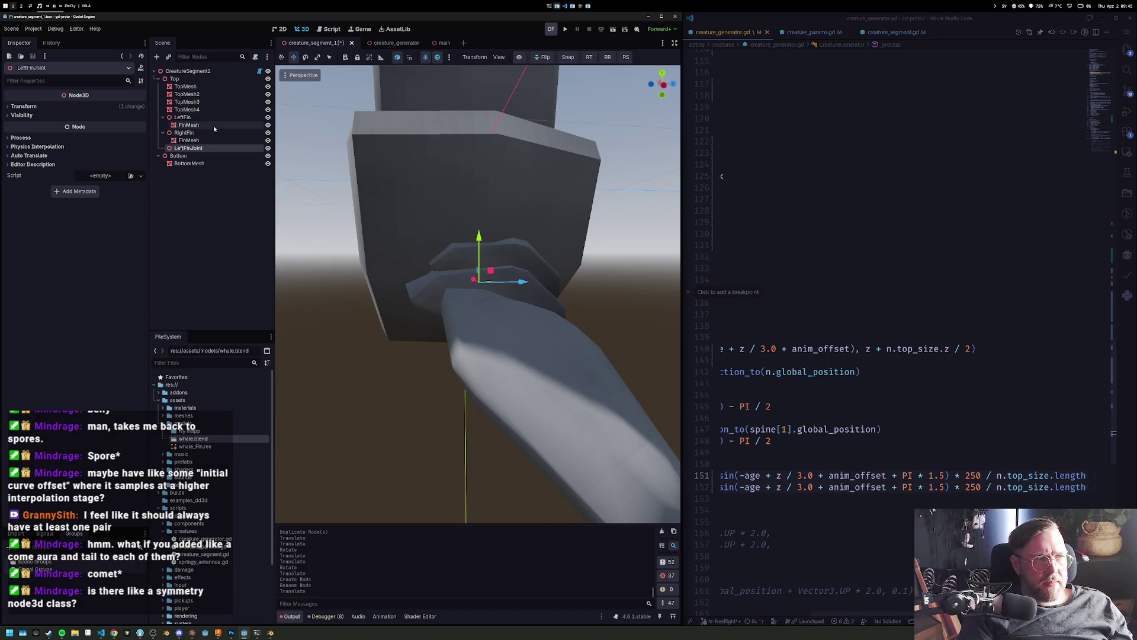
Step: Reselect TopMesh2–TopMesh4 and re-parent all three under LeftFinJoint
{"action": "left_click", "coordinate": [186, 95]}
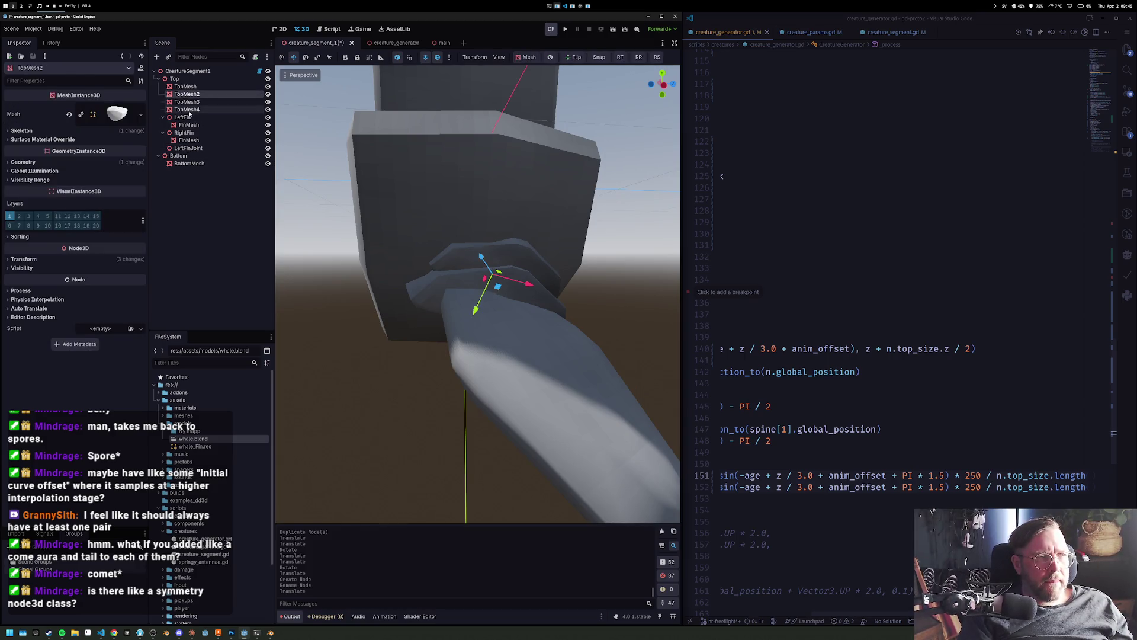
{"action": "left_click", "coordinate": [187, 110], "text": "shift"}
{"action": "left_click_drag", "start_coordinate": [187, 110], "coordinate": [205, 152]}
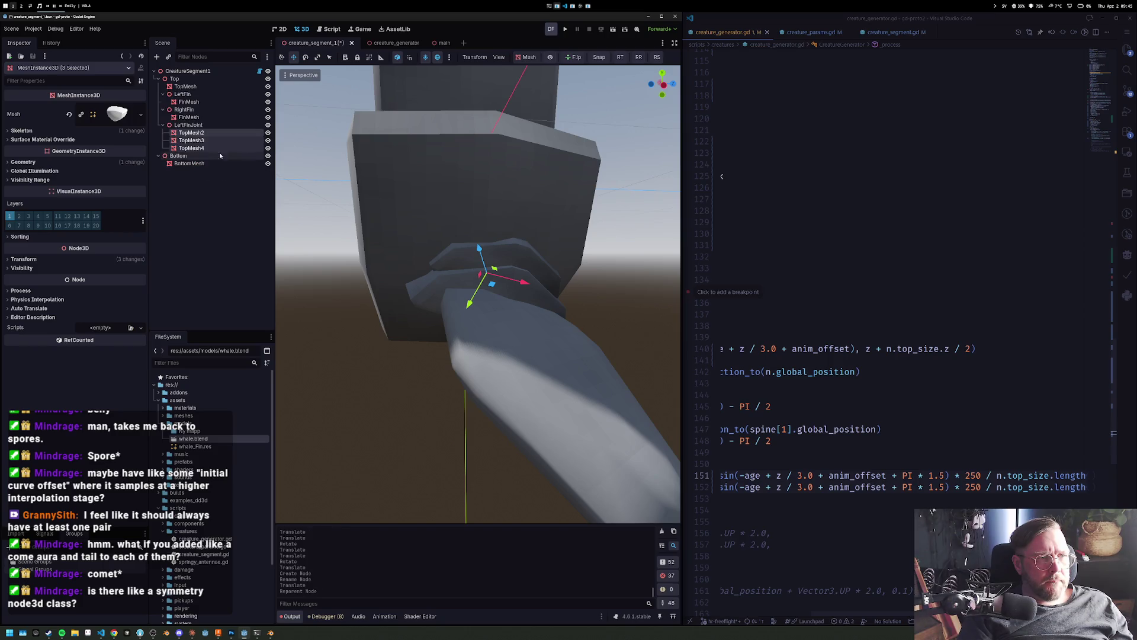
{"action": "scroll", "coordinate": [549, 259], "scroll_direction": "down", "scroll_amount": 2}
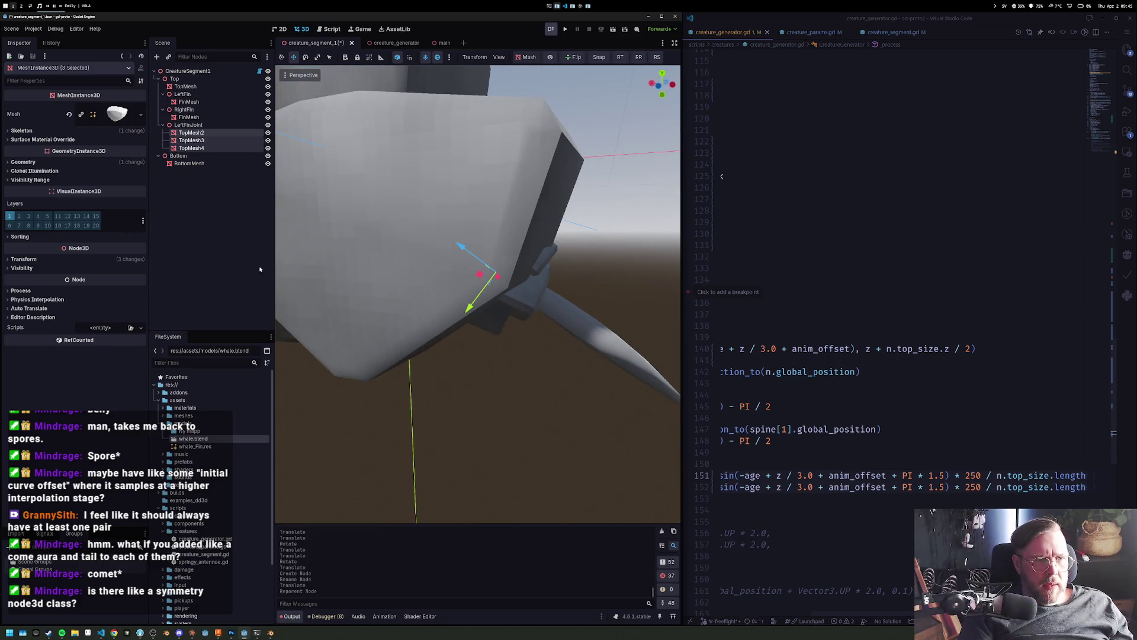
{"action": "left_click", "coordinate": [189, 125]}
{"action": "scroll", "coordinate": [457, 292], "scroll_direction": "down", "scroll_amount": 3}
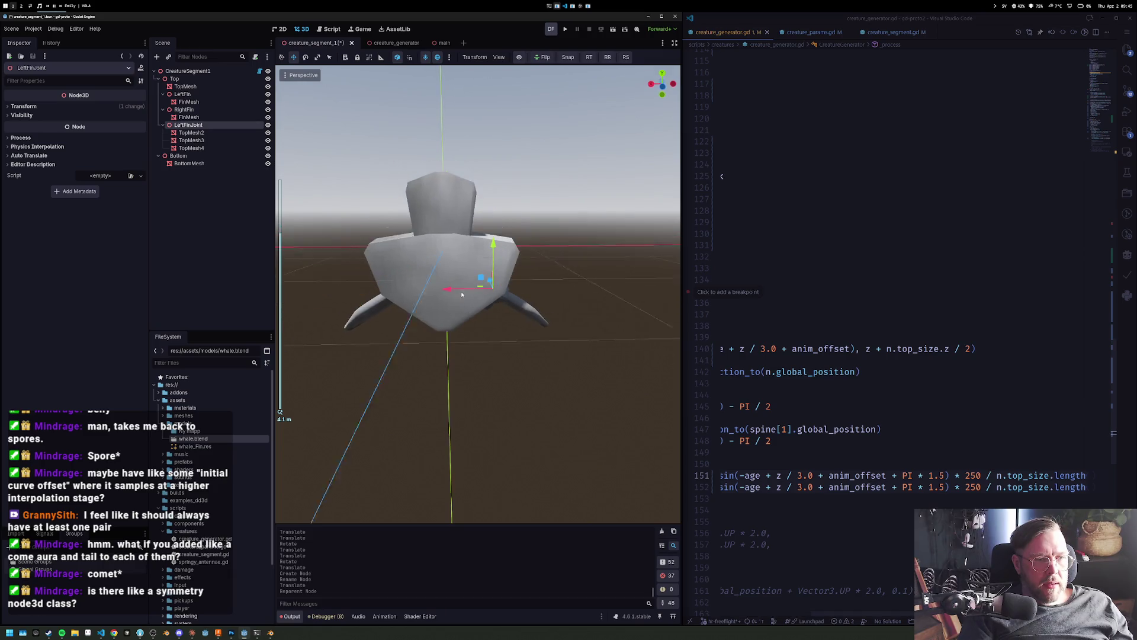
Step: Orbit around the segment and check RightFin's transform values
{"action": "left_click_drag", "start_coordinate": [458, 292], "coordinate": [565, 311]}
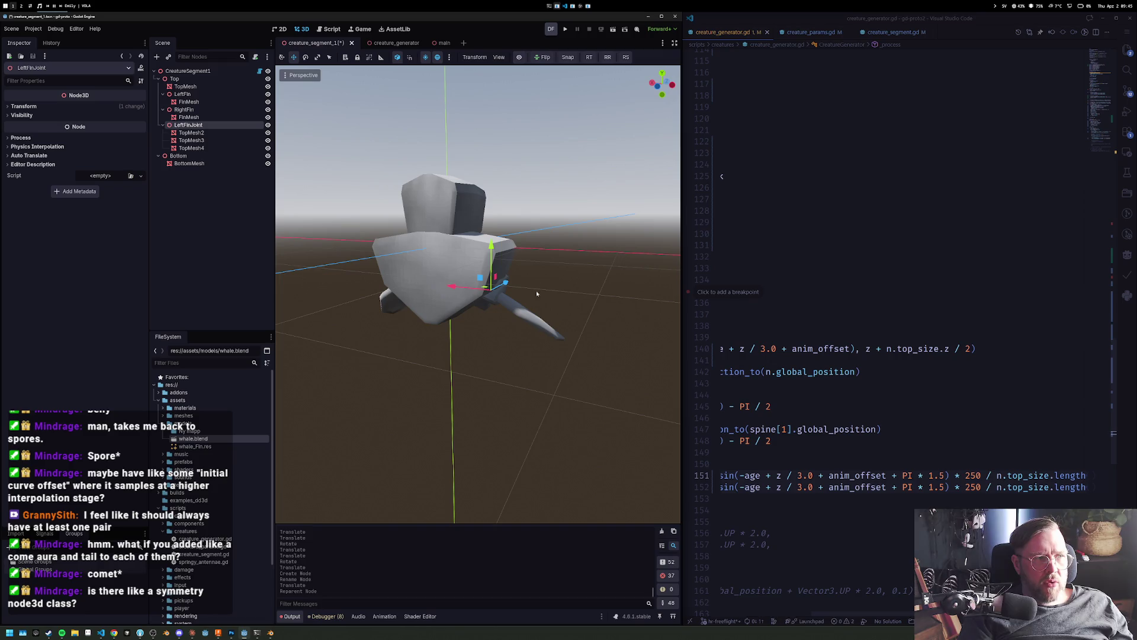
{"action": "left_click", "coordinate": [185, 110]}
{"action": "mouse_move", "coordinate": [450, 172]}
{"action": "left_mouse_down"}
{"action": "mouse_move", "coordinate": [538, 166]}
{"action": "mouse_move", "coordinate": [564, 205]}
{"action": "mouse_move", "coordinate": [576, 297]}
{"action": "left_mouse_up"}
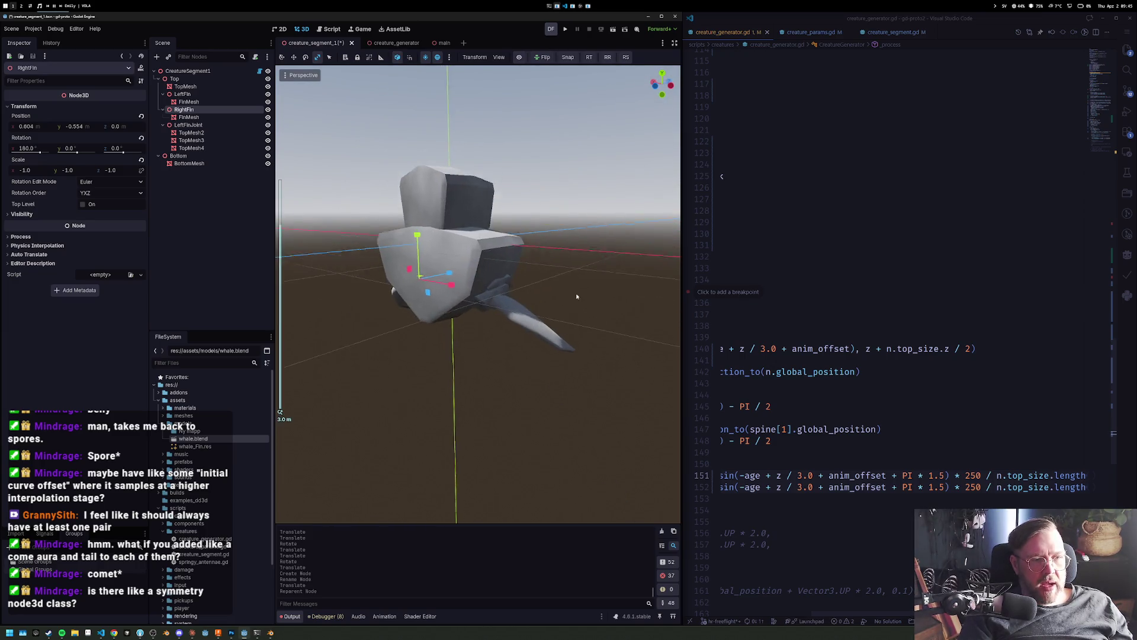
{"action": "scroll", "coordinate": [576, 297], "scroll_direction": "up", "scroll_amount": 4}
Step: Duplicate LeftFinJoint and rename the copy RightFinJoint
{"action": "left_click", "coordinate": [188, 124]}
{"action": "key", "text": "ctrl+d"}
{"action": "key", "text": "F2"}
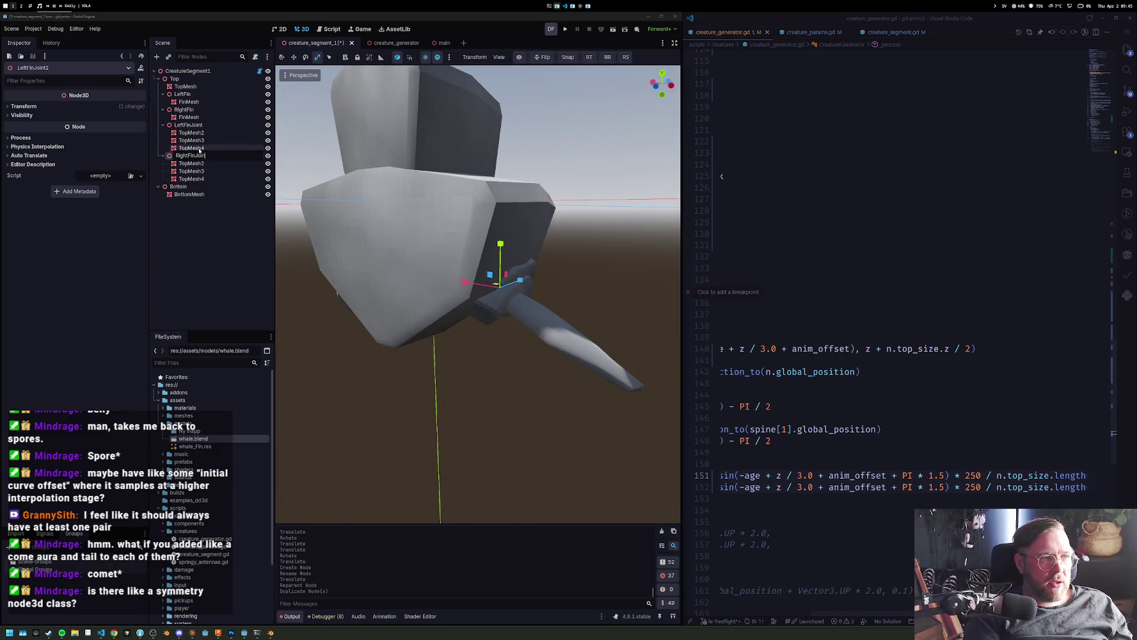
{"action": "type", "text": "nt"}
{"action": "key", "text": "Return"}
Step: Set RightFinJoint's transform to position x 0.592 and scale x -1
{"action": "left_click", "coordinate": [35, 107]}
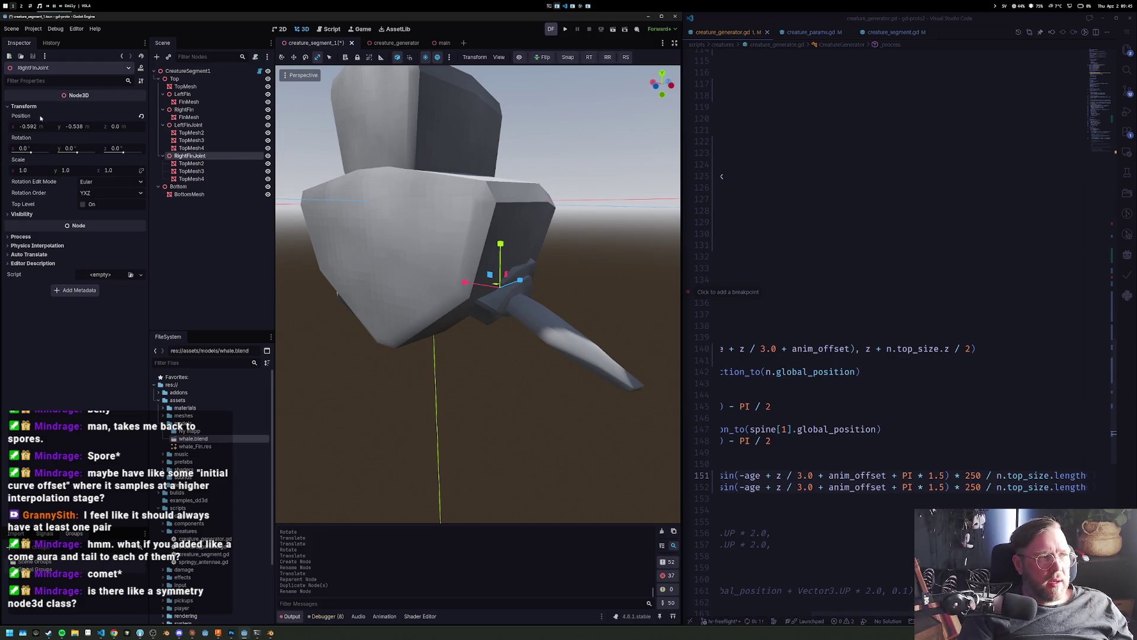
{"action": "left_click", "coordinate": [43, 127]}
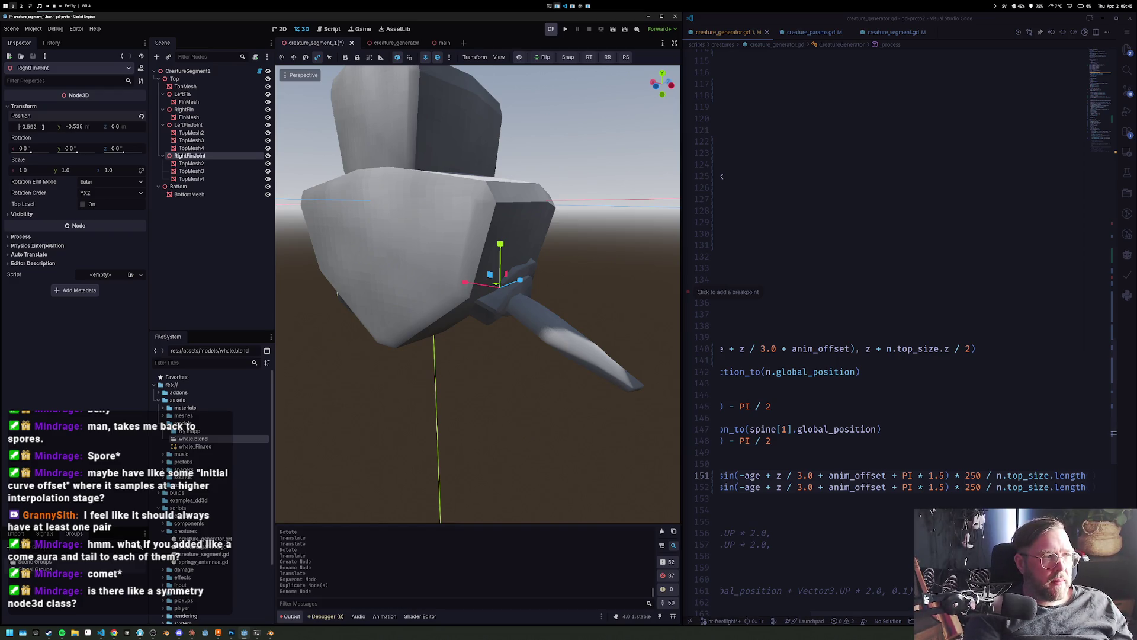
{"action": "key", "text": "Return"}
{"action": "left_click", "coordinate": [28, 172]}
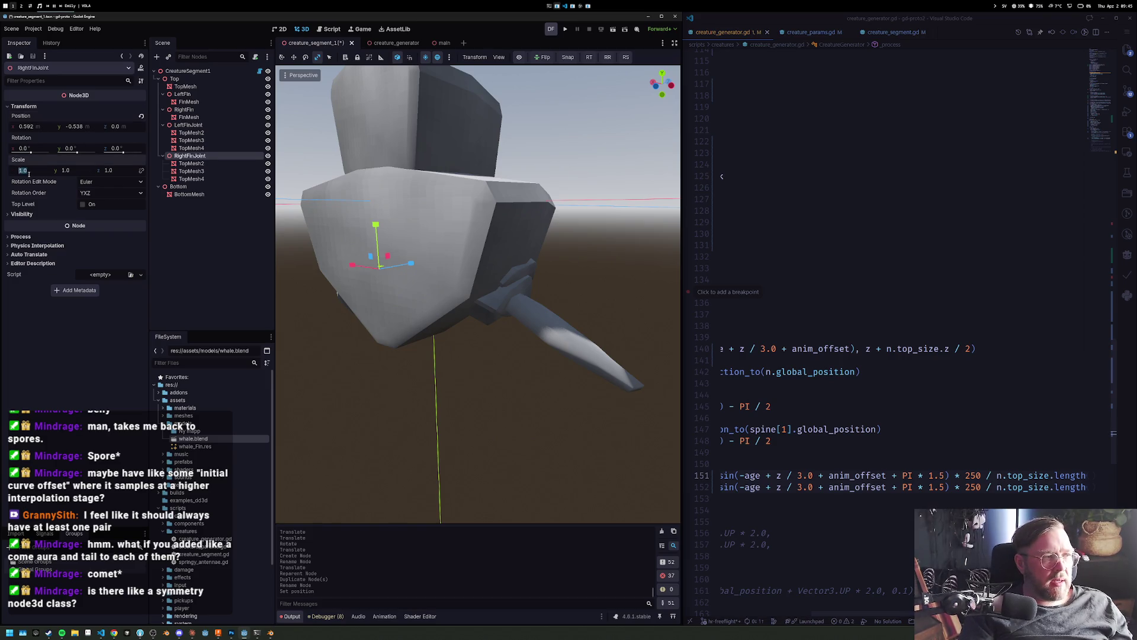
{"action": "scroll", "coordinate": [433, 248], "scroll_direction": "down", "scroll_amount": 8}
{"action": "left_click", "coordinate": [904, 171]}
{"action": "scroll", "coordinate": [904, 167], "scroll_direction": "up", "scroll_amount": 3}
{"action": "left_click_drag", "start_coordinate": [738, 119], "coordinate": [722, 107]}
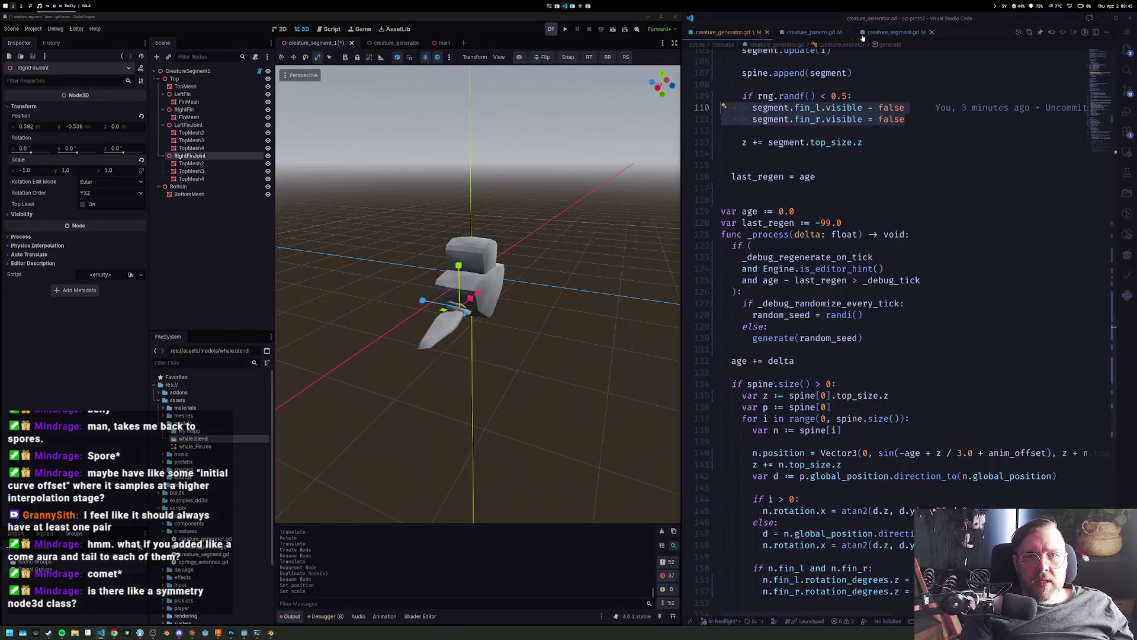
Step: Add fin_joint_l and fin_joint_r exports to the creature segment script by duplicating the fin exports
{"action": "left_click", "coordinate": [810, 32]}
{"action": "left_click", "coordinate": [894, 32]}
{"action": "left_click", "coordinate": [880, 176]}
{"action": "left_click_drag", "start_coordinate": [721, 180], "coordinate": [853, 193]}
{"action": "key", "text": "shift+alt+Down"}
{"action": "left_click", "coordinate": [806, 204]}
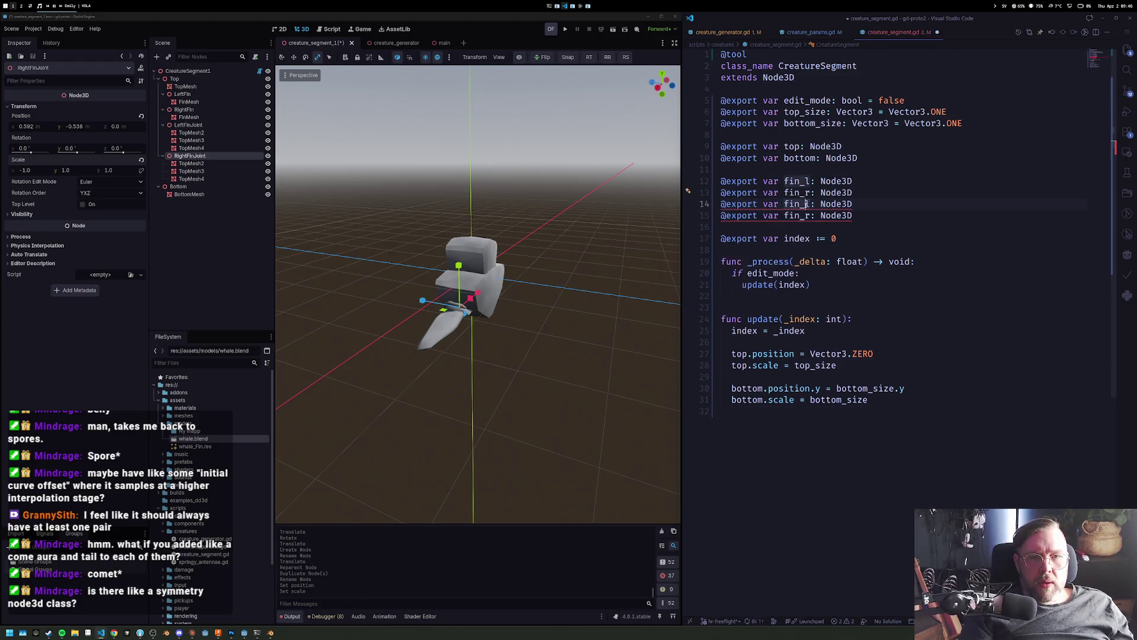
{"action": "type", "text": "joint-"}
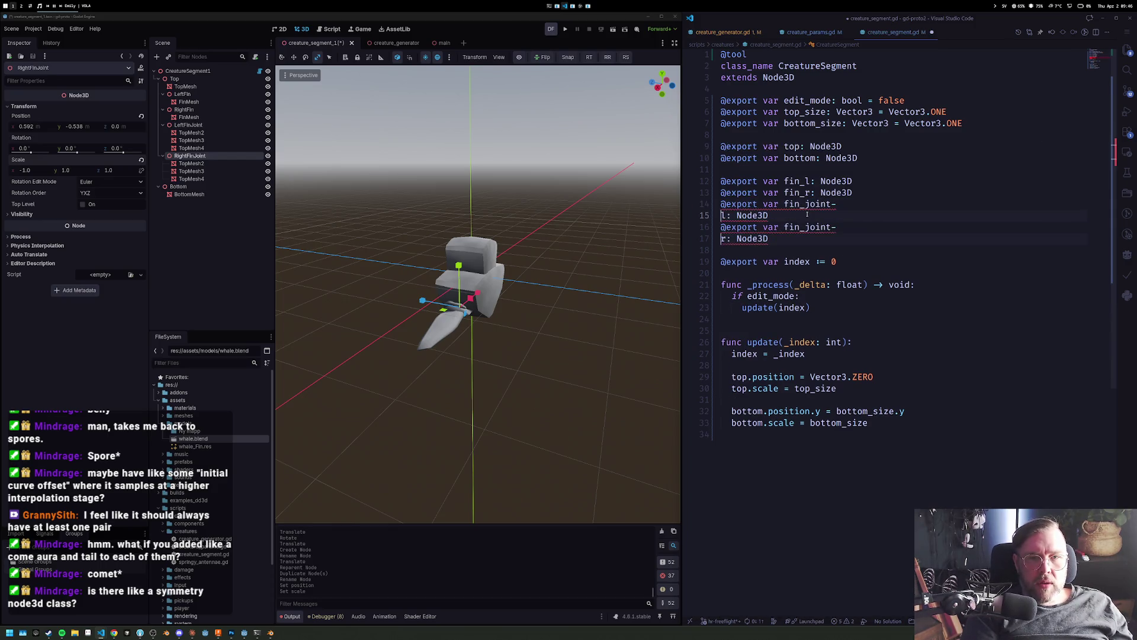
{"action": "key", "text": "ctrl+z"}
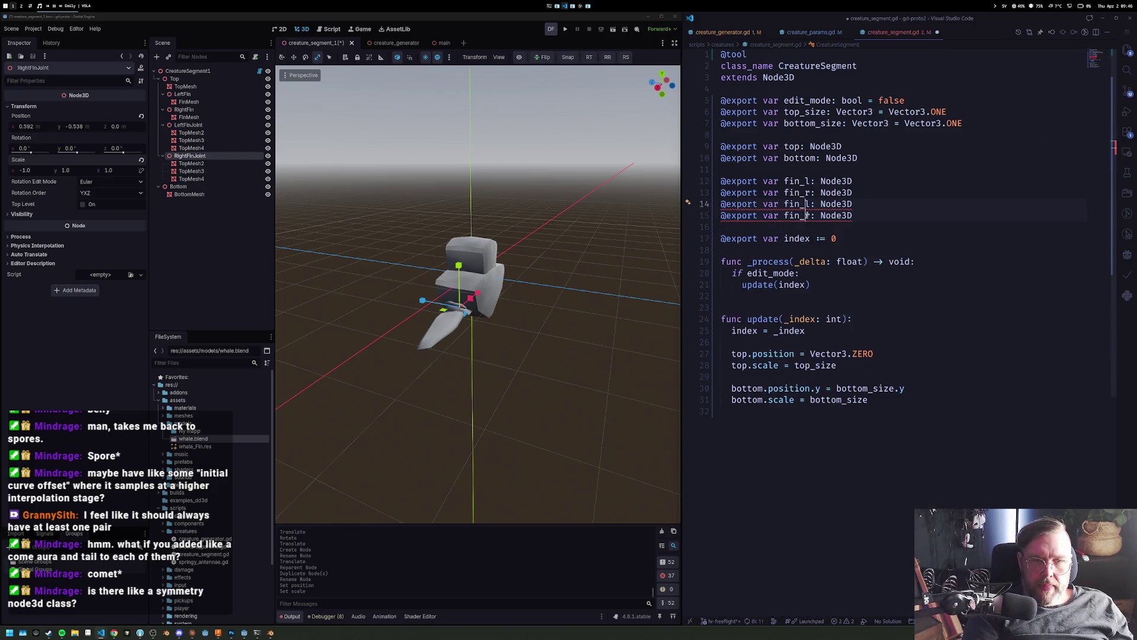
{"action": "left_click", "coordinate": [901, 216]}
Step: Assign LeftFinJoint and RightFinJoint to Fin Joint L and R, then save the segment scene
{"action": "left_click", "coordinate": [813, 33]}
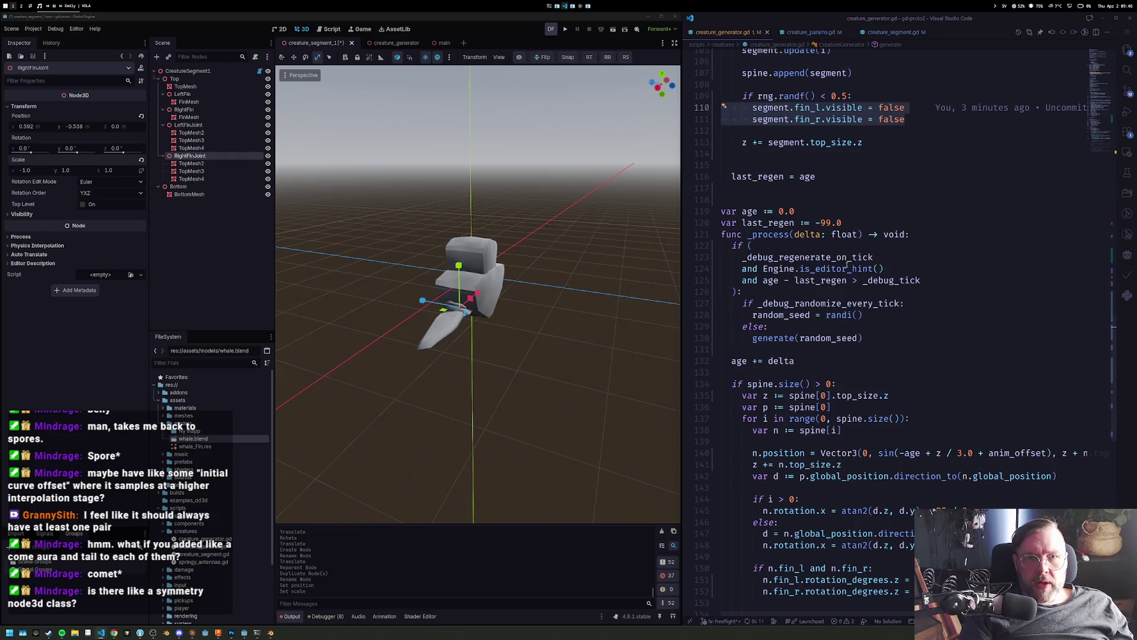
{"action": "left_click", "coordinate": [178, 71]}
{"action": "left_click_drag", "start_coordinate": [188, 125], "coordinate": [136, 147]}
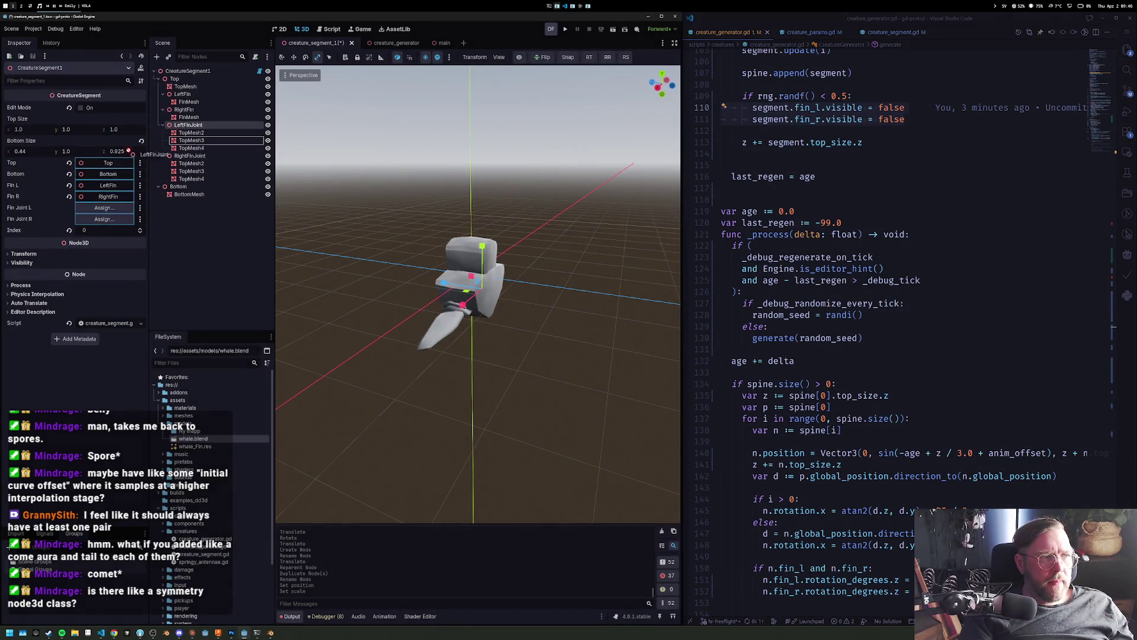
{"action": "left_click_drag", "start_coordinate": [206, 156], "coordinate": [126, 220]}
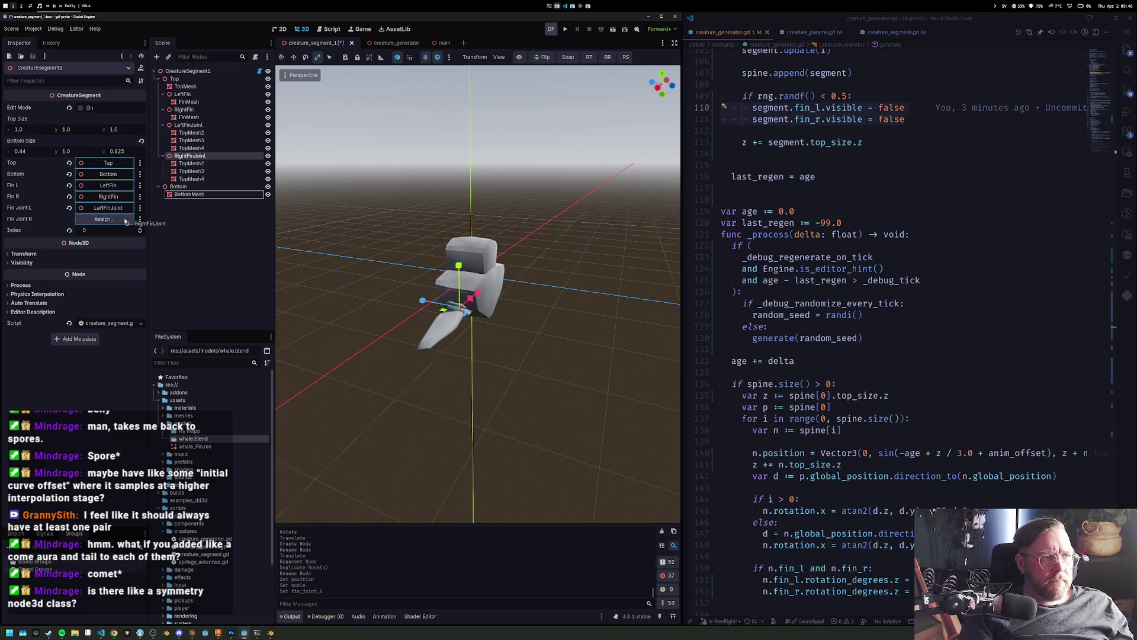
{"action": "key", "text": "ctrl+s"}
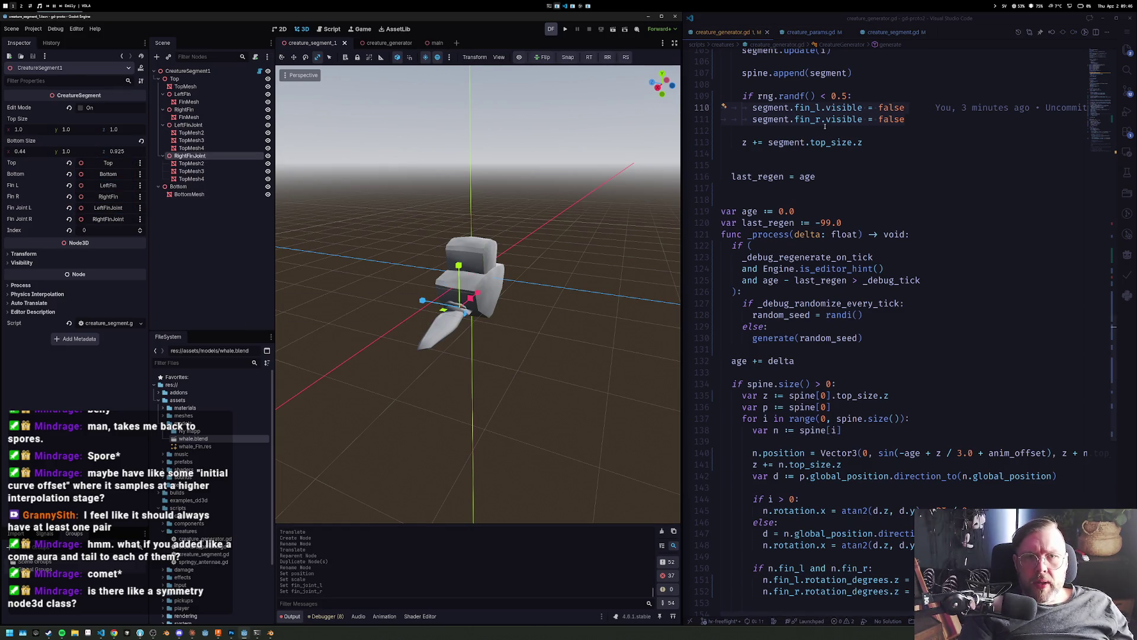
Step: Copy the fin visibility lines so fin_joint_l and fin_joint_r are hidden with the fins
{"action": "left_click", "coordinate": [926, 120]}
{"action": "key", "text": "shift+Up"}
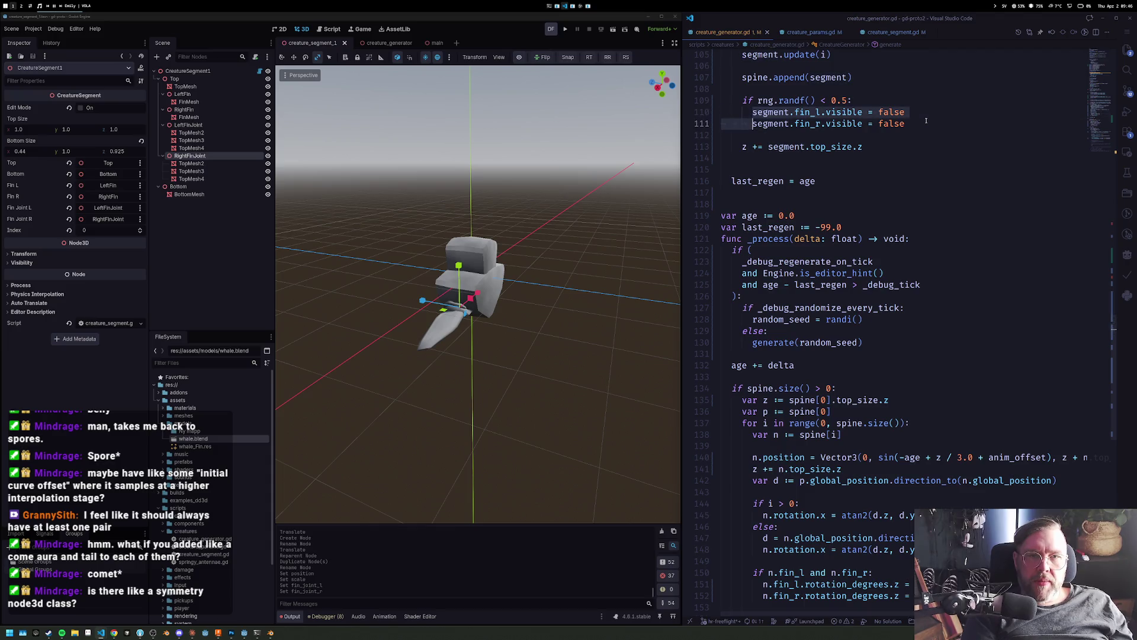
{"action": "key", "text": "ctrl+c"}
{"action": "key", "text": "End"}
{"action": "key", "text": "Return"}
{"action": "key", "text": "ctrl+v"}
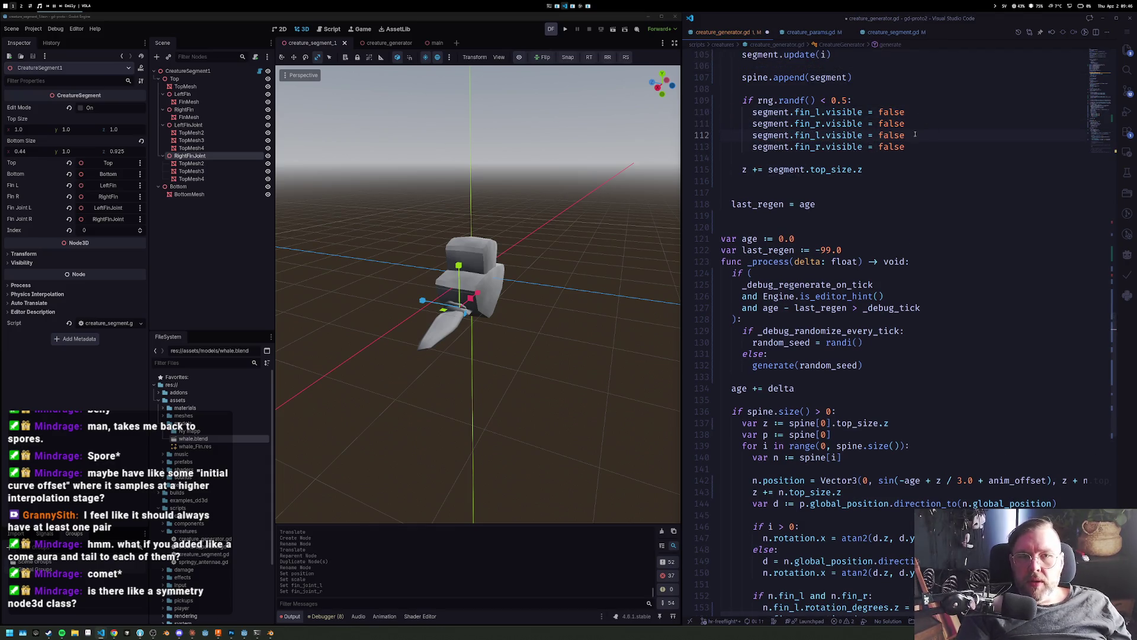
{"action": "key", "text": "BackSpace"}
{"action": "type", "text": "joint_l"}
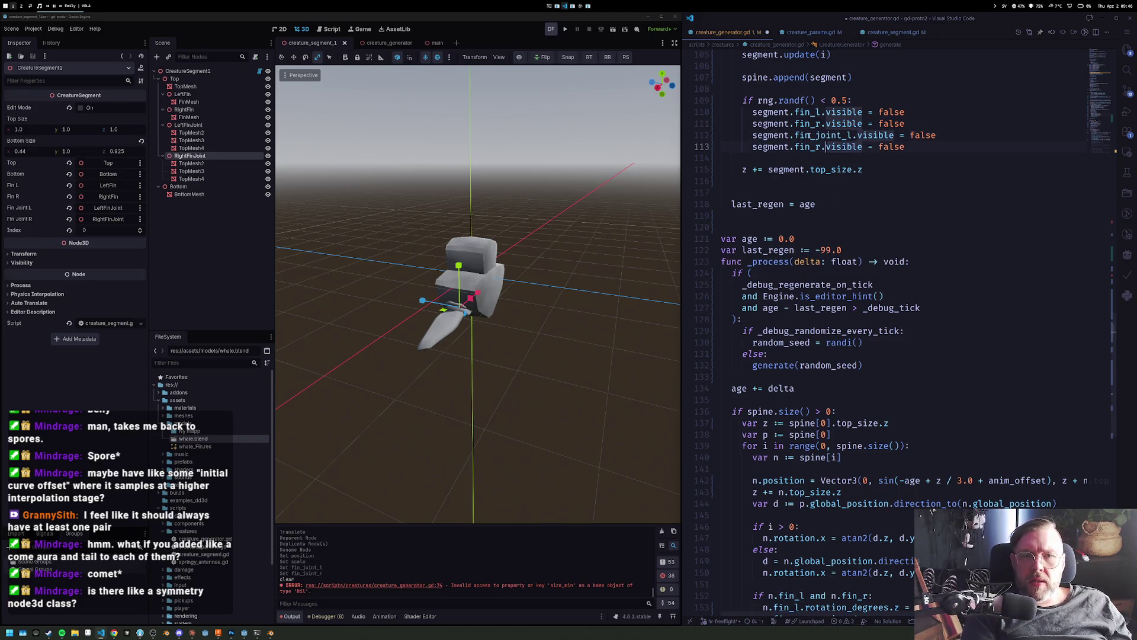
{"action": "type", "text": "fin_joint_r"}
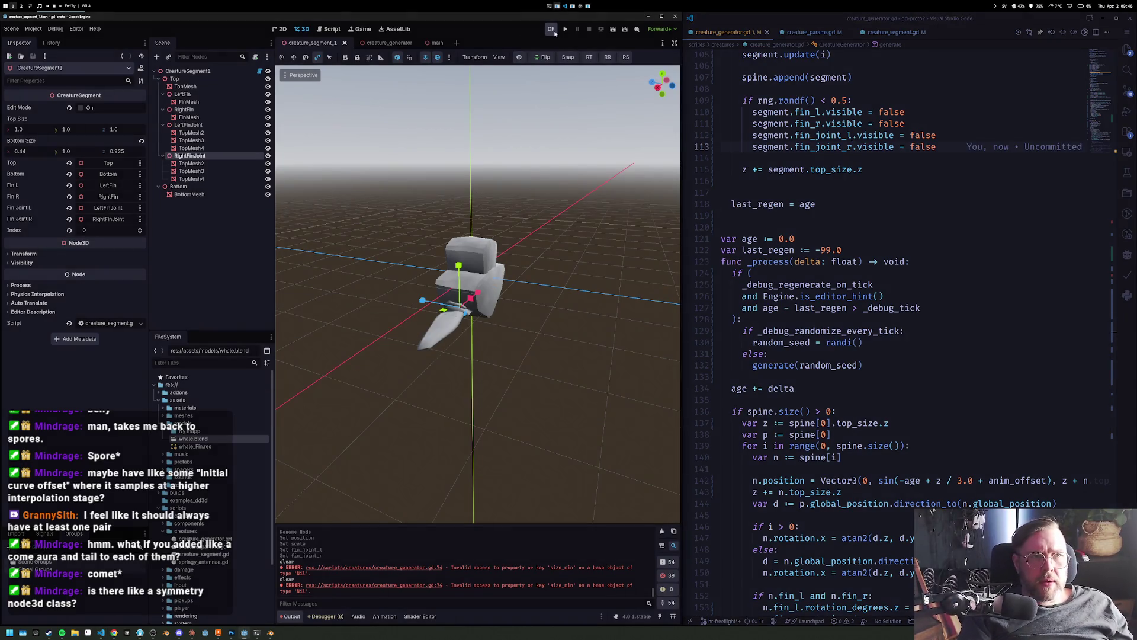
Step: Switch to the creature_generator scene and orbit below and above the generated creature
{"action": "left_click", "coordinate": [389, 44]}
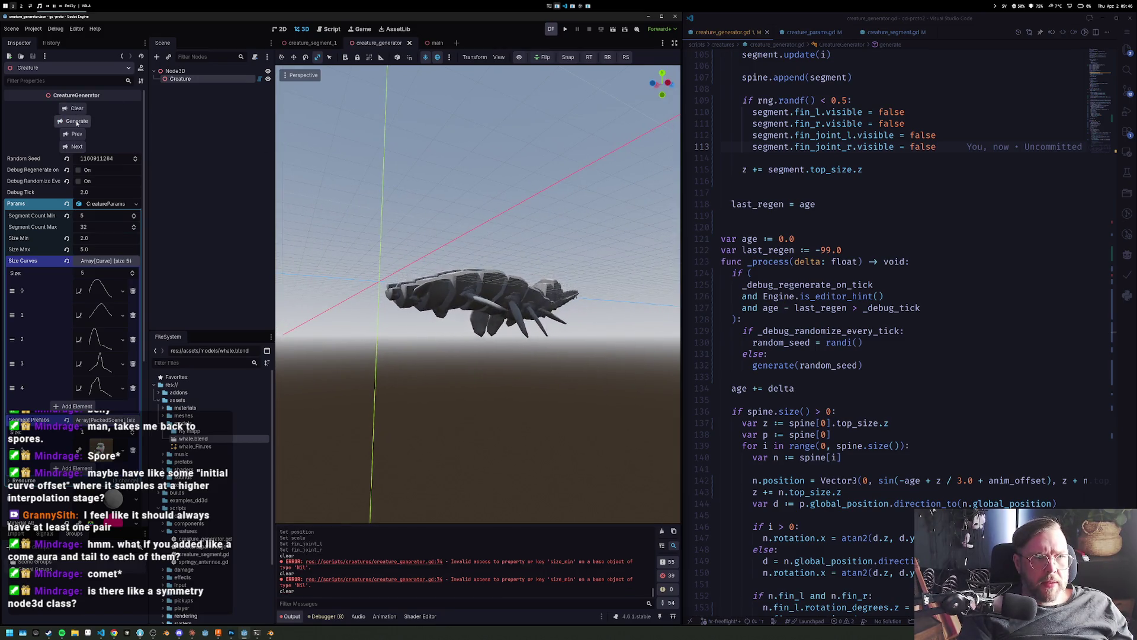
{"action": "scroll", "coordinate": [537, 353], "scroll_direction": "up", "scroll_amount": 5}
{"action": "mouse_move", "coordinate": [537, 354]}
{"action": "left_mouse_down"}
{"action": "mouse_move", "coordinate": [542, 323]}
{"action": "mouse_move", "coordinate": [527, 304]}
{"action": "mouse_move", "coordinate": [486, 290]}
{"action": "mouse_move", "coordinate": [513, 314]}
{"action": "mouse_move", "coordinate": [382, 297]}
{"action": "mouse_move", "coordinate": [297, 320]}
{"action": "left_mouse_up"}
{"action": "scroll", "coordinate": [462, 282], "scroll_direction": "down", "scroll_amount": 4}
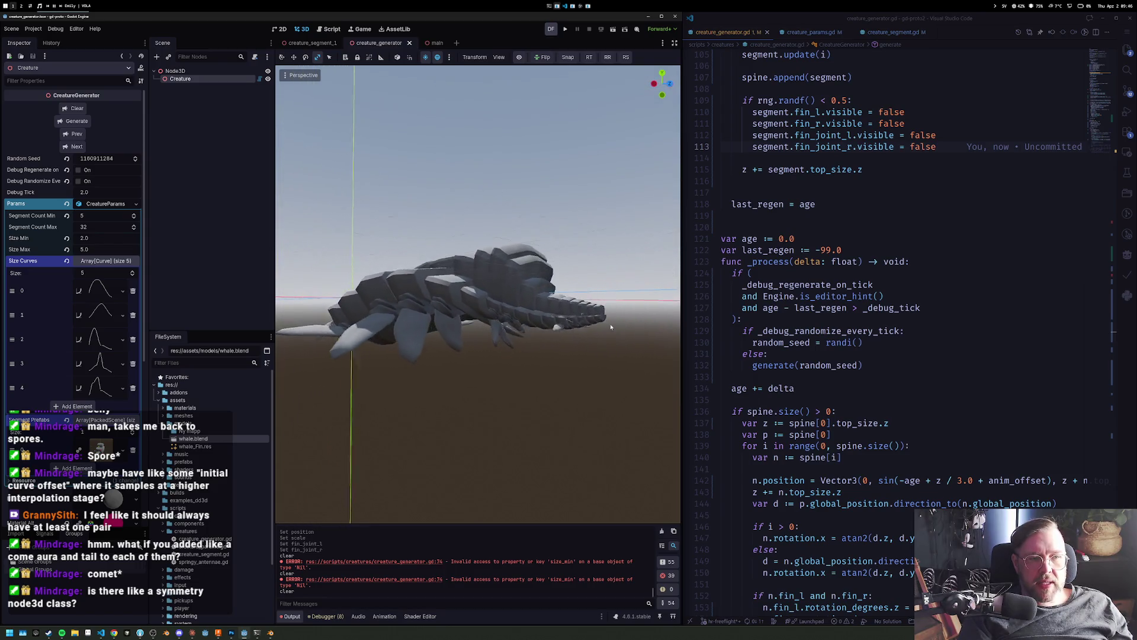
{"action": "mouse_move", "coordinate": [609, 324]}
{"action": "left_mouse_down"}
{"action": "mouse_move", "coordinate": [446, 339]}
{"action": "mouse_move", "coordinate": [481, 305]}
{"action": "mouse_move", "coordinate": [457, 326]}
{"action": "left_mouse_up"}
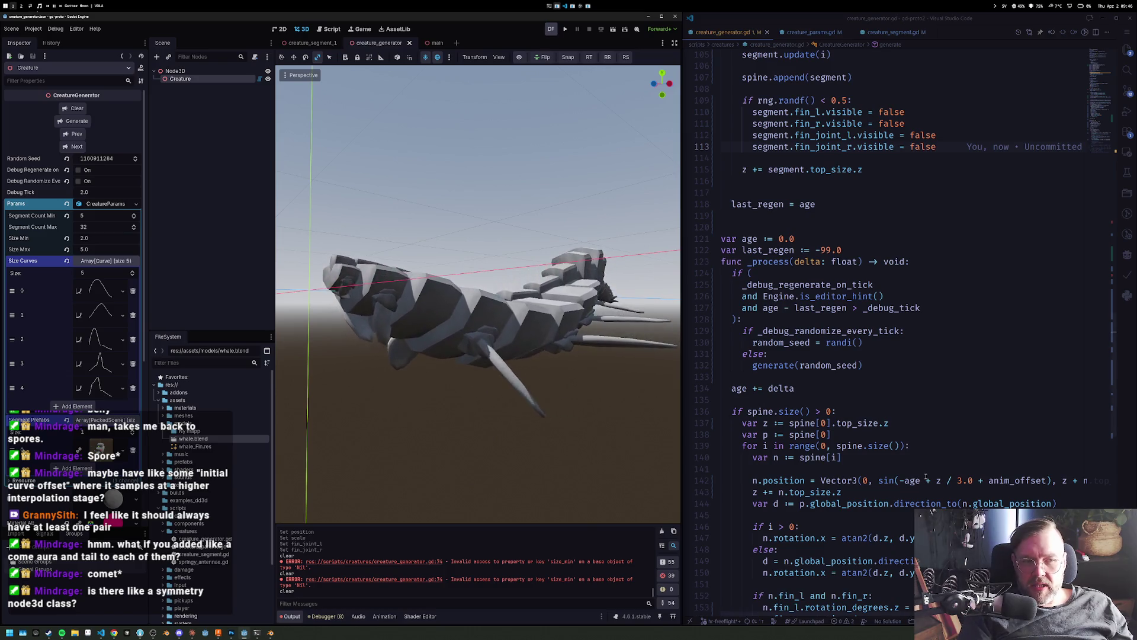
{"action": "scroll", "coordinate": [886, 425], "scroll_direction": "down", "scroll_amount": 14}
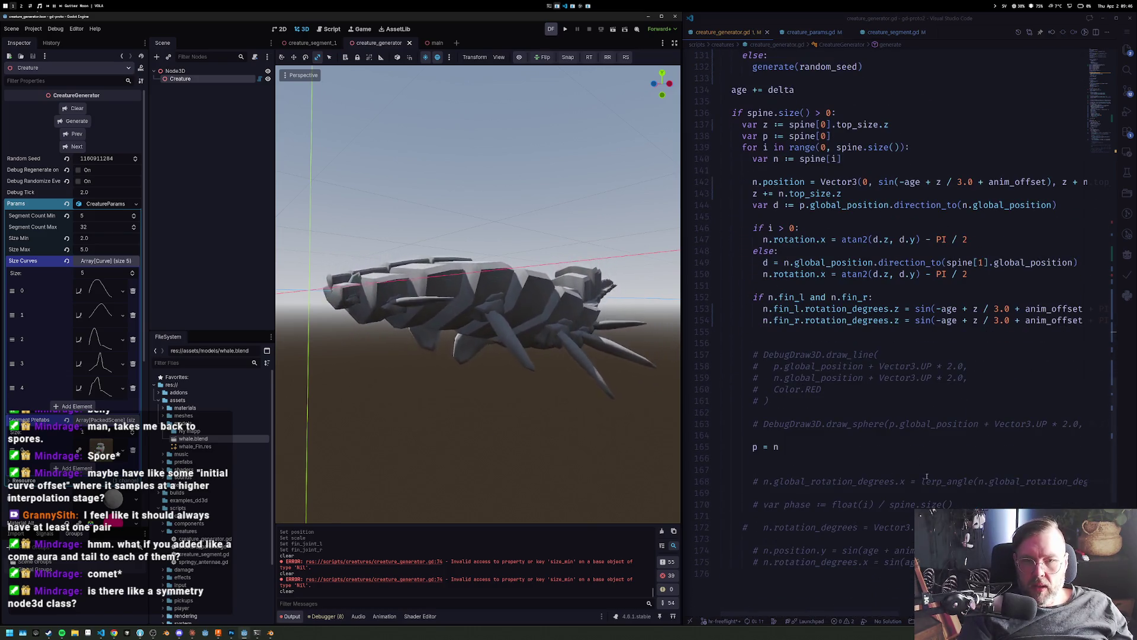
{"action": "scroll", "coordinate": [900, 356], "scroll_direction": "up", "scroll_amount": 2}
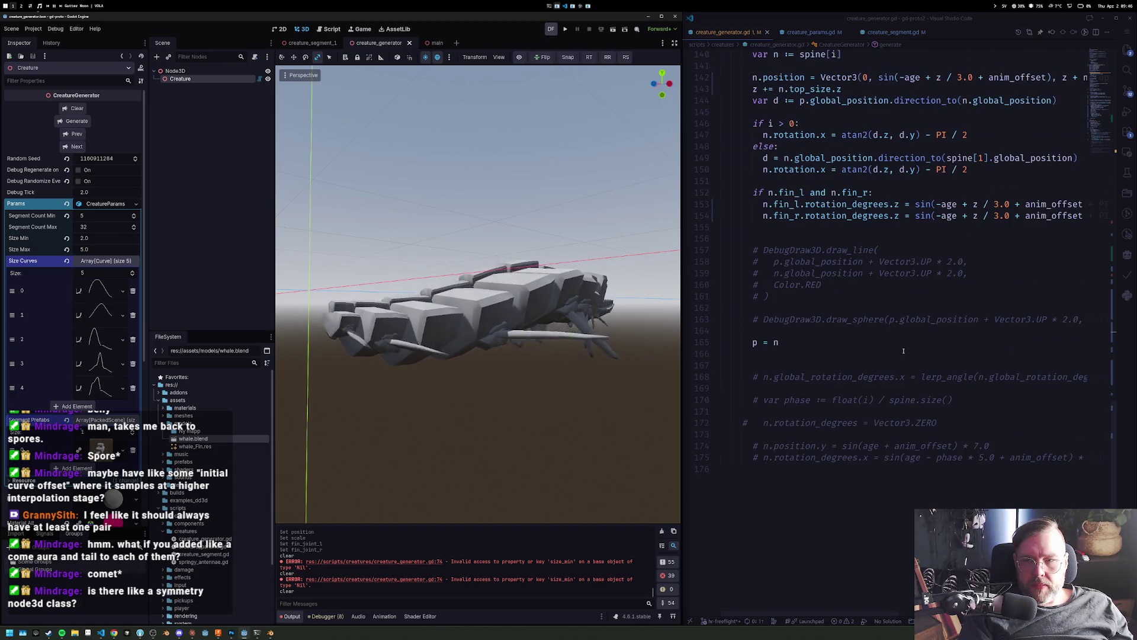
{"action": "mouse_move", "coordinate": [906, 321]}
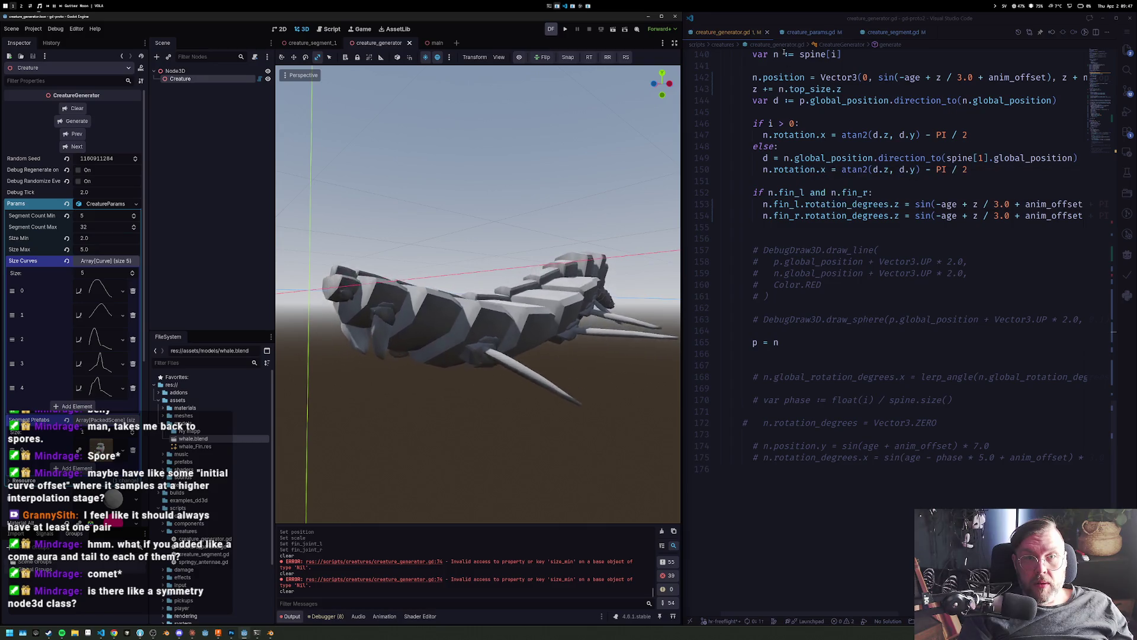
Step: Review the creature params and segment scripts, then return to creature_generator.gd
{"action": "left_click", "coordinate": [811, 32]}
{"action": "left_click", "coordinate": [883, 34]}
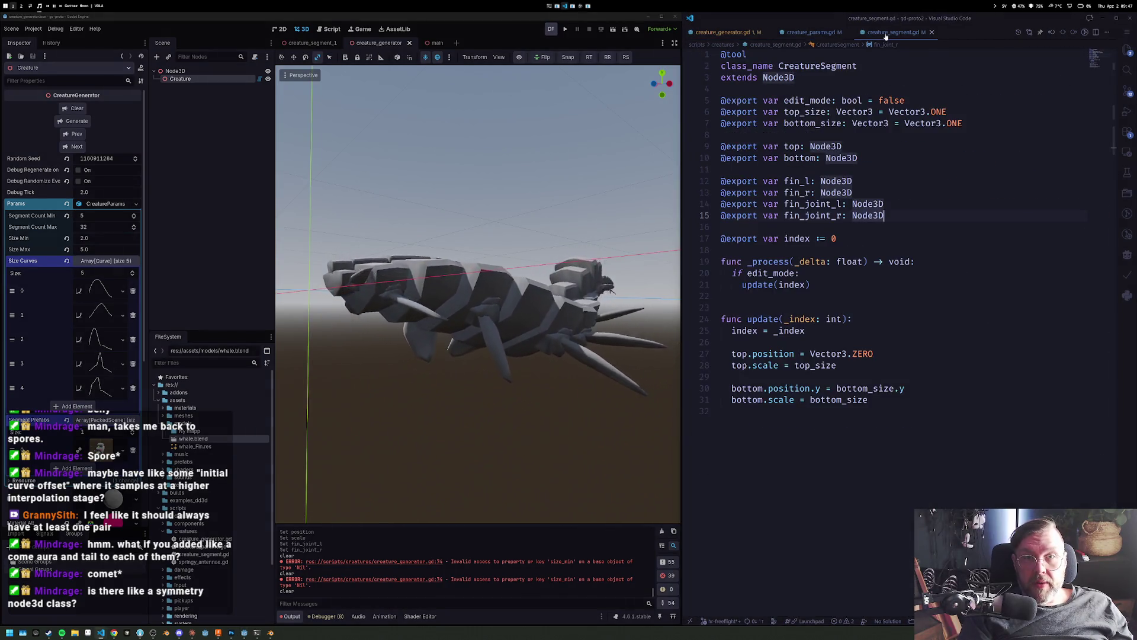
{"action": "left_click", "coordinate": [723, 32]}
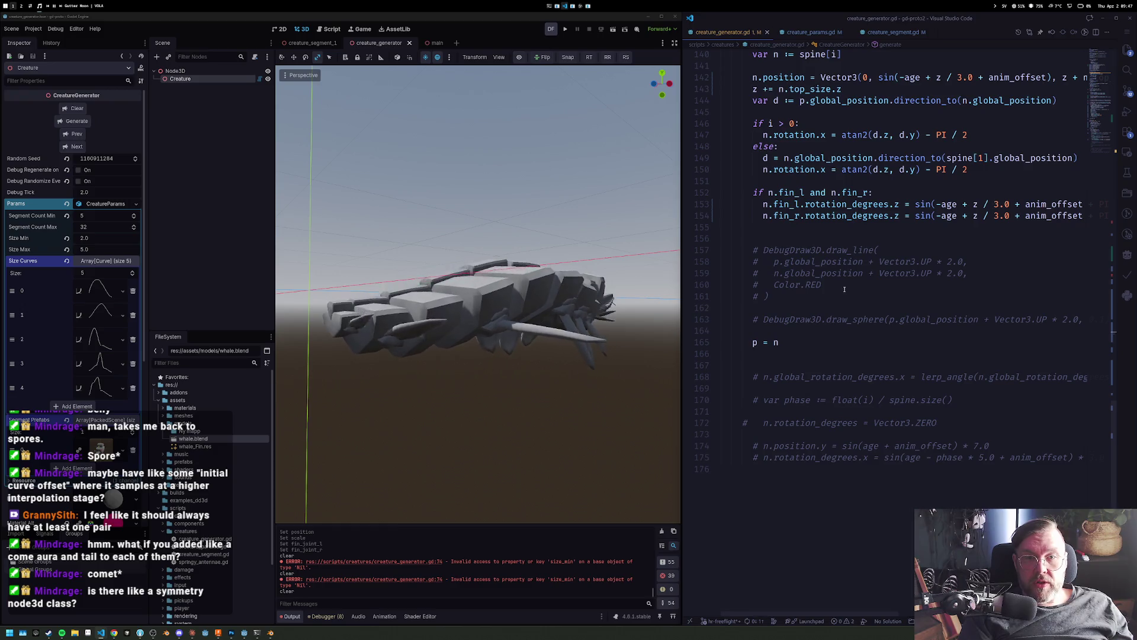
{"action": "scroll", "coordinate": [831, 318], "scroll_direction": "up", "scroll_amount": 2}
Step: Duplicate the fin rotation lines as fin_joint_l and fin_joint_r rotations and save
{"action": "left_click", "coordinate": [830, 302]}
{"action": "key", "text": "shift+alt+Down"}
{"action": "key", "text": "Up"}
{"action": "key", "text": "Up"}
{"action": "key", "text": "ctrl+Right"}
{"action": "key", "text": "ctrl+Right"}
{"action": "key", "text": "ctrl+Right"}
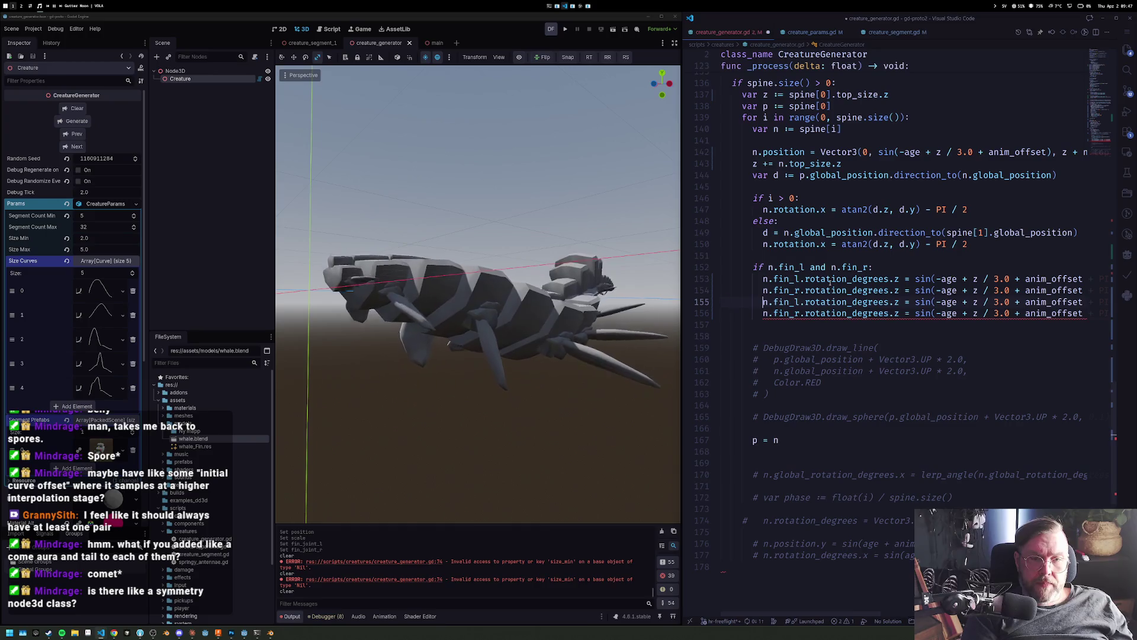
{"action": "key", "text": "ctrl+alt+Down"}
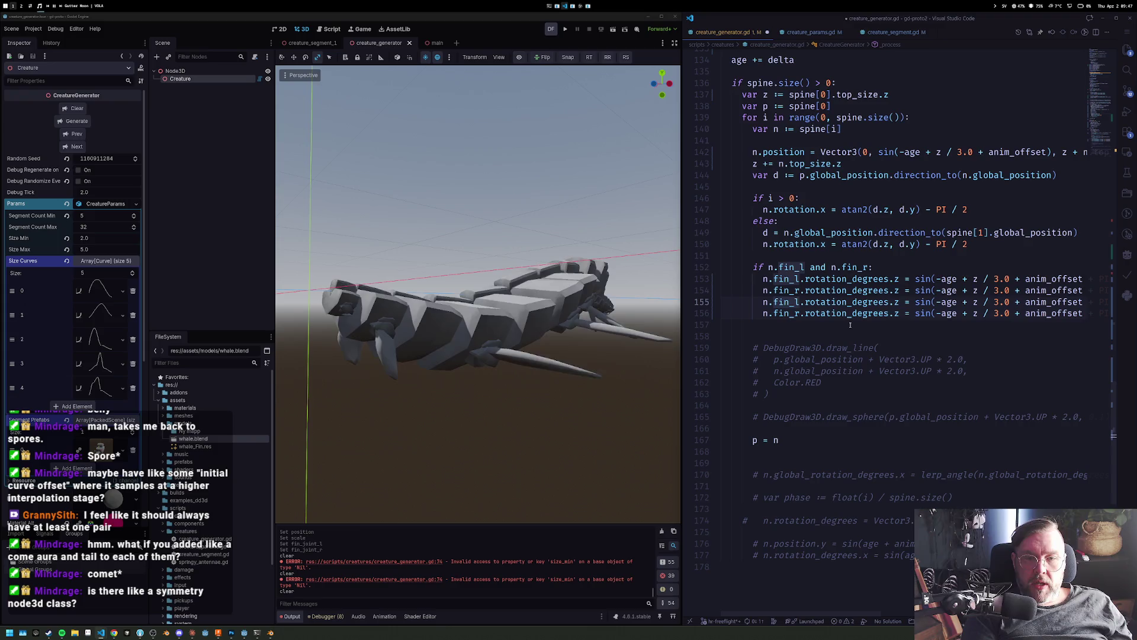
{"action": "key", "text": "BackSpace"}
{"action": "type", "text": "j"}
{"action": "key", "text": "Tab"}
{"action": "key", "text": "Escape"}
{"action": "key", "text": "BackSpace"}
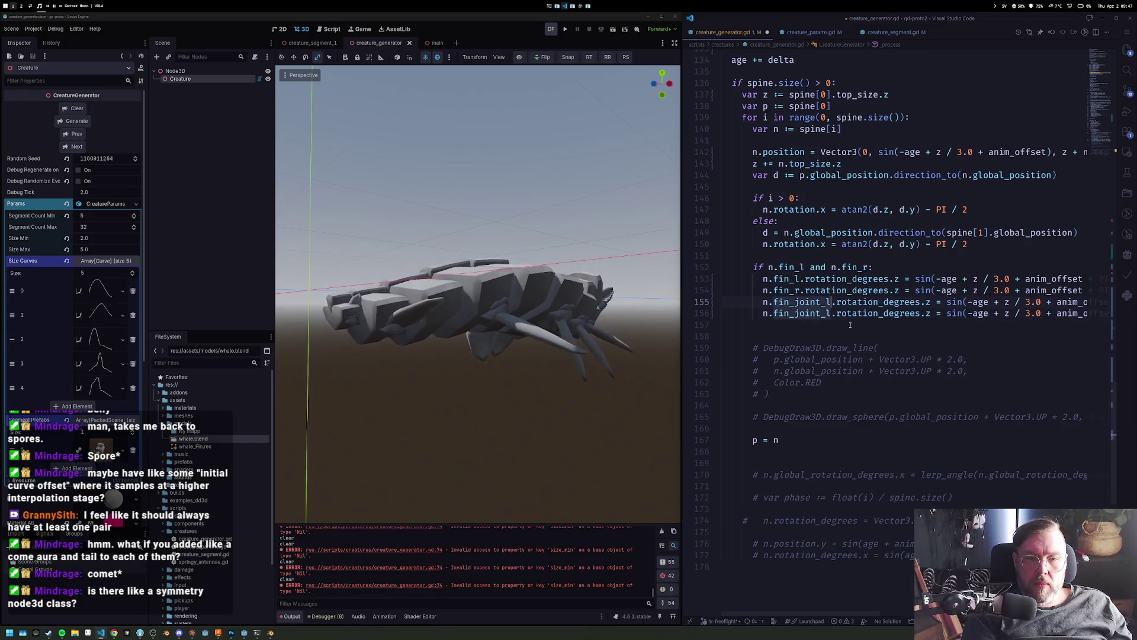
{"action": "type", "text": "r"}
{"action": "key", "text": "ctrl+s"}
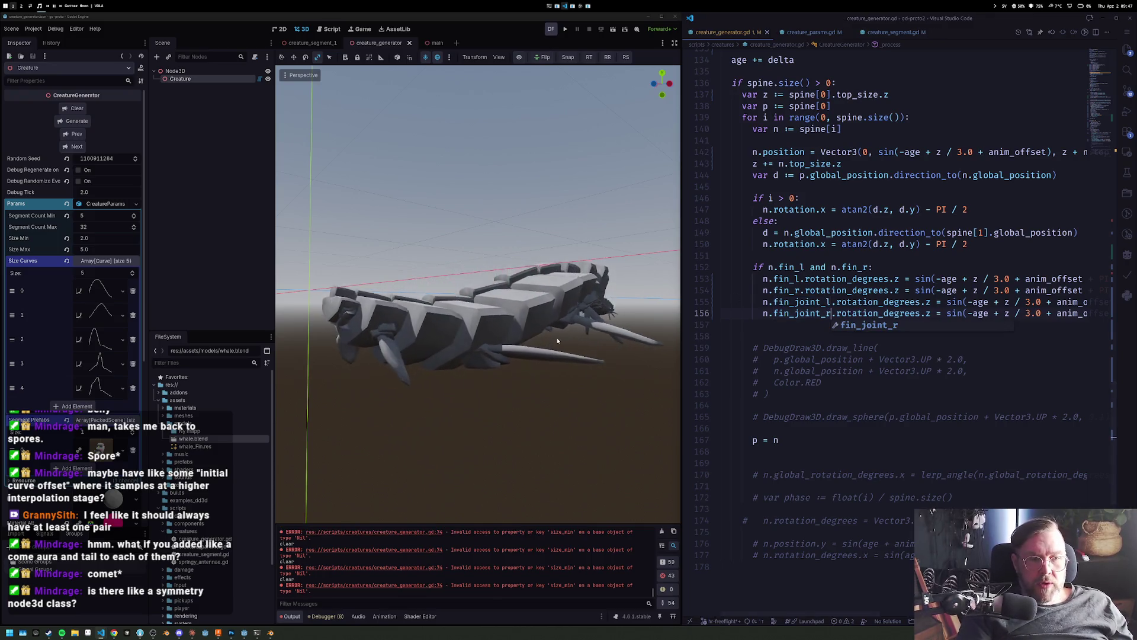
Step: Replace the joint lines' sine expressions so joints follow the fin rotation_degrees.z/2
{"action": "mouse_move", "coordinate": [525, 336]}
{"action": "left_mouse_down"}
{"action": "mouse_move", "coordinate": [522, 323]}
{"action": "mouse_move", "coordinate": [414, 321]}
{"action": "left_mouse_up"}
{"action": "left_click", "coordinate": [852, 302]}
{"action": "left_click", "coordinate": [850, 285]}
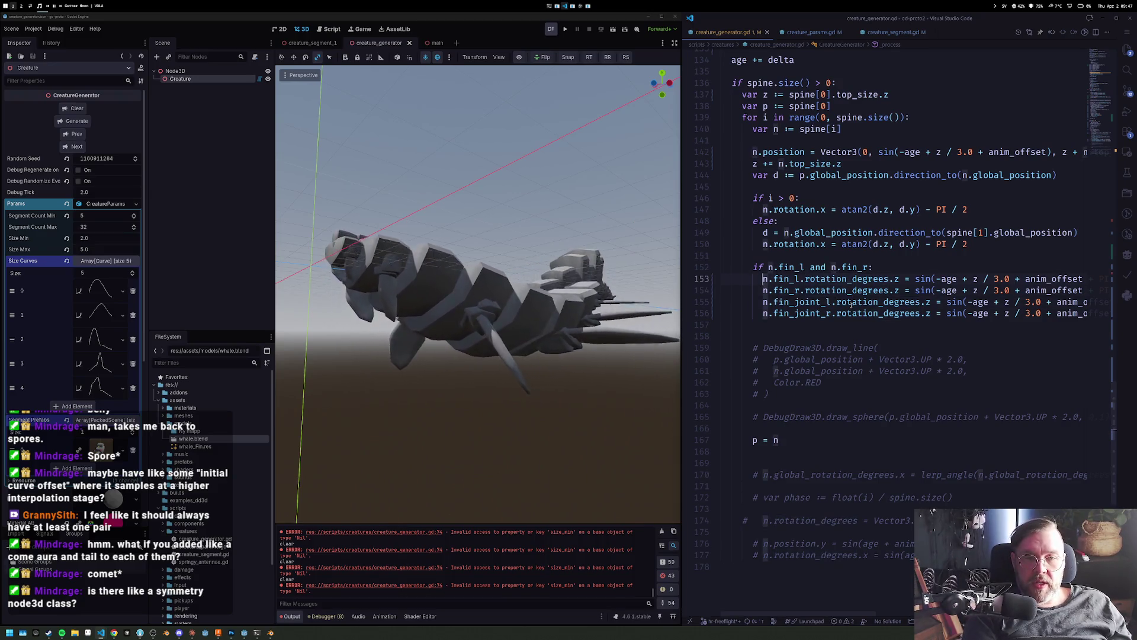
{"action": "mouse_move", "coordinate": [763, 278]}
{"action": "left_mouse_down"}
{"action": "mouse_move", "coordinate": [900, 291]}
{"action": "mouse_move", "coordinate": [948, 314]}
{"action": "mouse_move", "coordinate": [1093, 315]}
{"action": "mouse_move", "coordinate": [1046, 318]}
{"action": "left_mouse_up"}
{"action": "key", "text": "ctrl+v"}
Step: Finish the /2.0 term, save, and replace the inline 250 / size fin terms with max_fin_angle
{"action": "type", "text": "/2.0"}
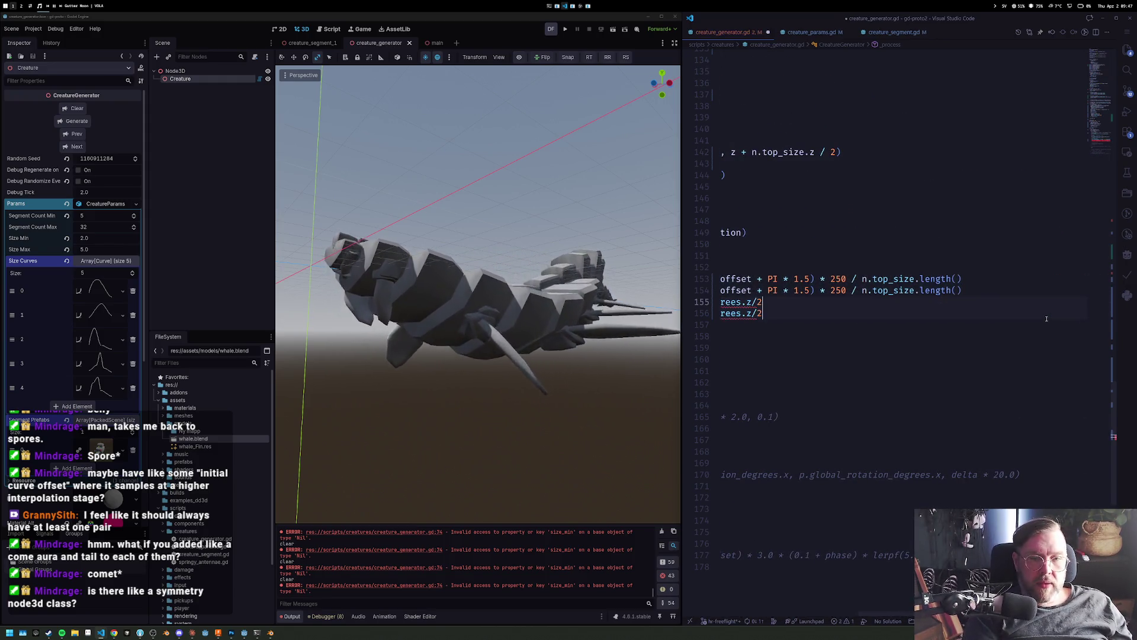
{"action": "key", "text": "ctrl+s"}
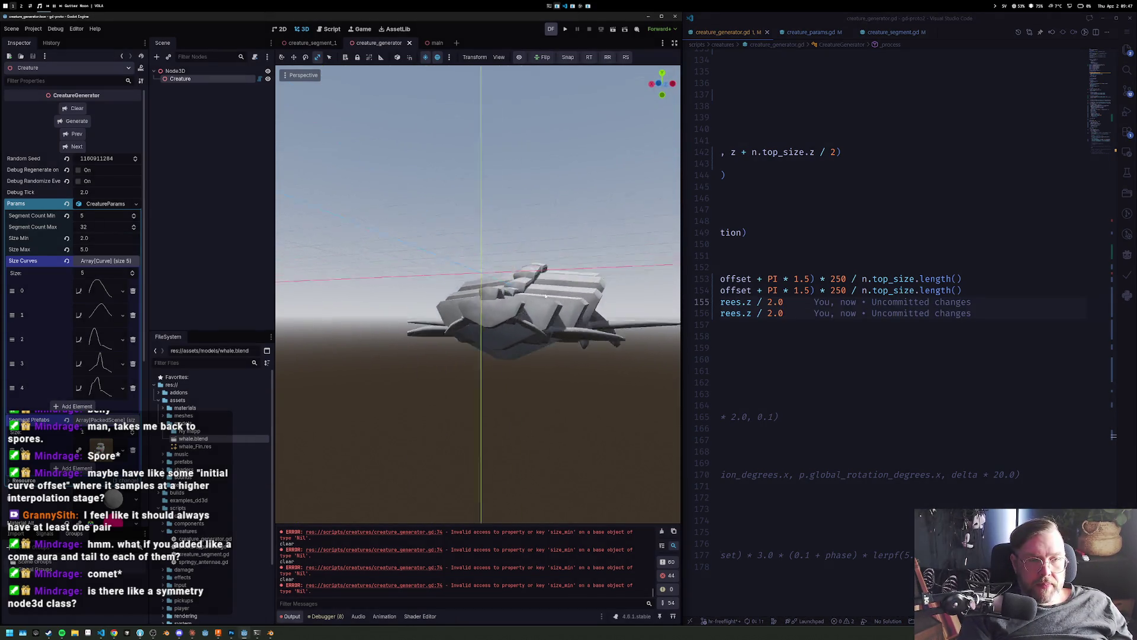
{"action": "left_click", "coordinate": [885, 267]}
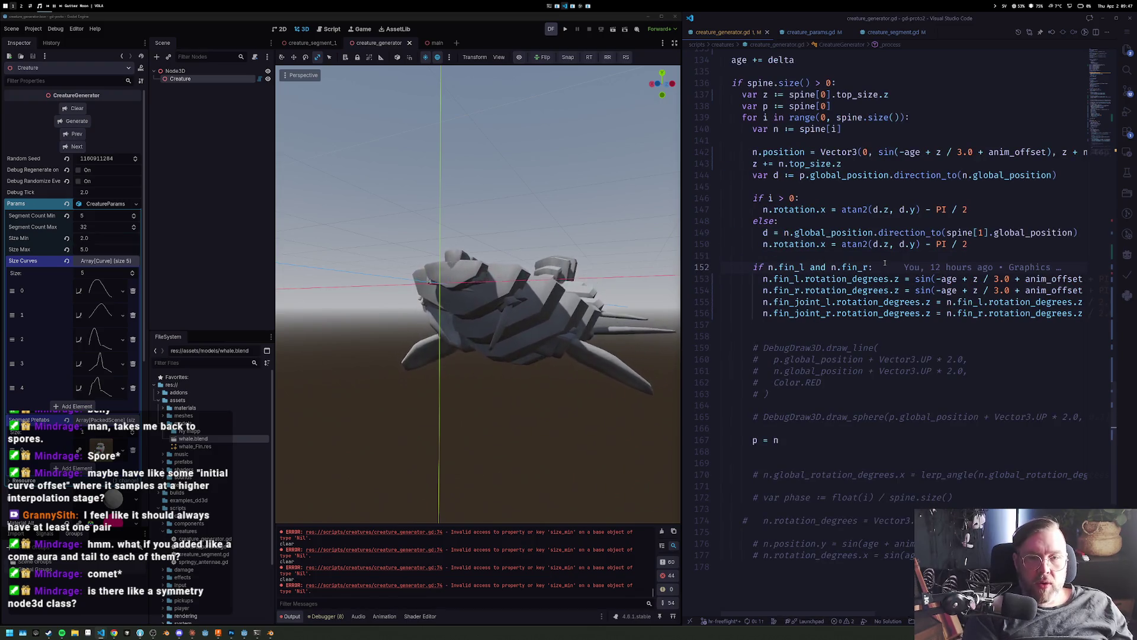
{"action": "key", "text": "Return"}
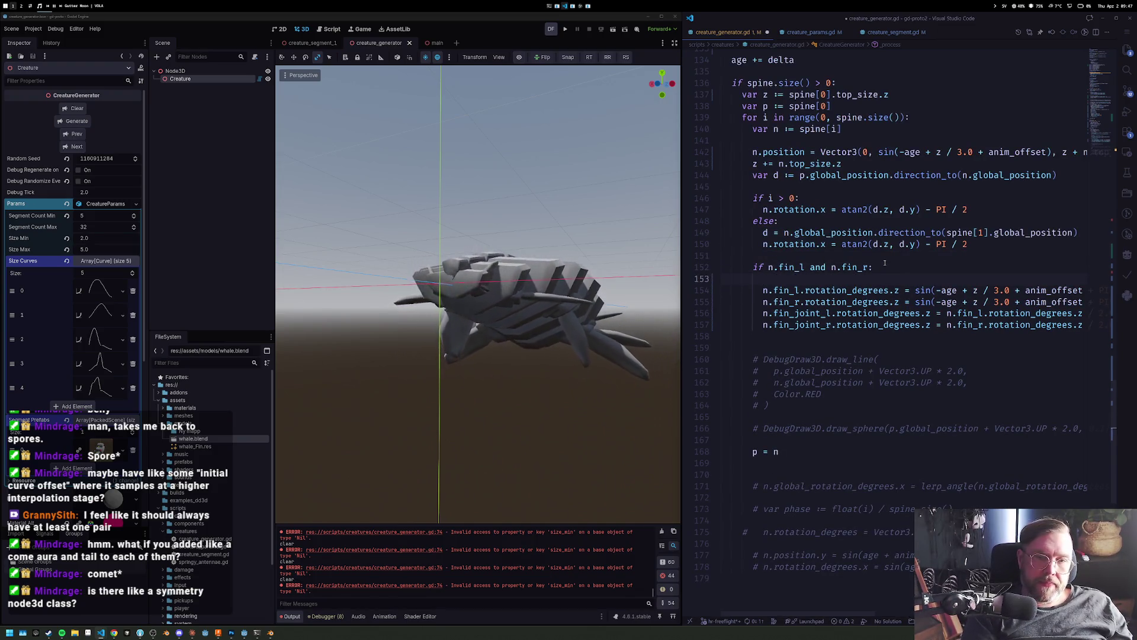
{"action": "scroll", "coordinate": [885, 262], "scroll_direction": "down", "scroll_amount": 1}
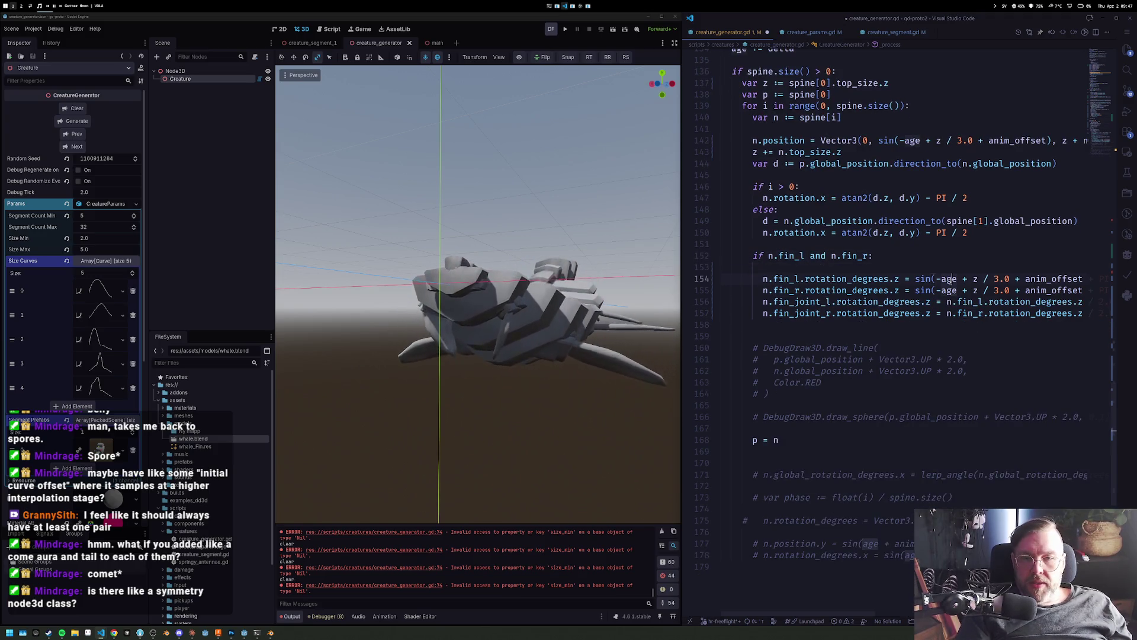
{"action": "key", "text": "End"}
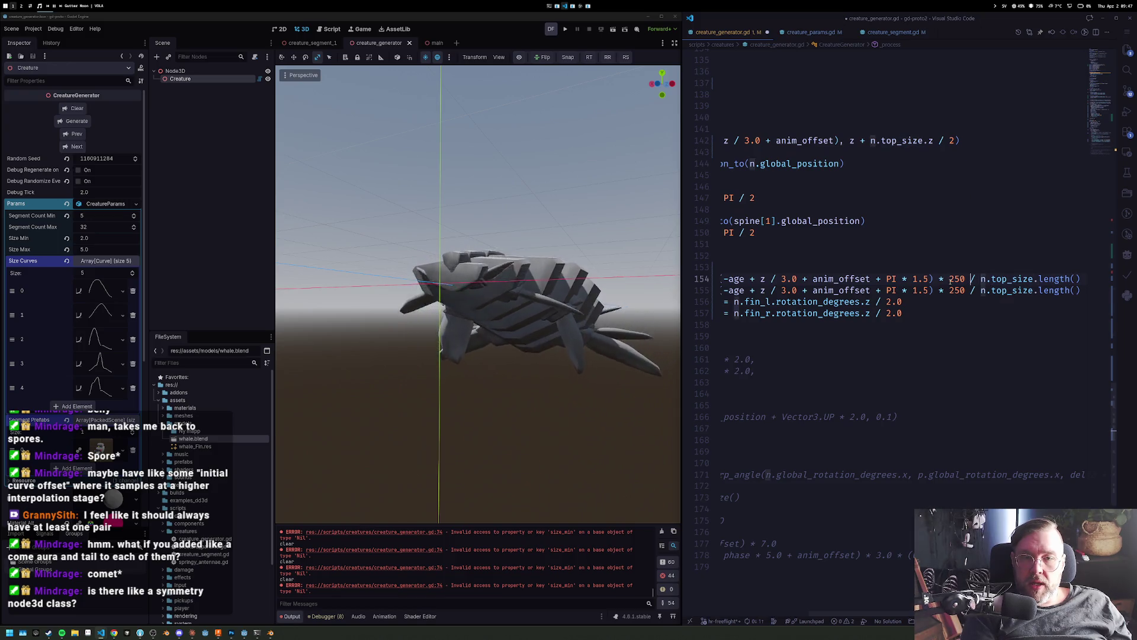
{"action": "type", "text": "an"}
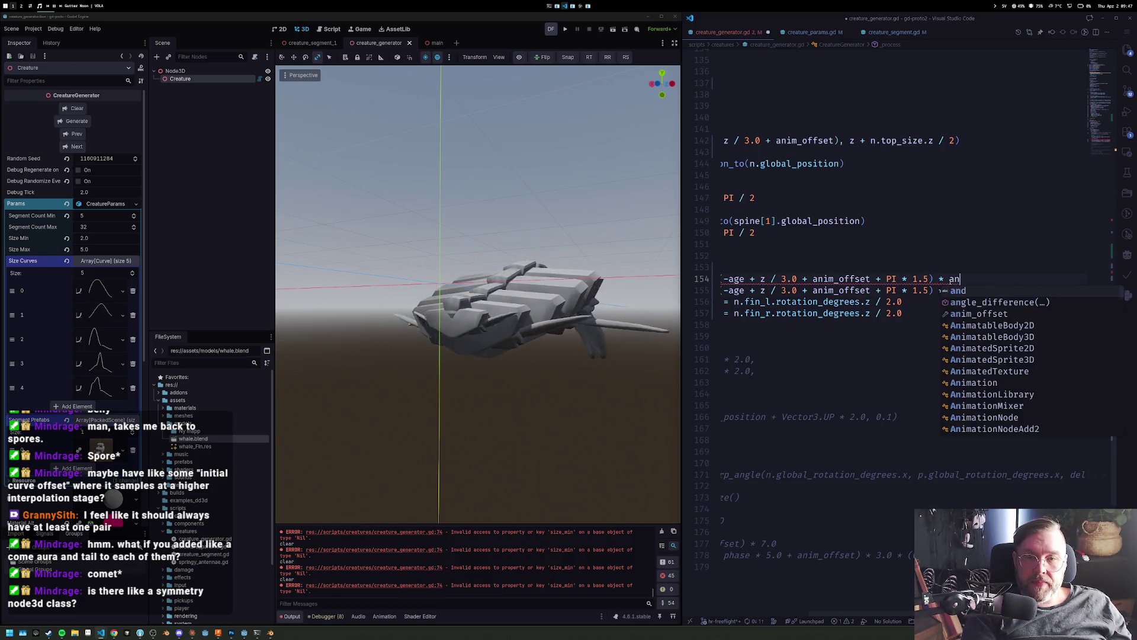
{"action": "key", "text": "BackSpace"}
{"action": "key", "text": "BackSpace"}
{"action": "type", "text": "max_a"}
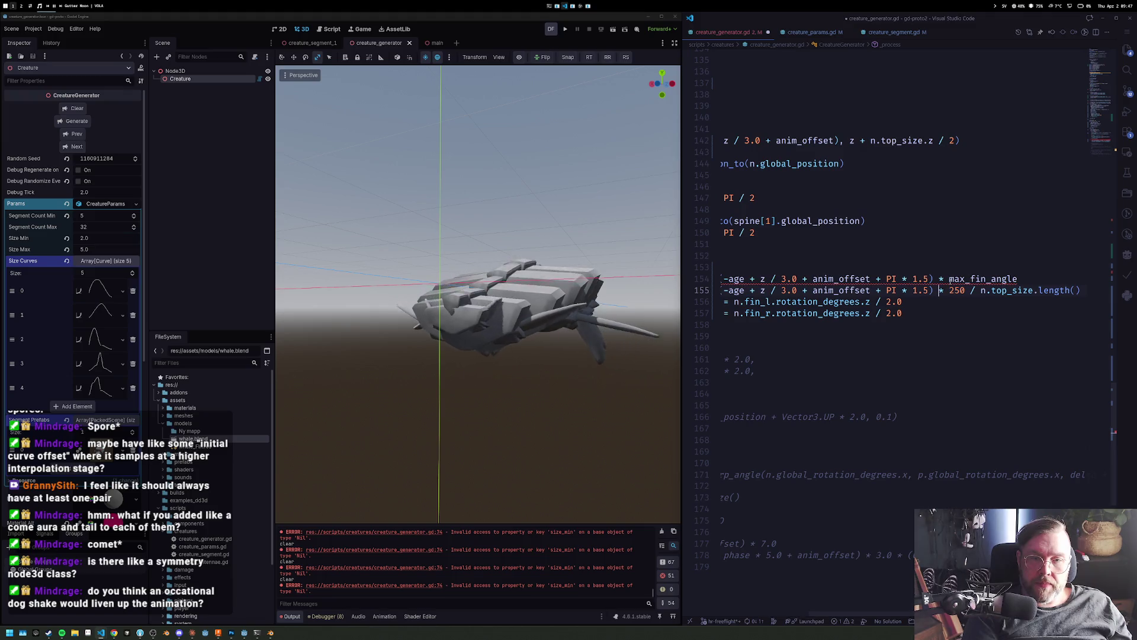
{"action": "key", "text": "shift+End"}
{"action": "type", "text": "max_fin_"}
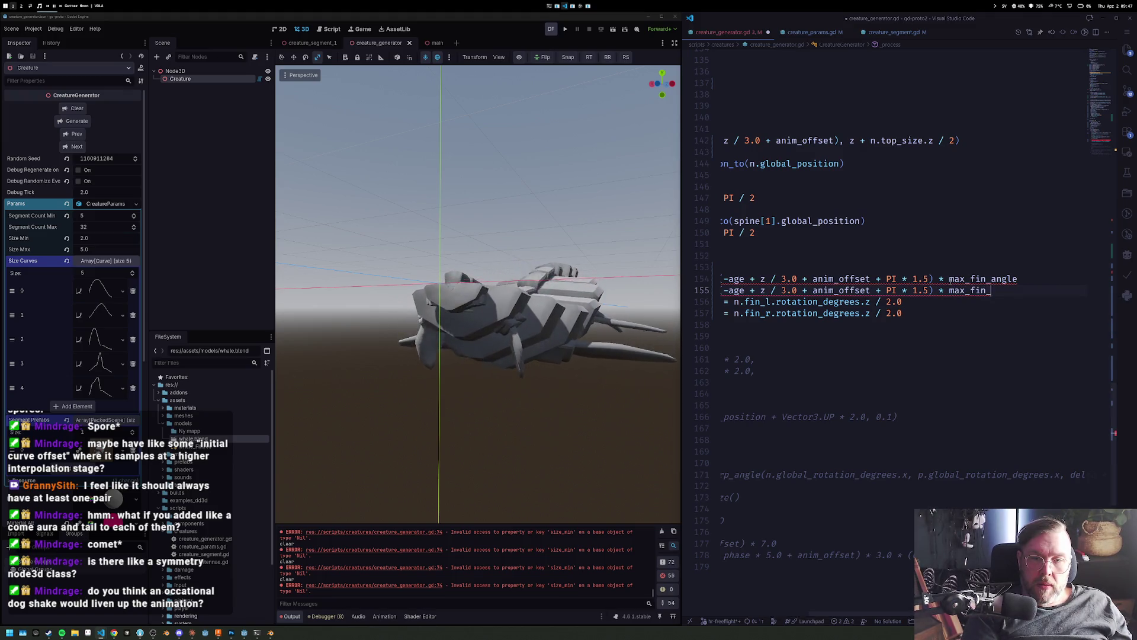
Step: Declare var max_fin_angle := clampf(250 / n.top_size.length(), 10, 25) on the new line
{"action": "key", "text": "Up"}
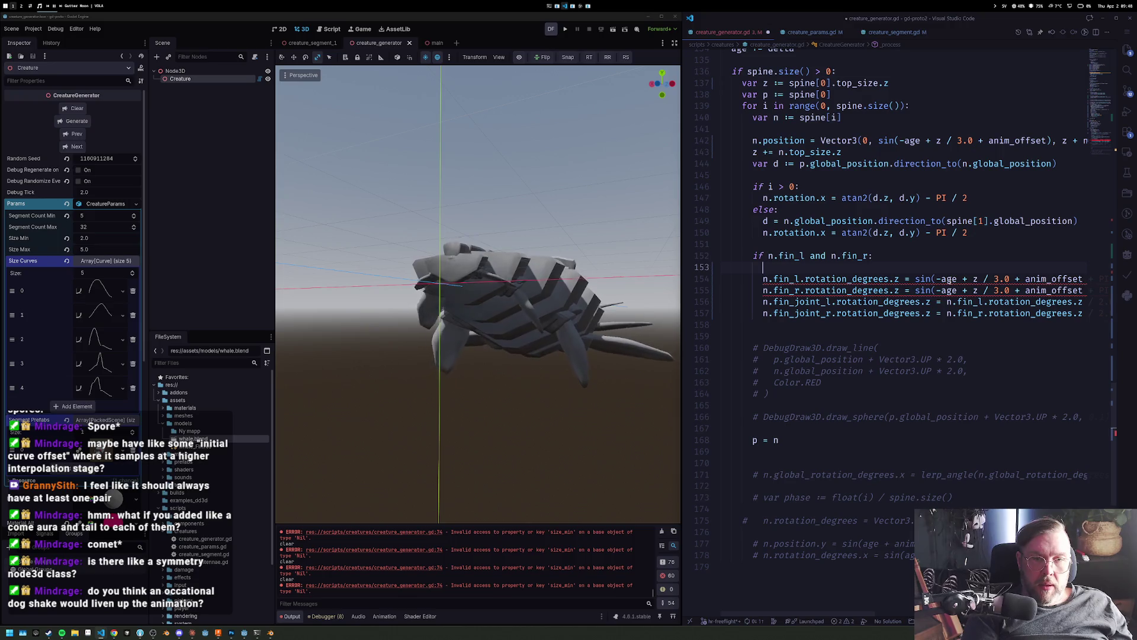
{"action": "key", "text": "Home"}
{"action": "type", "text": "var max_fin_angle"}
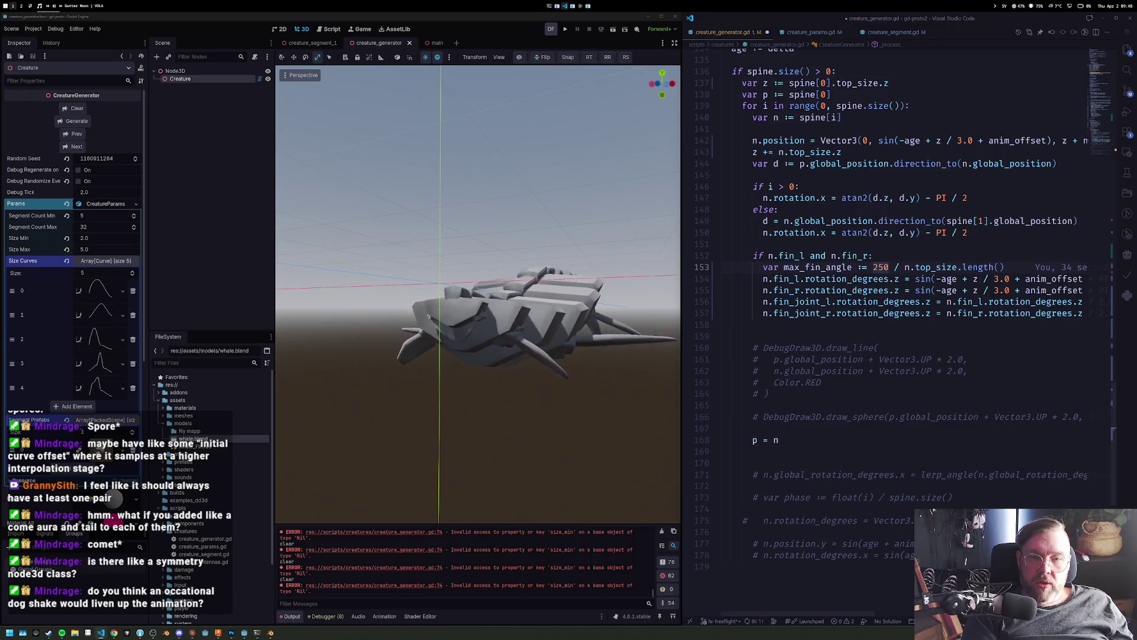
{"action": "type", "text": "clampf("}
{"action": "key", "text": "End"}
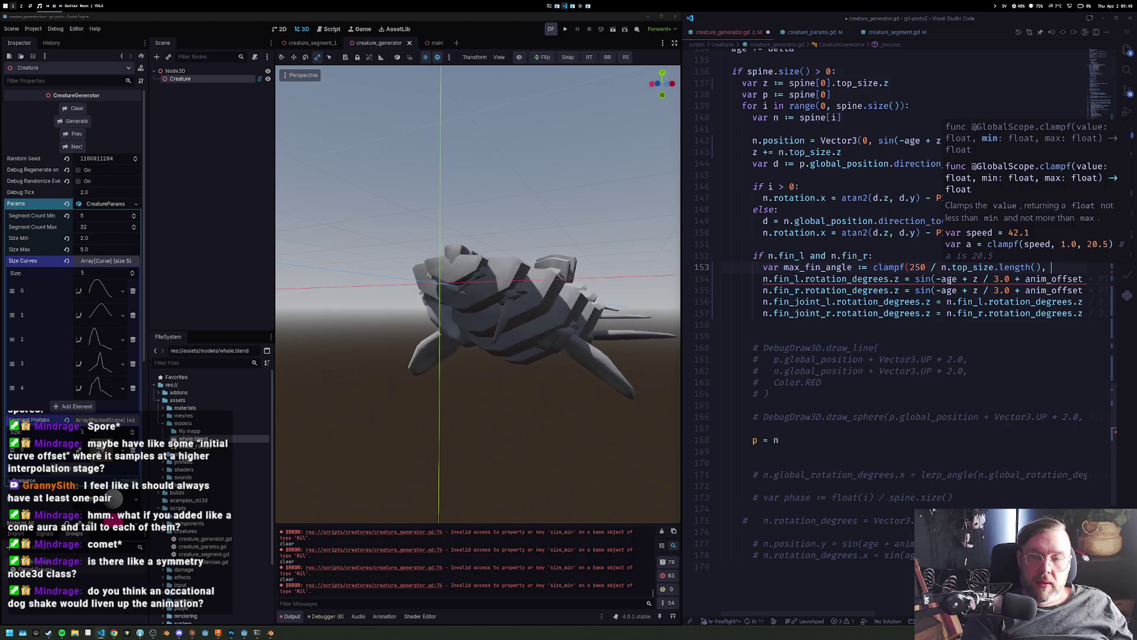
{"action": "type", "text": "25"}
{"action": "type", "text": ")"}
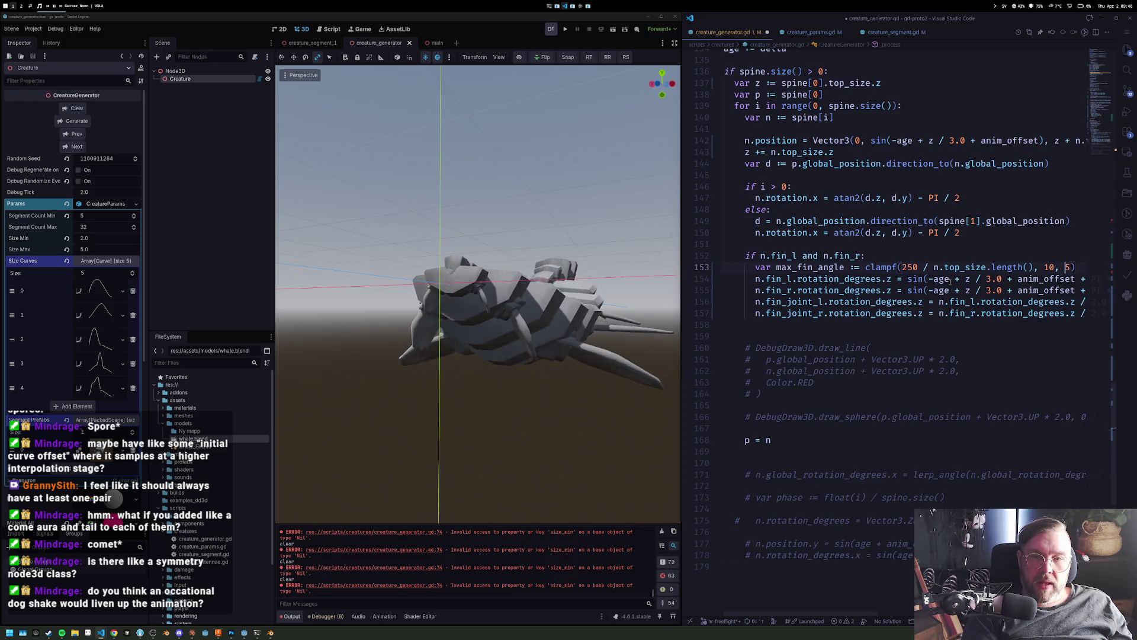
{"action": "left_click_drag", "start_coordinate": [444, 260], "coordinate": [461, 293]}
{"action": "scroll", "coordinate": [461, 292], "scroll_direction": "down", "scroll_amount": 3}
{"action": "scroll", "coordinate": [461, 293], "scroll_direction": "up", "scroll_amount": 2}
{"action": "mouse_move", "coordinate": [476, 293]}
{"action": "left_mouse_down"}
{"action": "mouse_move", "coordinate": [670, 327]}
{"action": "mouse_move", "coordinate": [573, 312]}
{"action": "left_mouse_up"}
{"action": "scroll", "coordinate": [572, 312], "scroll_direction": "up", "scroll_amount": 2}
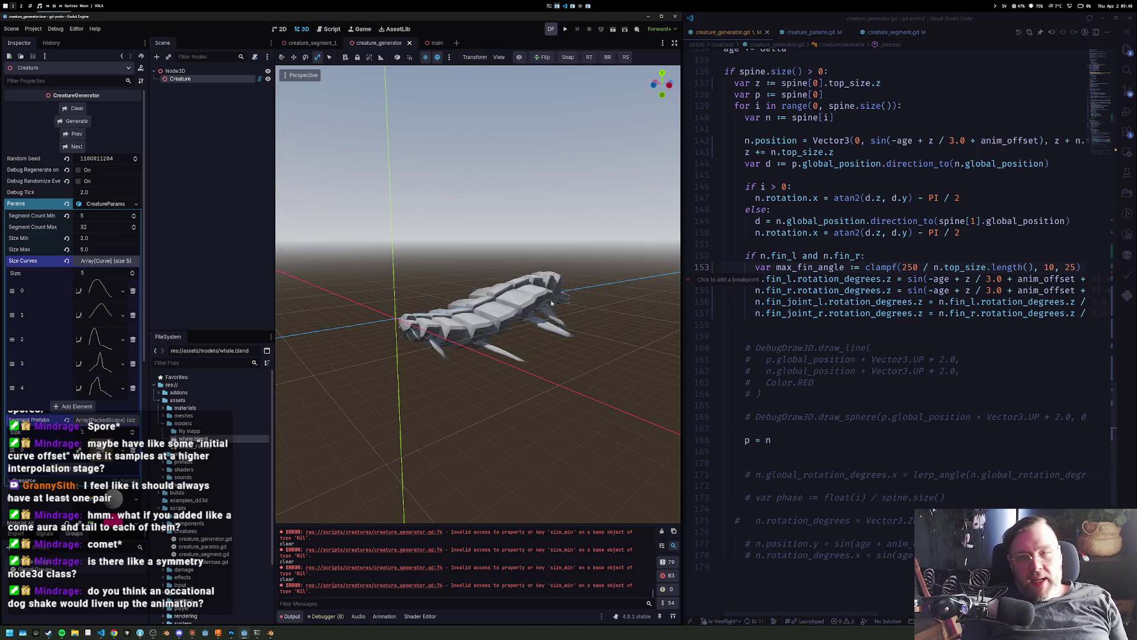
{"action": "mouse_move", "coordinate": [505, 341]}
{"action": "left_mouse_down"}
{"action": "mouse_move", "coordinate": [523, 259]}
{"action": "mouse_move", "coordinate": [500, 289]}
{"action": "left_mouse_up"}
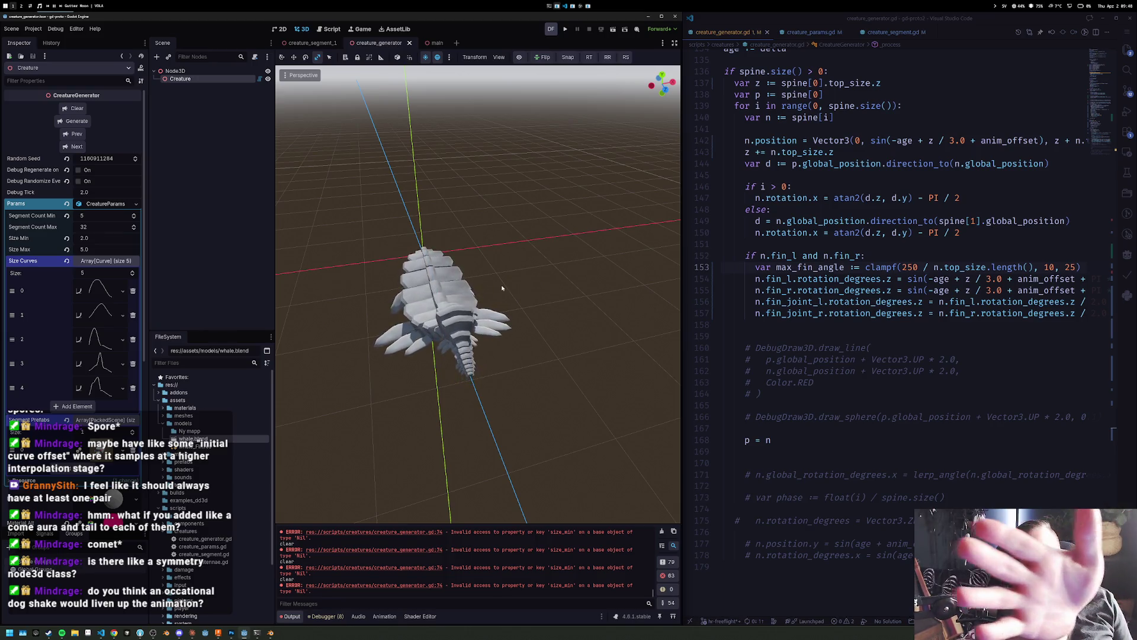
{"action": "mouse_move", "coordinate": [502, 289]}
{"action": "left_mouse_down"}
{"action": "mouse_move", "coordinate": [436, 297]}
{"action": "mouse_move", "coordinate": [447, 195]}
{"action": "mouse_move", "coordinate": [503, 339]}
{"action": "mouse_move", "coordinate": [330, 272]}
{"action": "mouse_move", "coordinate": [382, 205]}
{"action": "mouse_move", "coordinate": [592, 284]}
{"action": "left_mouse_up"}
{"action": "key", "text": "F5"}
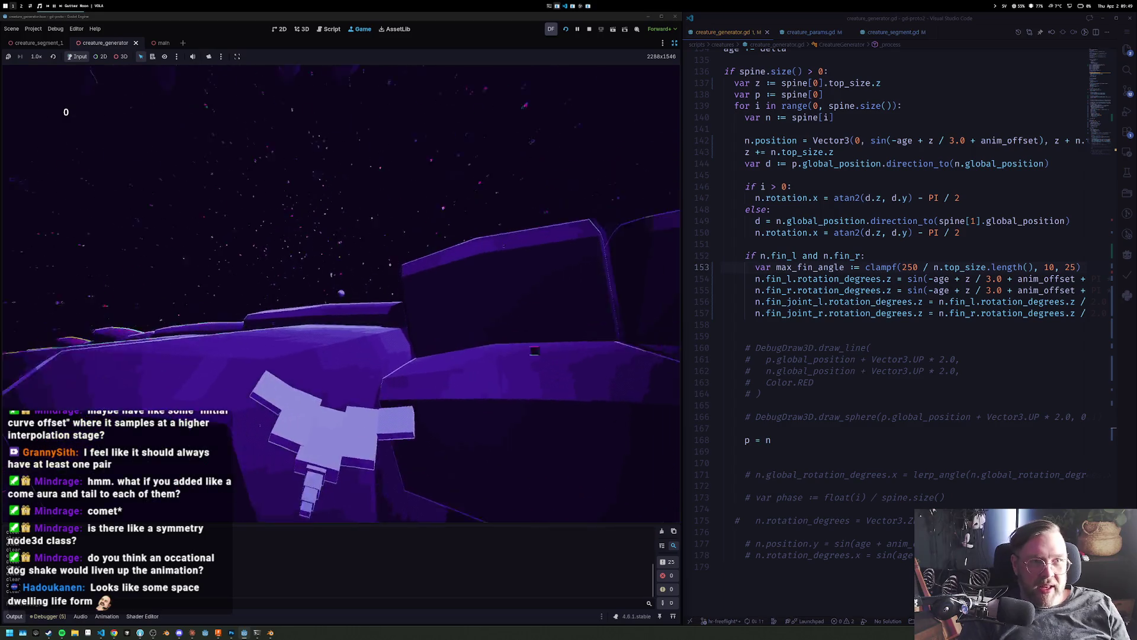
{"action": "left_click", "coordinate": [590, 30]}
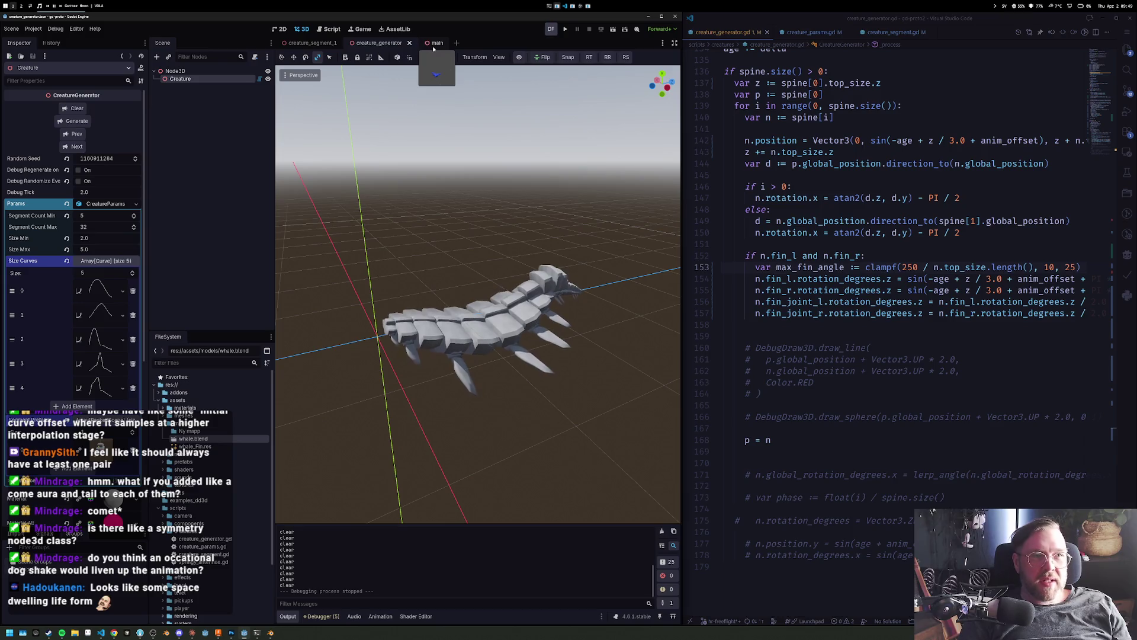
{"action": "left_click", "coordinate": [314, 44]}
Step: Duplicate RightFinJoint and rename the copy RightLeg
{"action": "mouse_move", "coordinate": [450, 148]}
{"action": "left_mouse_down"}
{"action": "mouse_move", "coordinate": [468, 195]}
{"action": "mouse_move", "coordinate": [491, 177]}
{"action": "mouse_move", "coordinate": [474, 189]}
{"action": "left_mouse_up"}
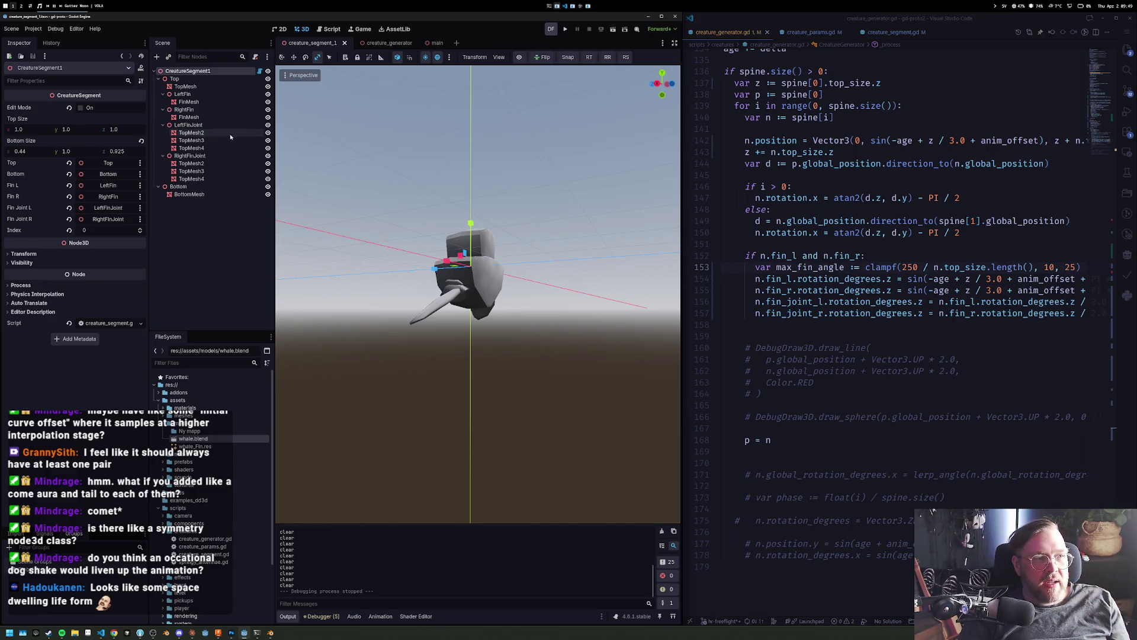
{"action": "left_click", "coordinate": [239, 155]}
{"action": "key", "text": "ctrl+d"}
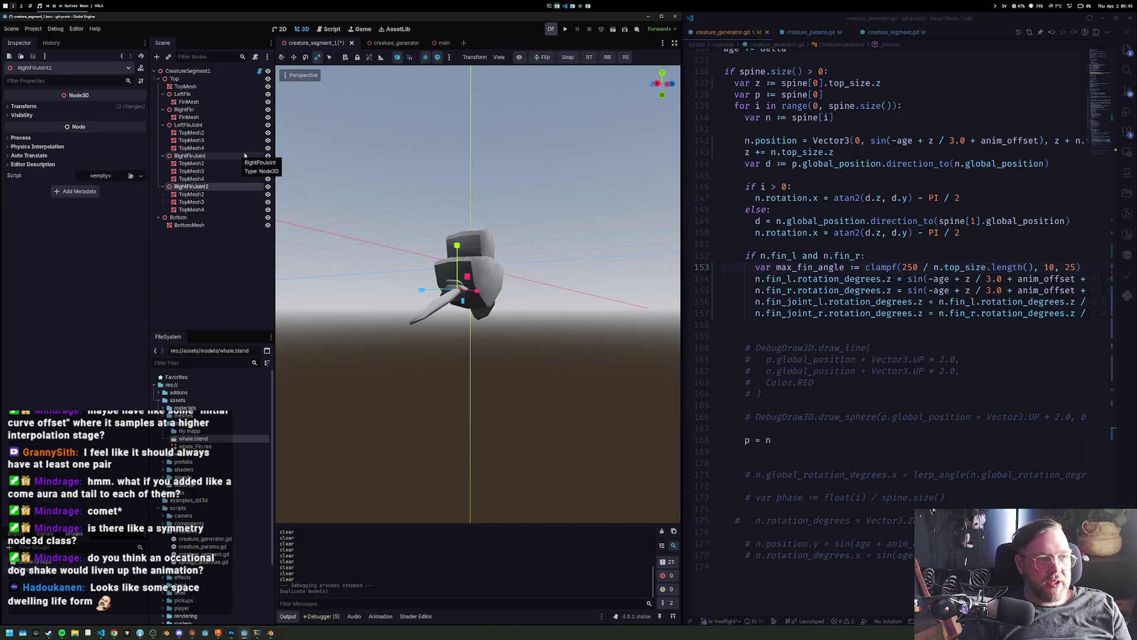
{"action": "key", "text": "F2"}
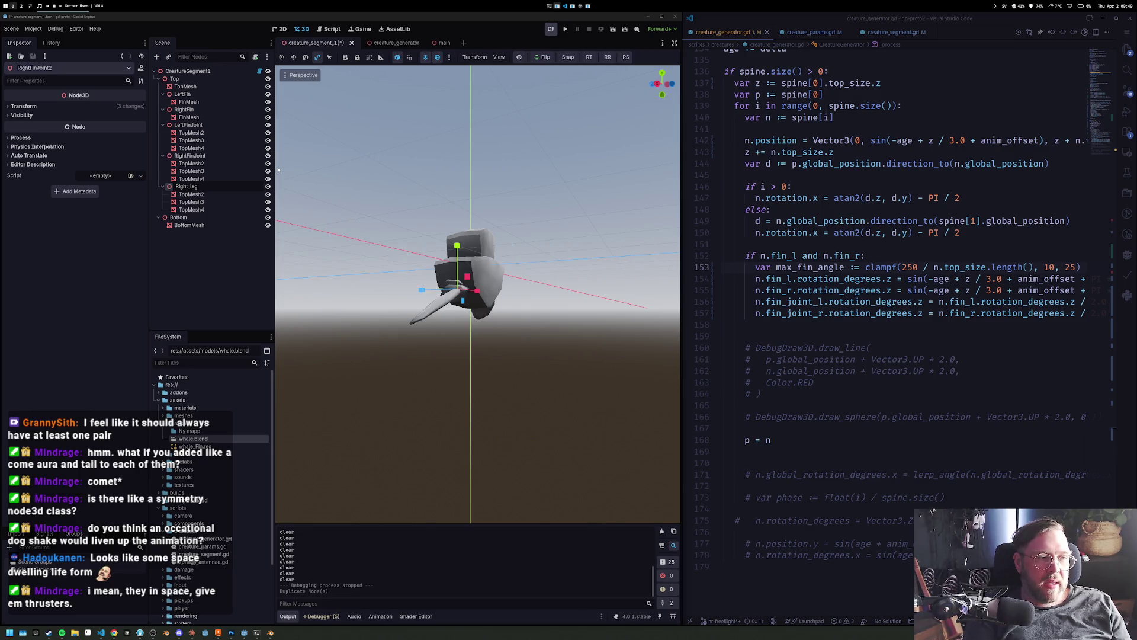
{"action": "key", "text": "Return"}
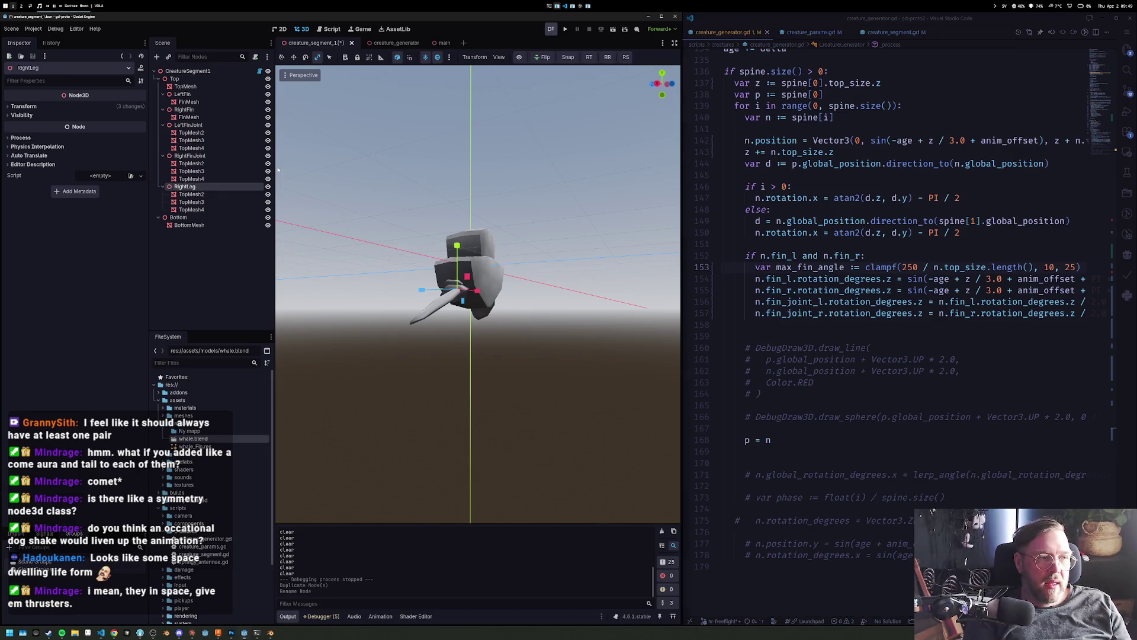
Step: Set RightLeg's X position to -0.592 and its X scale back to 1
{"action": "mouse_move", "coordinate": [333, 159]}
{"action": "left_mouse_down"}
{"action": "mouse_move", "coordinate": [579, 325]}
{"action": "mouse_move", "coordinate": [478, 298]}
{"action": "left_mouse_up"}
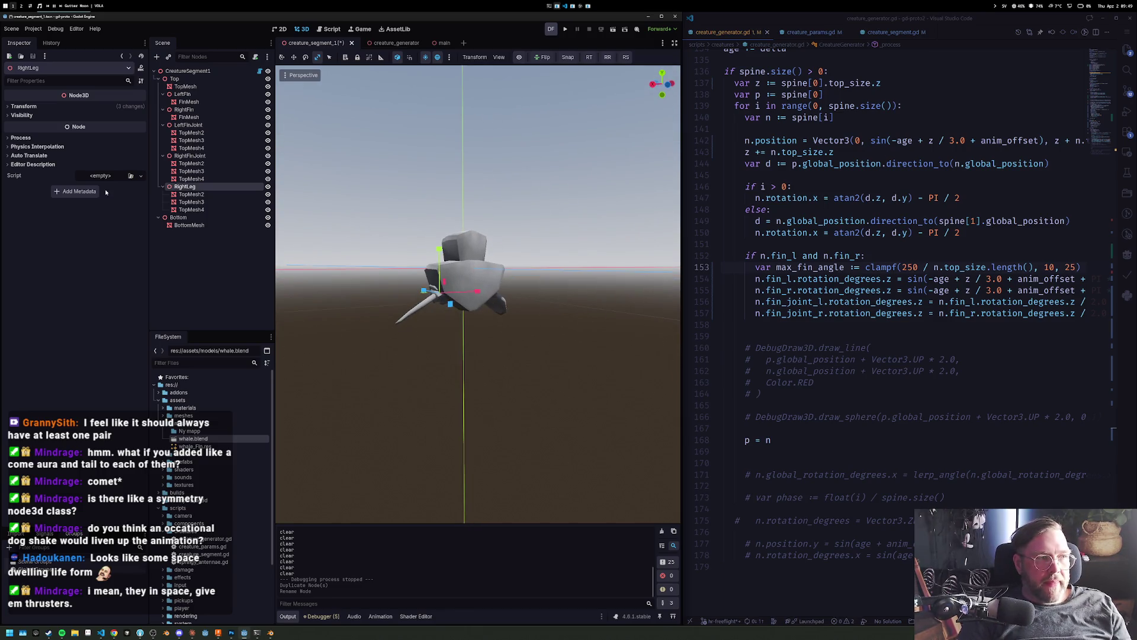
{"action": "left_click", "coordinate": [590, 57]}
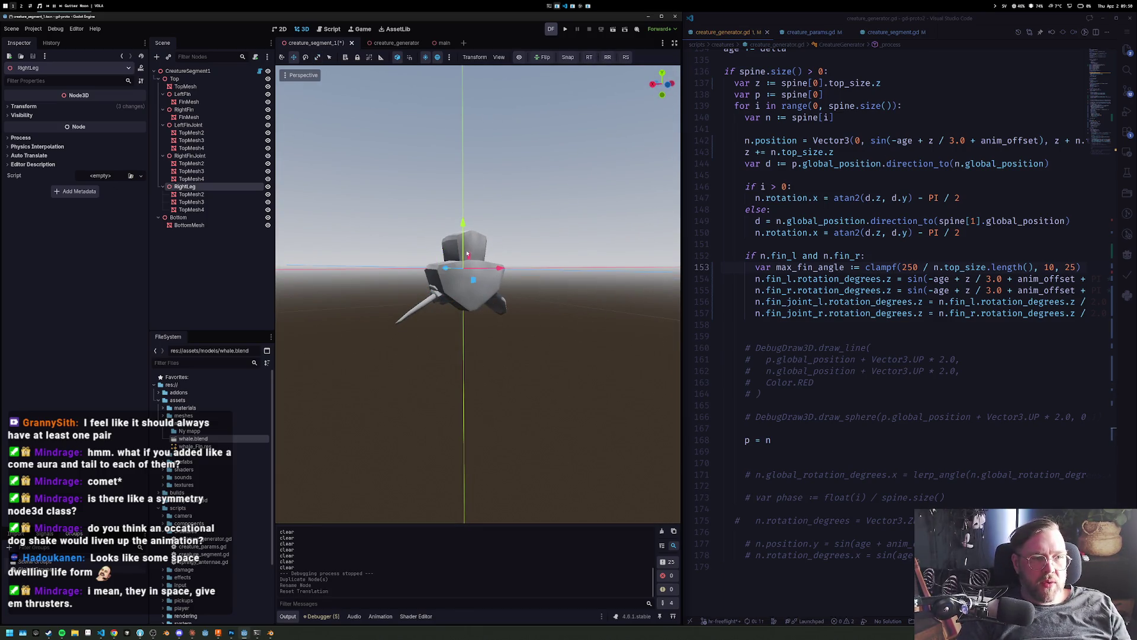
{"action": "left_click_drag", "start_coordinate": [469, 256], "coordinate": [473, 277]}
{"action": "key", "text": "ctrl+z"}
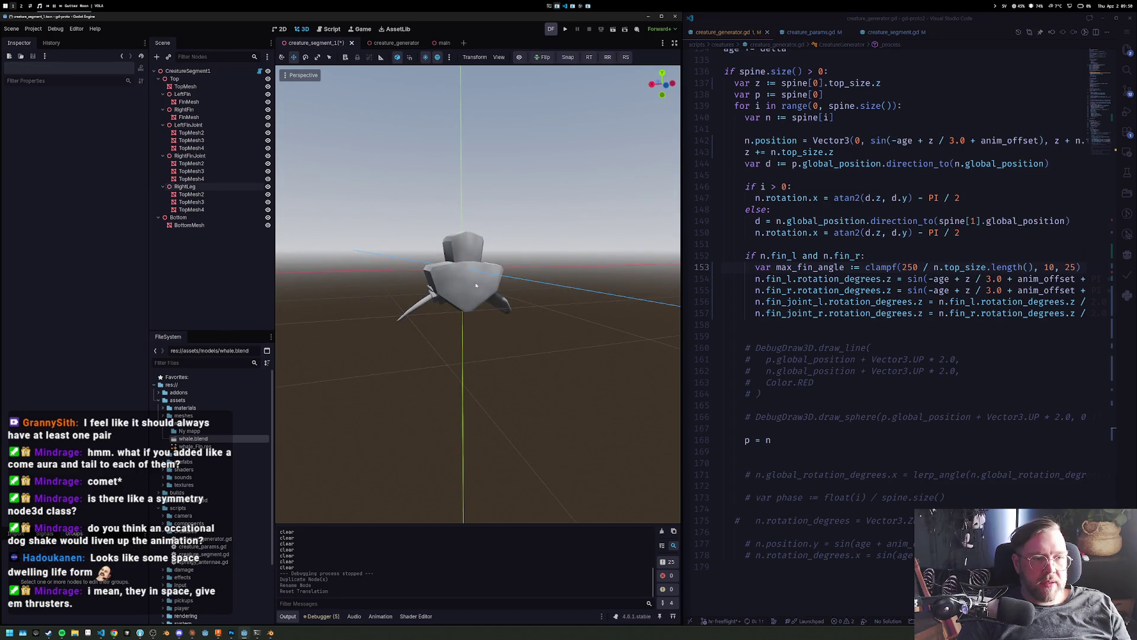
{"action": "left_click", "coordinate": [184, 186]}
{"action": "left_click_drag", "start_coordinate": [468, 278], "coordinate": [444, 305]}
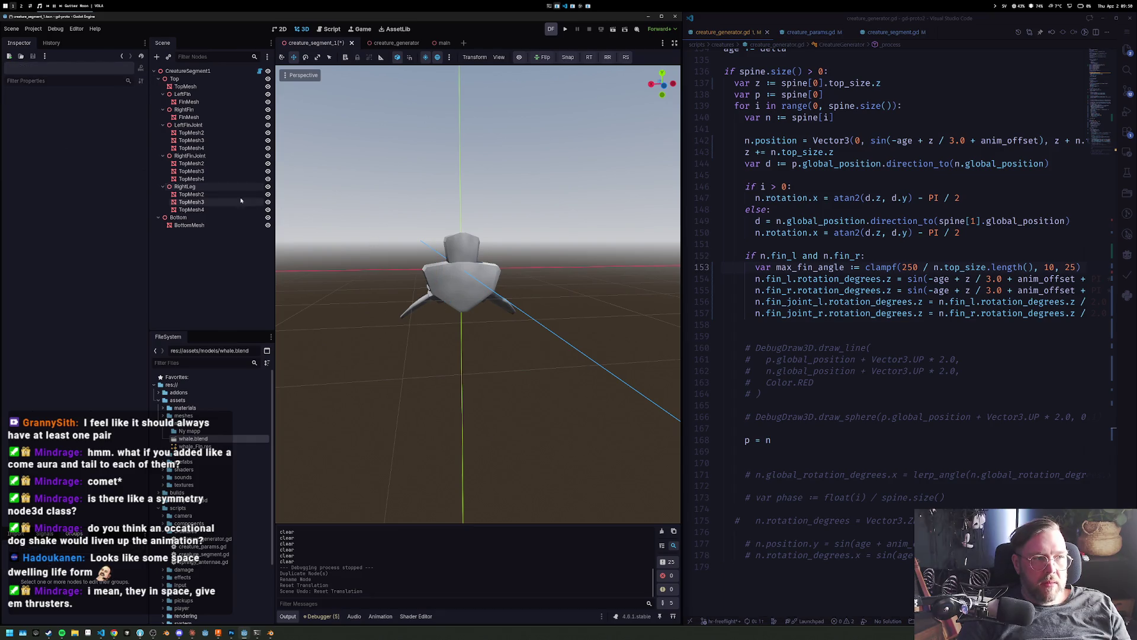
{"action": "left_click", "coordinate": [24, 107]}
{"action": "left_click", "coordinate": [26, 126]}
{"action": "left_click", "coordinate": [26, 171]}
{"action": "type", "text": "1"}
{"action": "key", "text": "Return"}
Step: Move the leg under the body and delete its extra TopMesh3 and TopMesh4 meshes
{"action": "scroll", "coordinate": [526, 266], "scroll_direction": "up", "scroll_amount": 6}
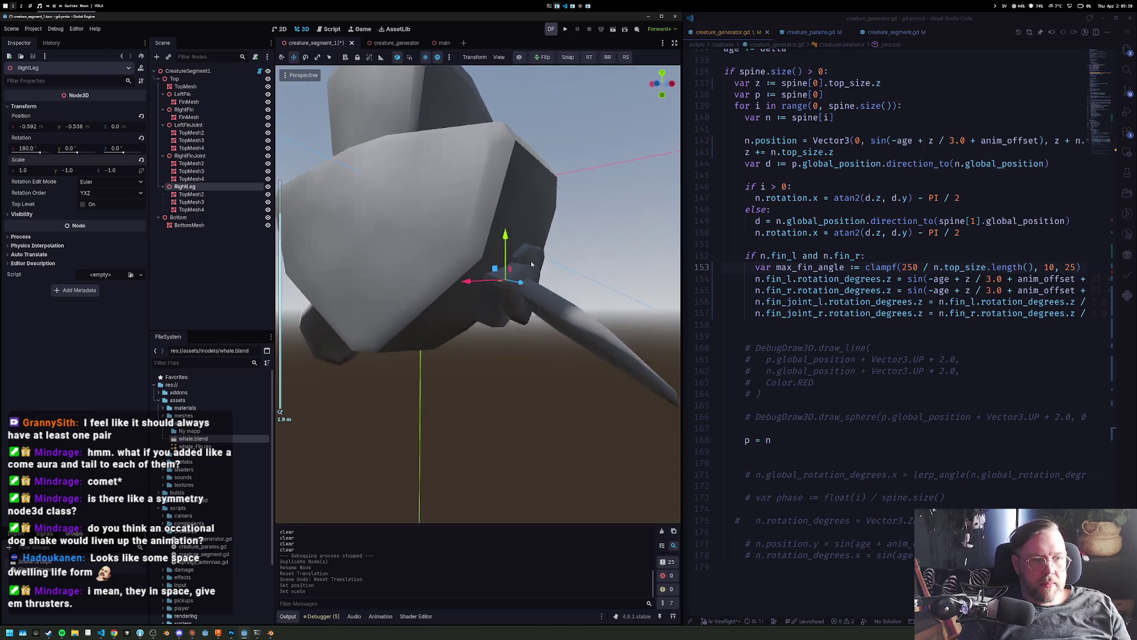
{"action": "mouse_move", "coordinate": [526, 266]}
{"action": "left_mouse_down"}
{"action": "mouse_move", "coordinate": [474, 279]}
{"action": "mouse_move", "coordinate": [464, 331]}
{"action": "left_mouse_up"}
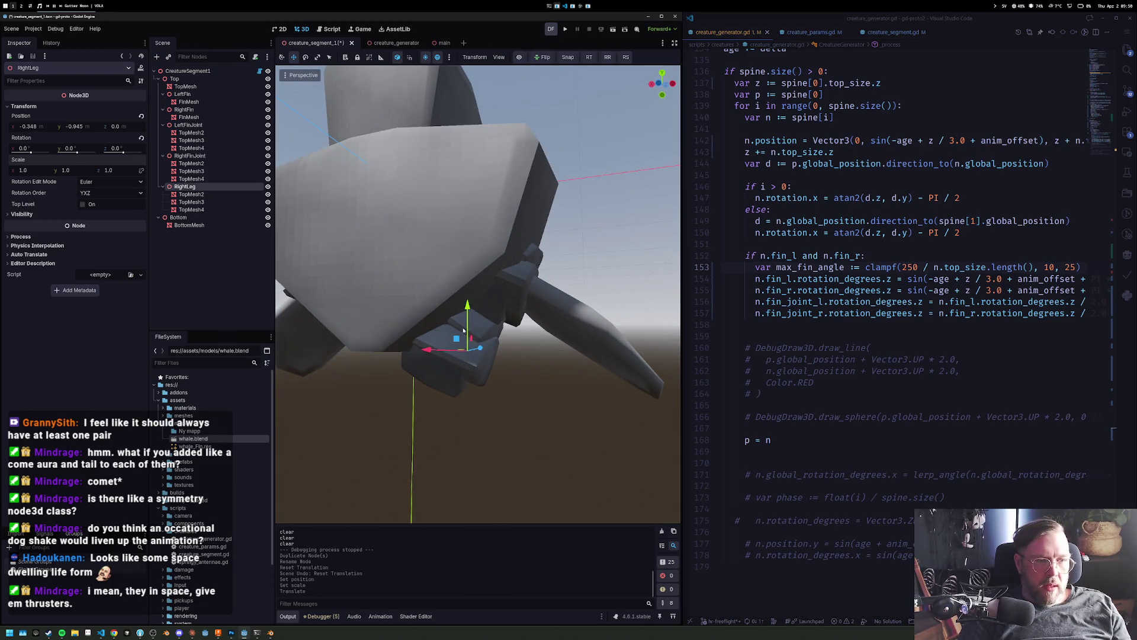
{"action": "left_click", "coordinate": [195, 202]}
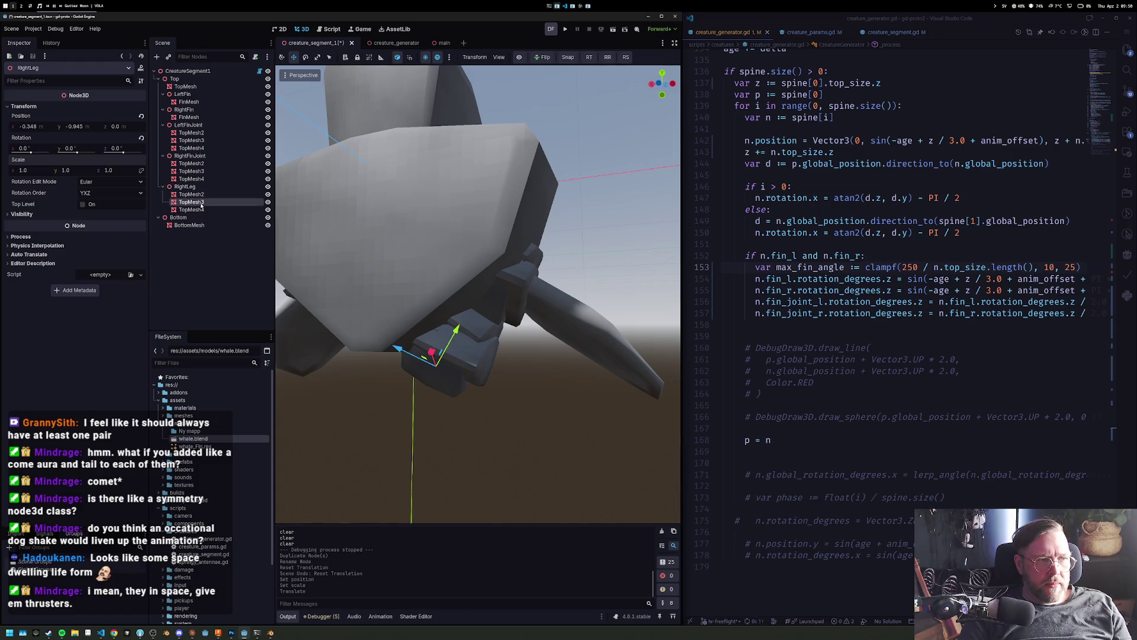
{"action": "left_click", "coordinate": [200, 210], "text": "shift"}
{"action": "key", "text": "Delete"}
{"action": "key", "text": "Return"}
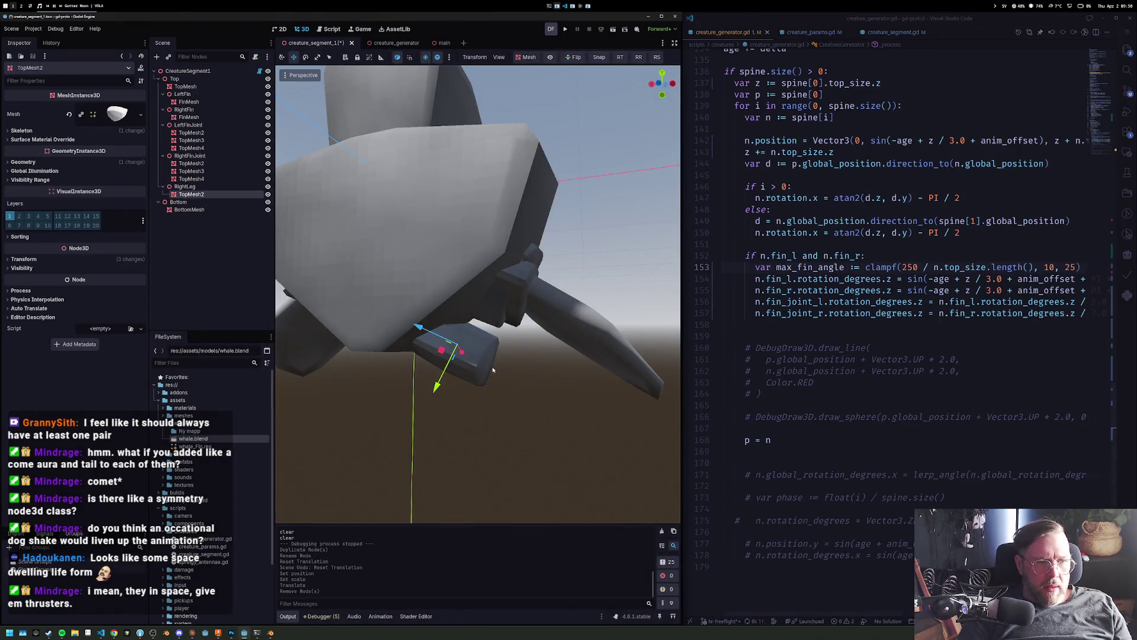
{"action": "key", "text": "alt+w"}
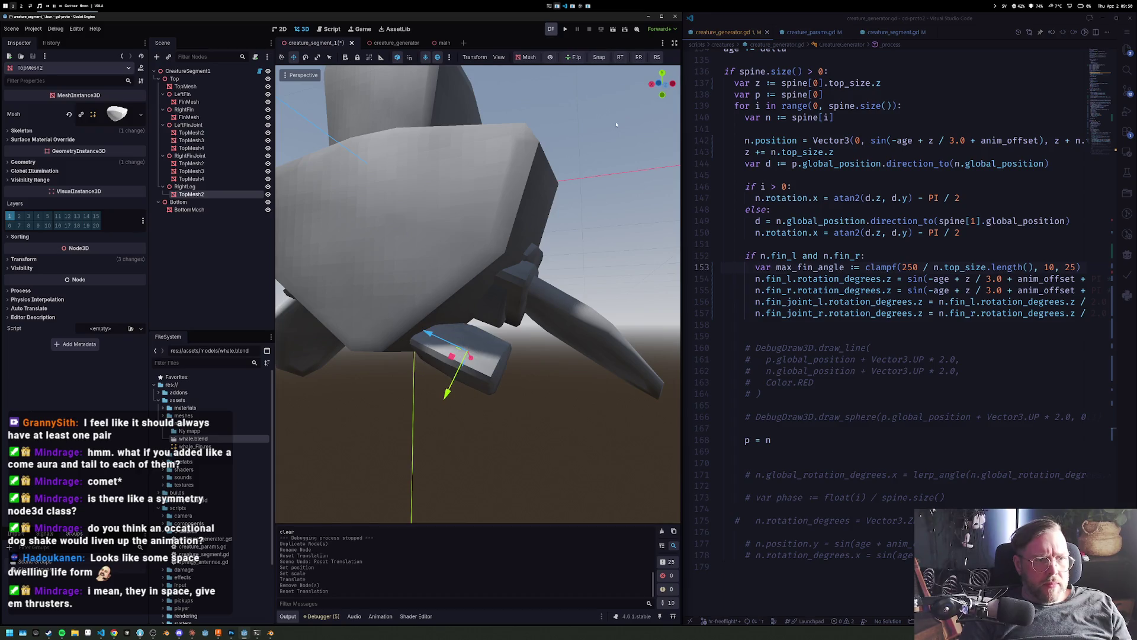
{"action": "left_click", "coordinate": [185, 187]}
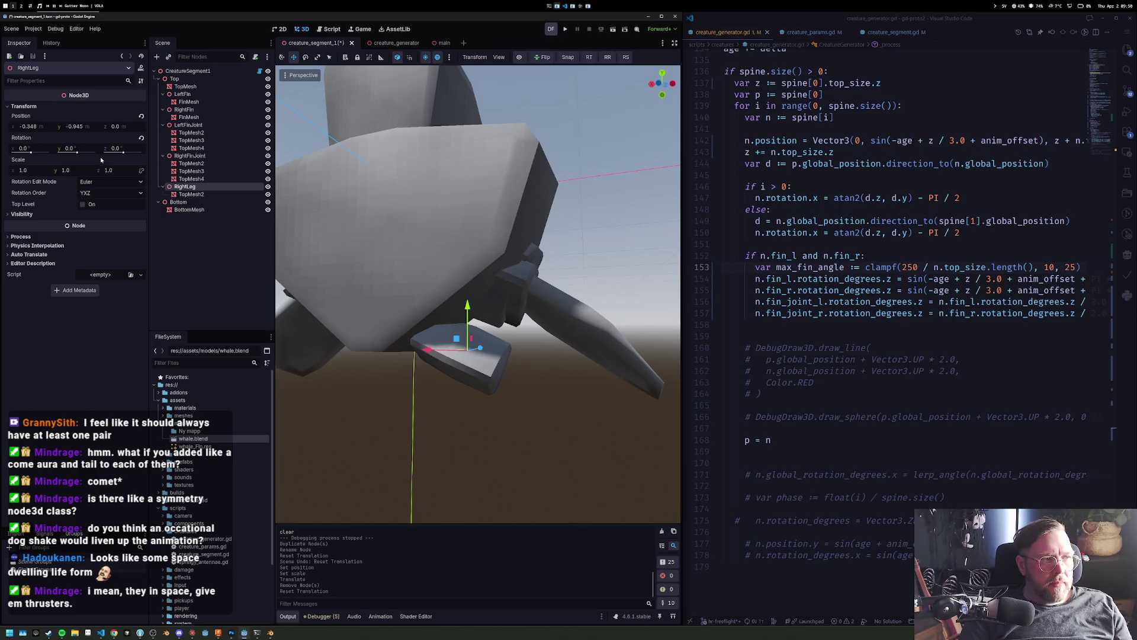
{"action": "left_click", "coordinate": [142, 117]}
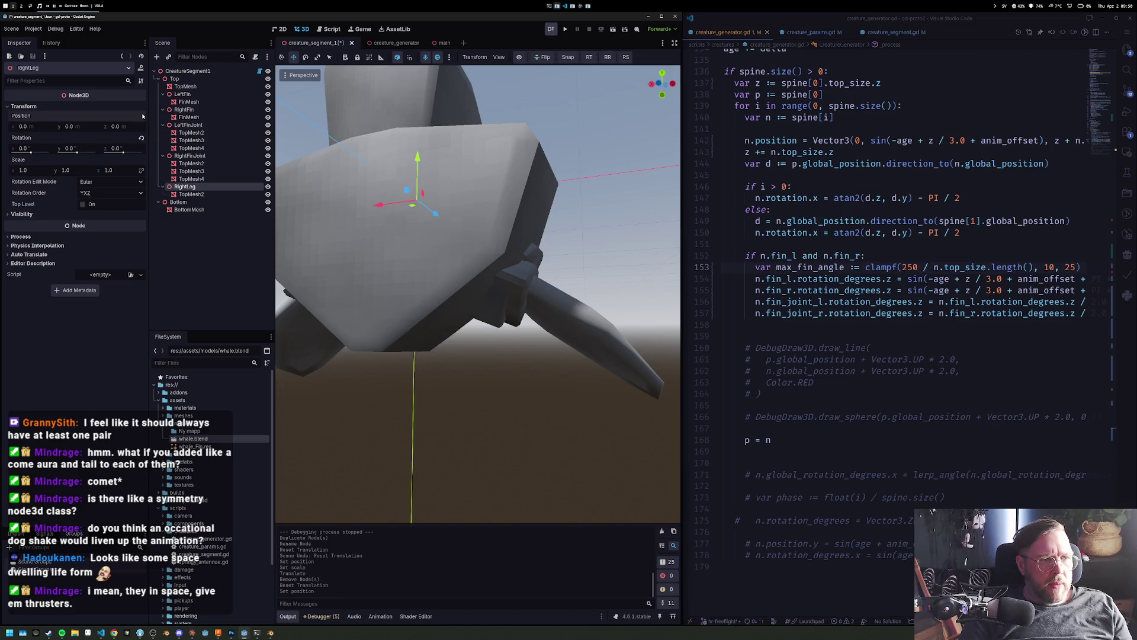
{"action": "key", "text": "ctrl+z"}
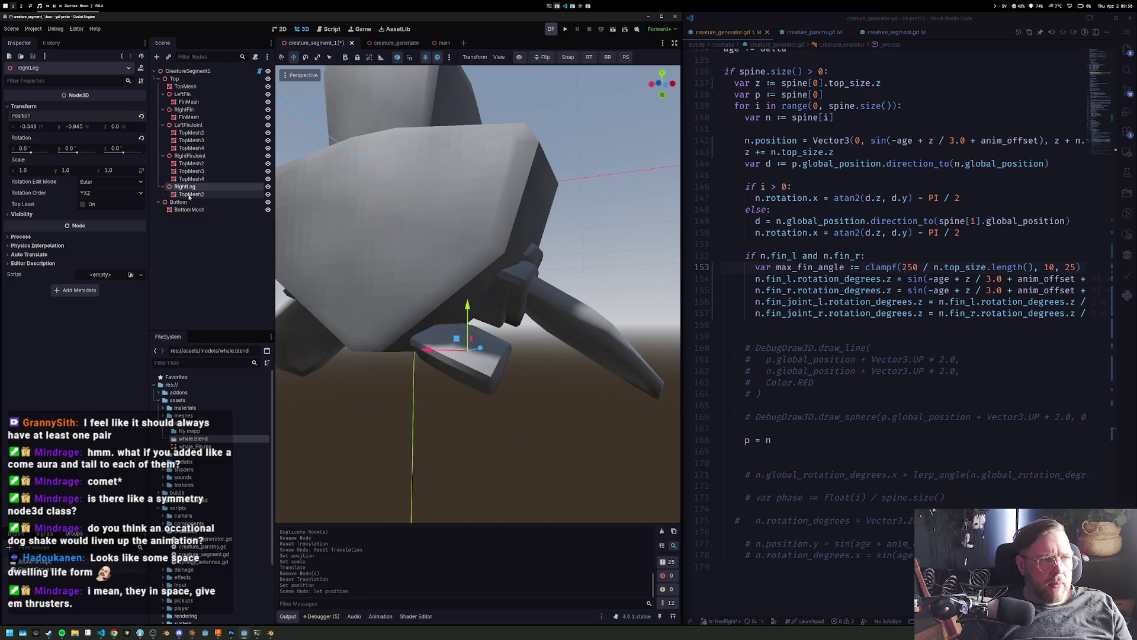
Step: Reset TopMesh2's position, scale and rotation
{"action": "left_click", "coordinate": [190, 195]}
{"action": "left_click", "coordinate": [620, 57]}
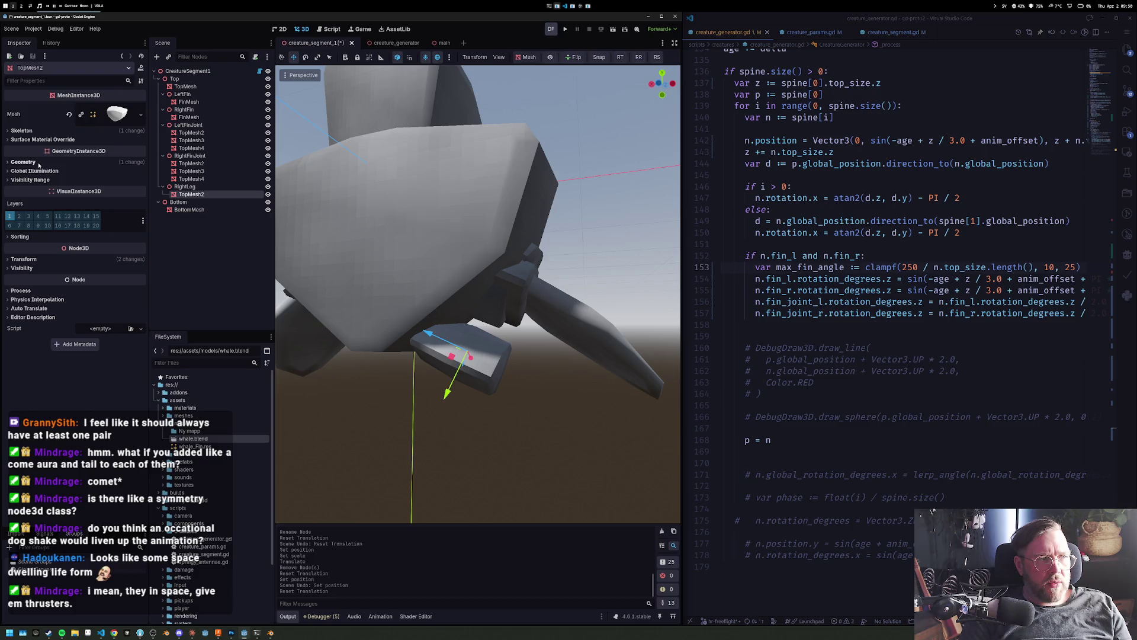
{"action": "left_click", "coordinate": [38, 261]}
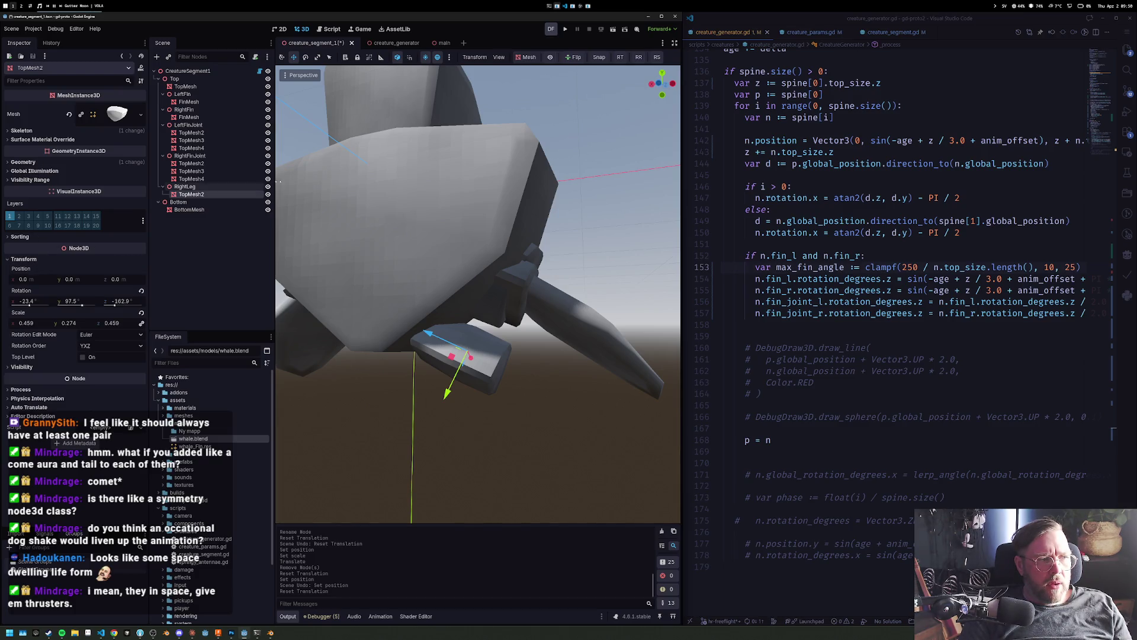
{"action": "left_click", "coordinate": [638, 58]}
{"action": "left_click", "coordinate": [638, 58]}
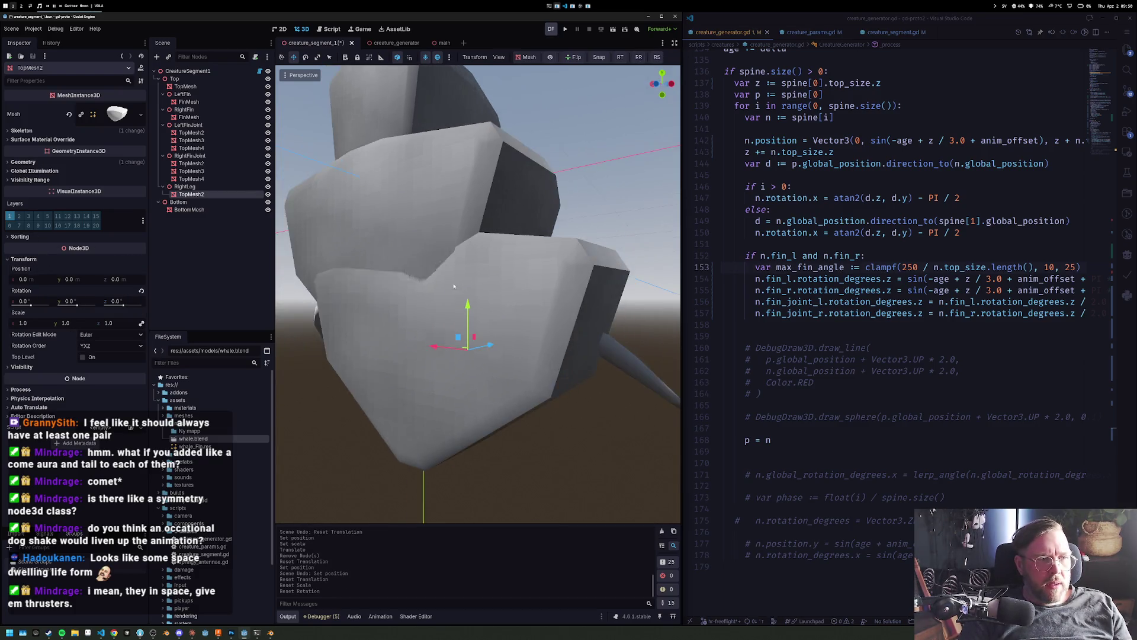
{"action": "scroll", "coordinate": [493, 309], "scroll_direction": "up", "scroll_amount": 3}
{"action": "scroll", "coordinate": [493, 309], "scroll_direction": "down", "scroll_amount": 4}
{"action": "scroll", "coordinate": [494, 309], "scroll_direction": "down", "scroll_amount": 2}
Step: Scale TopMesh2 into a thin 0.104×0.104×0.434 limb and tilt it to 53.3°
{"action": "key", "text": "e"}
{"action": "key", "text": "r"}
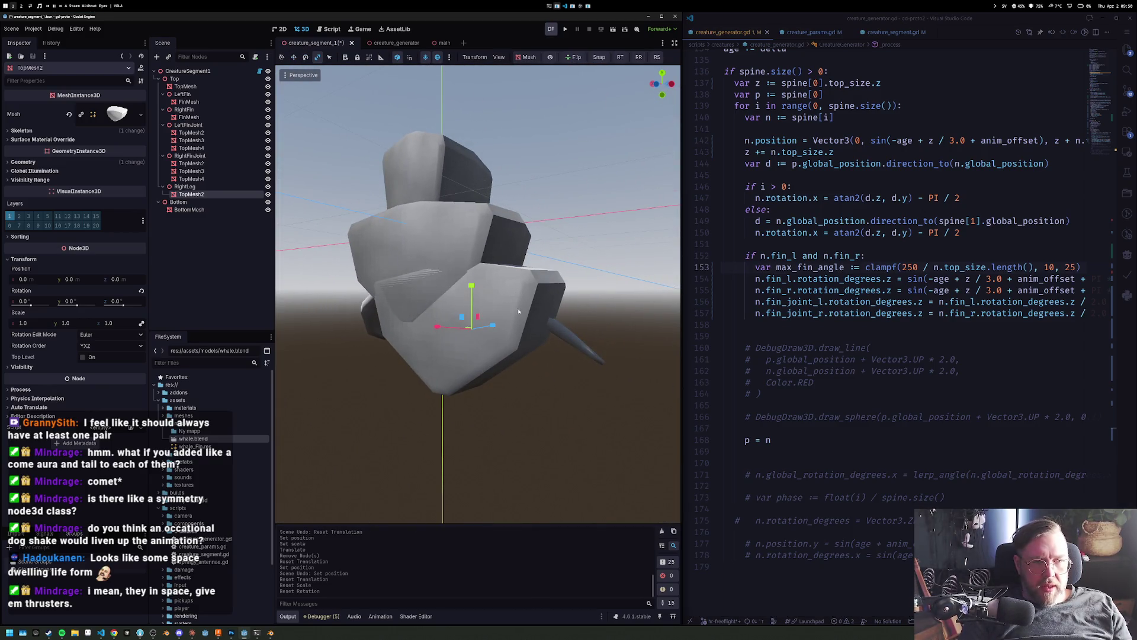
{"action": "mouse_move", "coordinate": [519, 311]}
{"action": "left_mouse_down"}
{"action": "mouse_move", "coordinate": [490, 332]}
{"action": "mouse_move", "coordinate": [510, 333]}
{"action": "mouse_move", "coordinate": [476, 331]}
{"action": "left_mouse_up"}
{"action": "key", "text": "KP_1"}
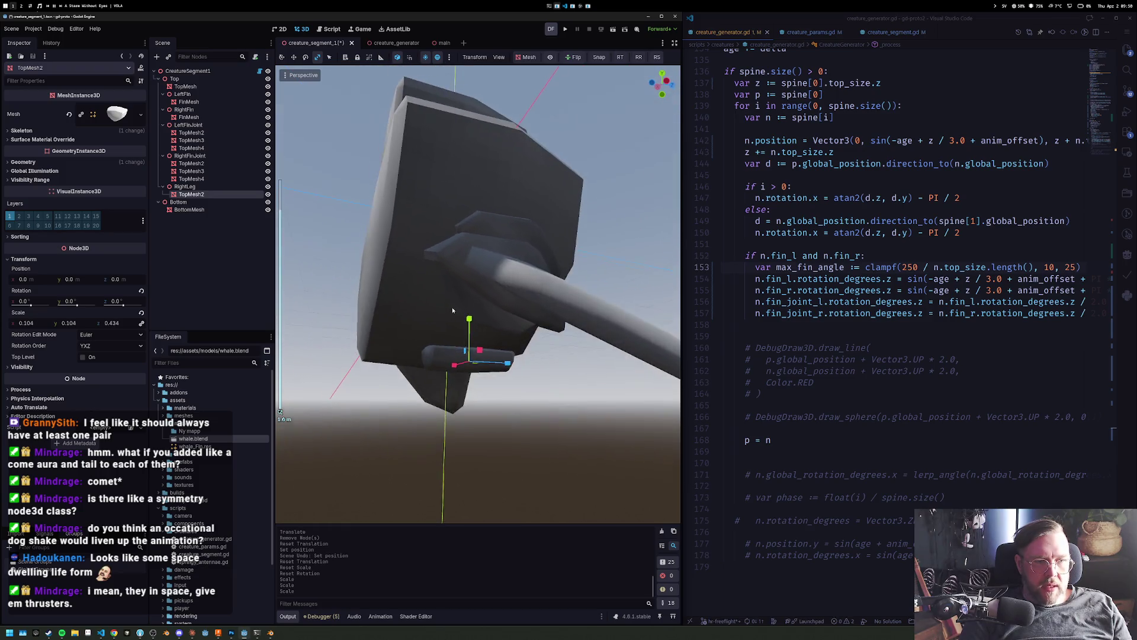
{"action": "key", "text": "e"}
{"action": "mouse_move", "coordinate": [466, 381]}
{"action": "left_mouse_down"}
{"action": "mouse_move", "coordinate": [504, 391]}
{"action": "mouse_move", "coordinate": [483, 356]}
{"action": "mouse_move", "coordinate": [433, 335]}
{"action": "left_mouse_up"}
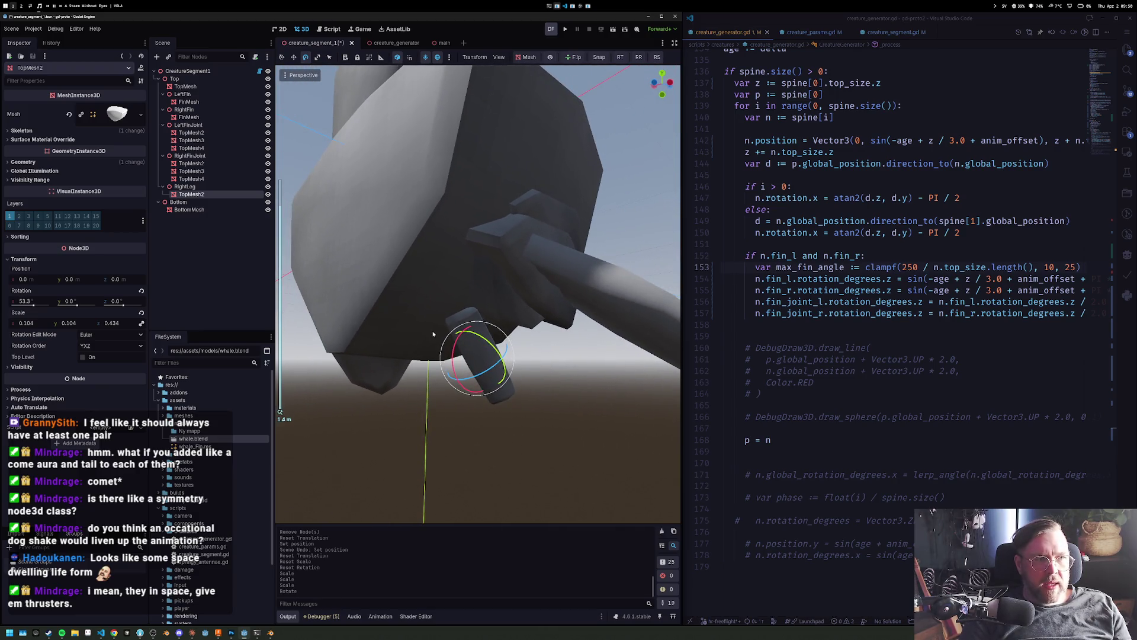
Step: Begin adding a child node to RightLeg
{"action": "left_click", "coordinate": [184, 186]}
{"action": "right_click", "coordinate": [200, 189]}
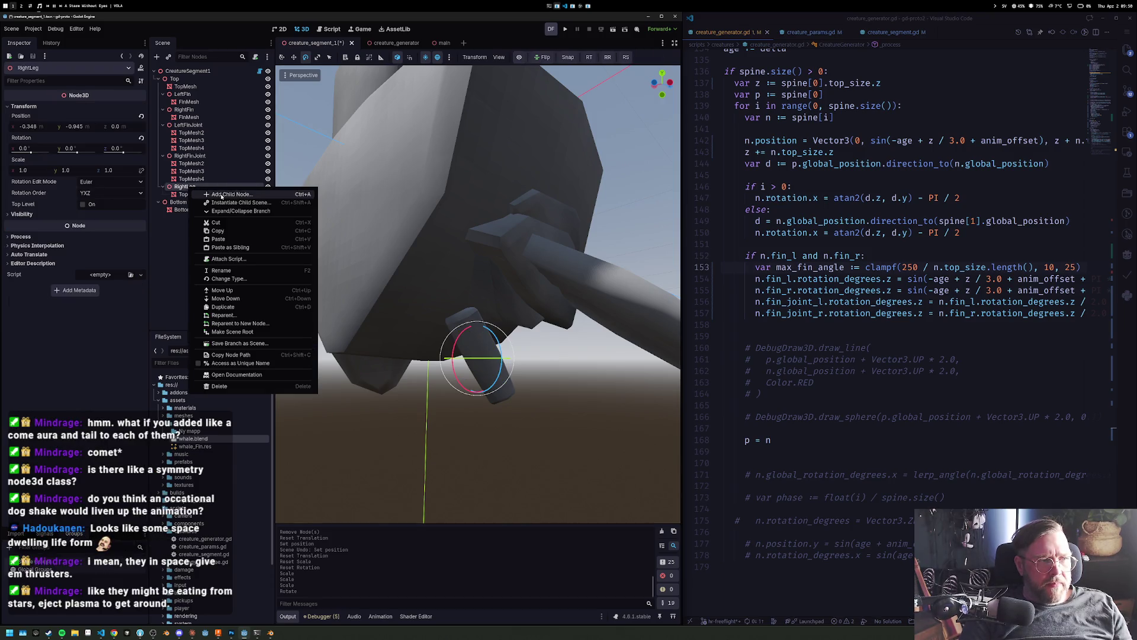
{"action": "left_click", "coordinate": [221, 195]}
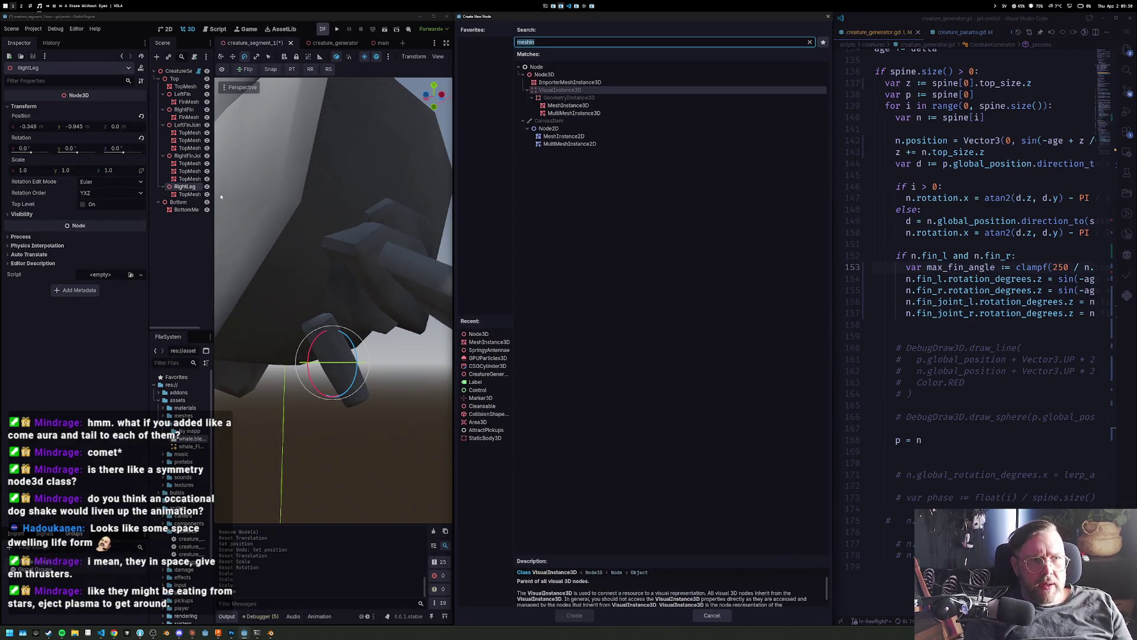
Step: Create a Node3D under RightLeg above TopMesh2 and name it Joint1
{"action": "key", "text": "Up"}
{"action": "key", "text": "Up"}
{"action": "key", "text": "Return"}
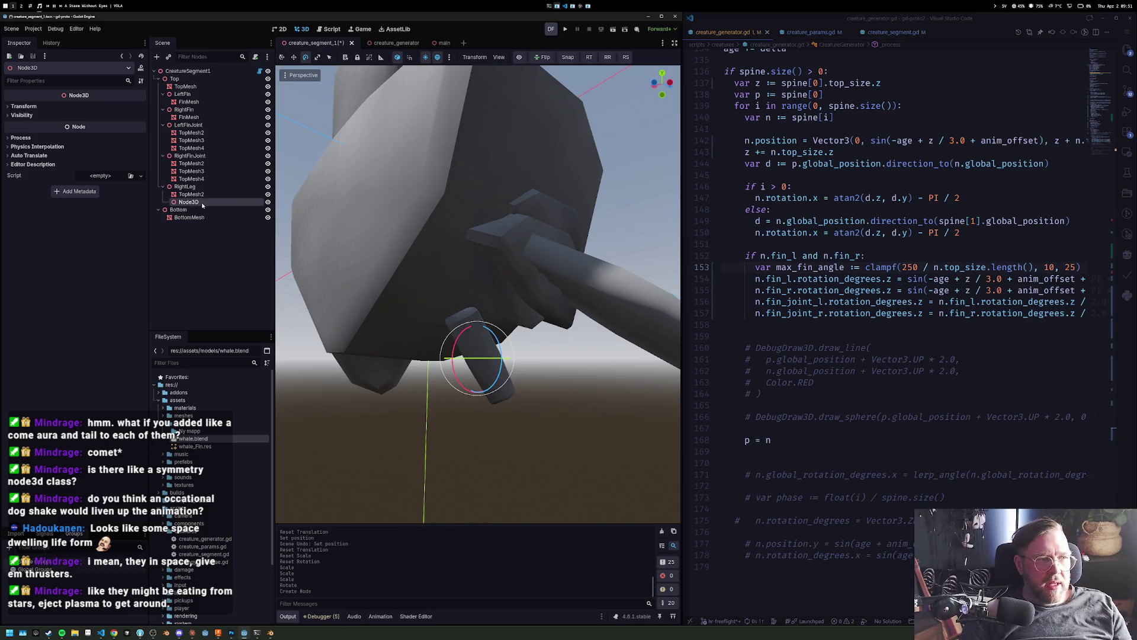
{"action": "left_click_drag", "start_coordinate": [199, 195], "coordinate": [200, 193]}
{"action": "double_click", "coordinate": [190, 195]}
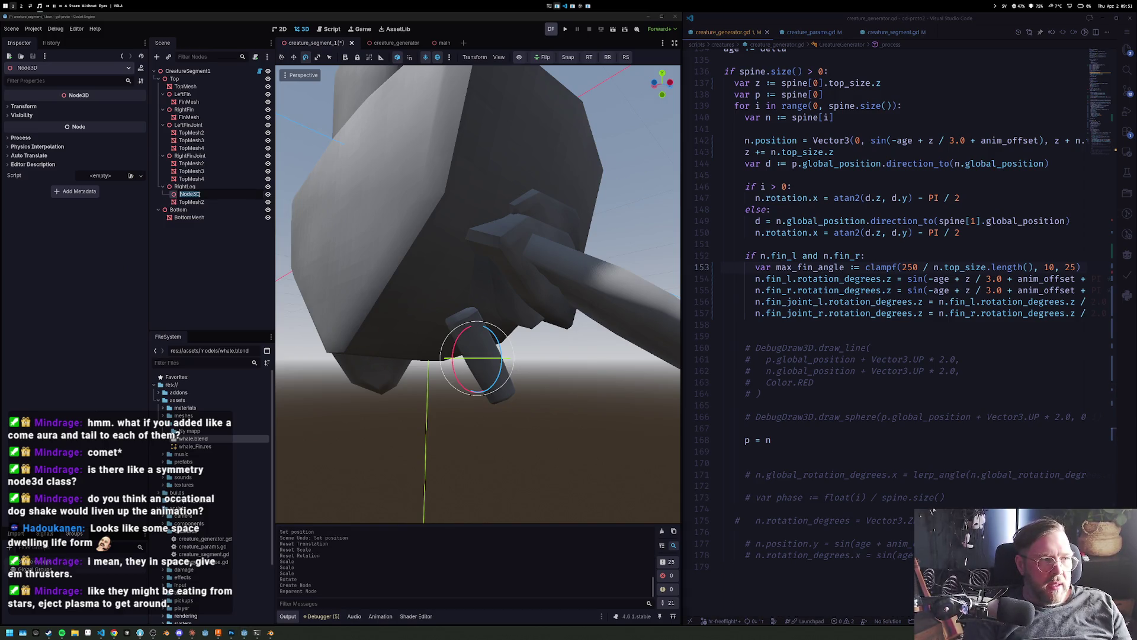
{"action": "type", "text": "1"}
{"action": "key", "text": "Return"}
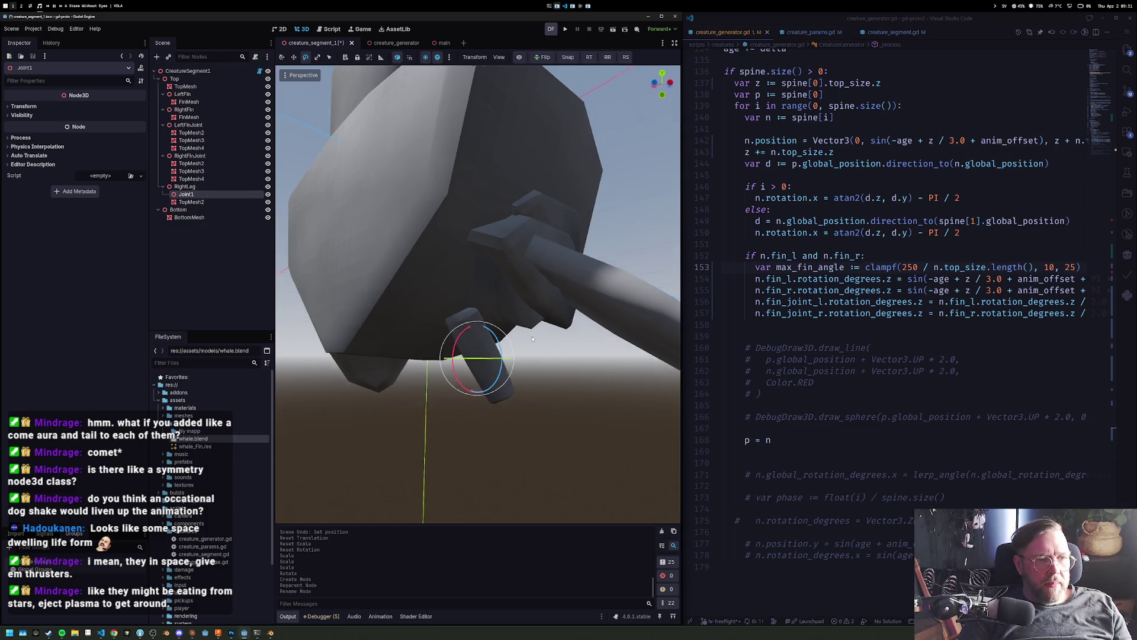
Step: Move Joint1 to the leg's hinge point and make TopMesh2 its child
{"action": "key", "text": "w"}
{"action": "left_click_drag", "start_coordinate": [504, 357], "coordinate": [483, 320]}
{"action": "left_click_drag", "start_coordinate": [194, 205], "coordinate": [199, 196]}
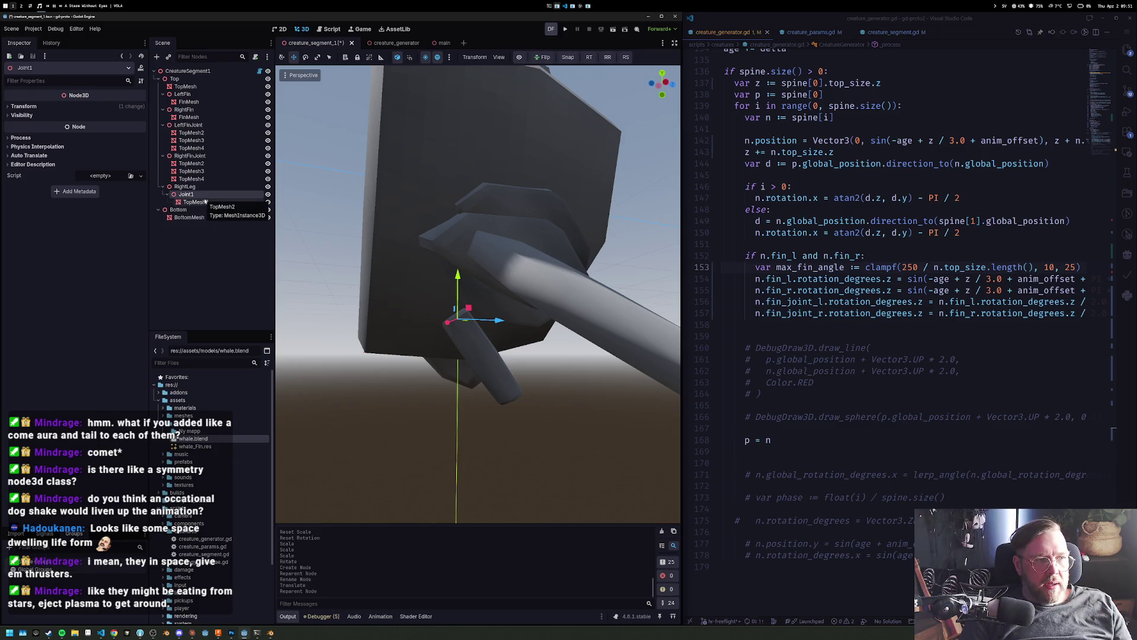
{"action": "scroll", "coordinate": [399, 271], "scroll_direction": "down", "scroll_amount": 5}
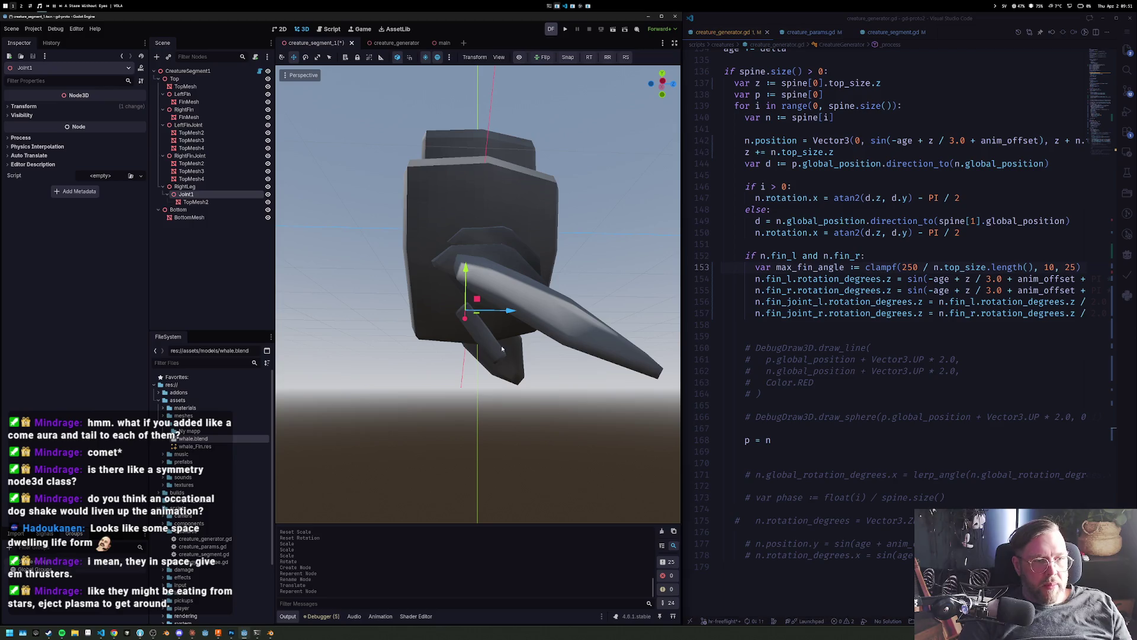
{"action": "left_click", "coordinate": [195, 202]}
{"action": "left_click", "coordinate": [186, 194]}
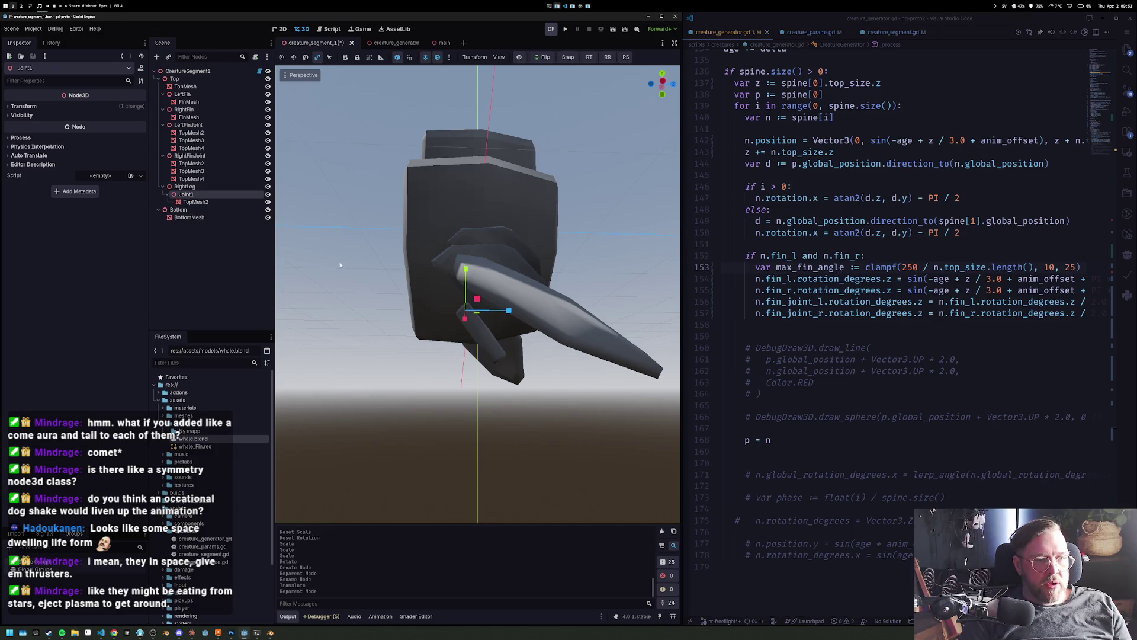
{"action": "left_click", "coordinate": [195, 202]}
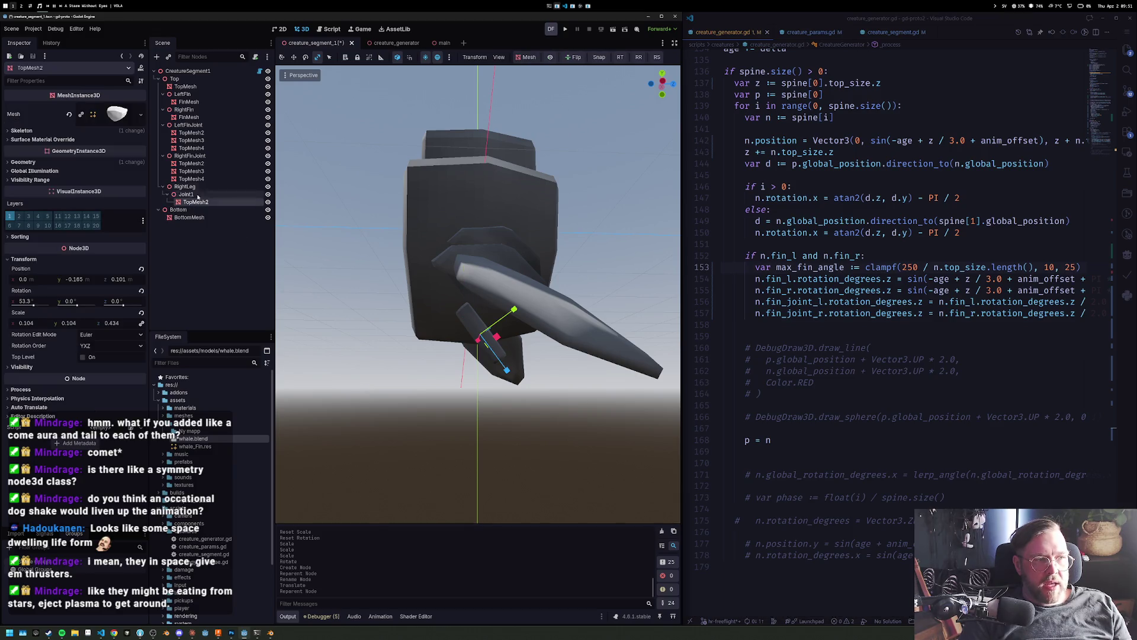
Step: Zero the leg mesh's rotation and flatten it into a thin bar
{"action": "left_click", "coordinate": [640, 58]}
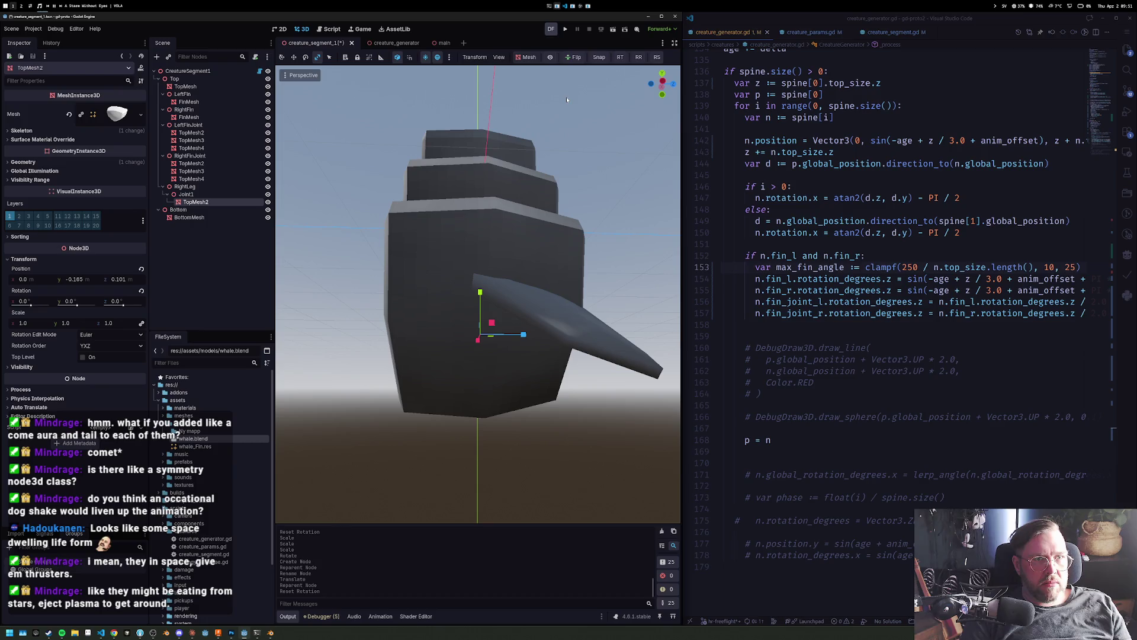
{"action": "left_click_drag", "start_coordinate": [417, 291], "coordinate": [625, 304]}
{"action": "left_click_drag", "start_coordinate": [465, 323], "coordinate": [480, 341]}
{"action": "scroll", "coordinate": [471, 320], "scroll_direction": "up", "scroll_amount": 6}
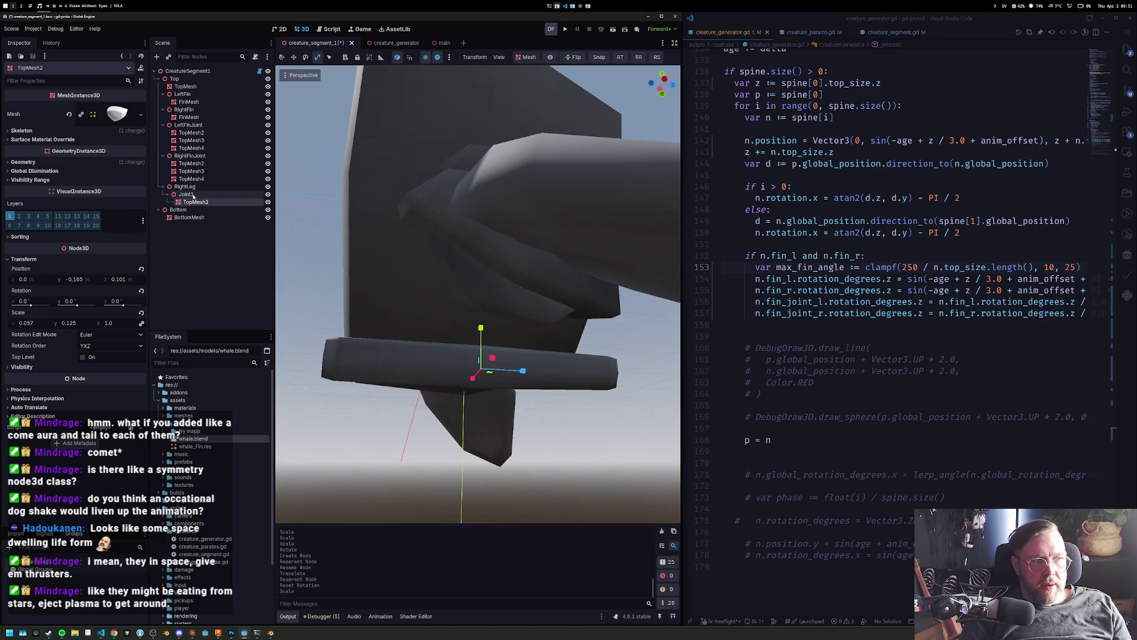
Step: Offset TopMesh2 along its length from Joint1 and shrink it uniformly
{"action": "left_click", "coordinate": [186, 194]}
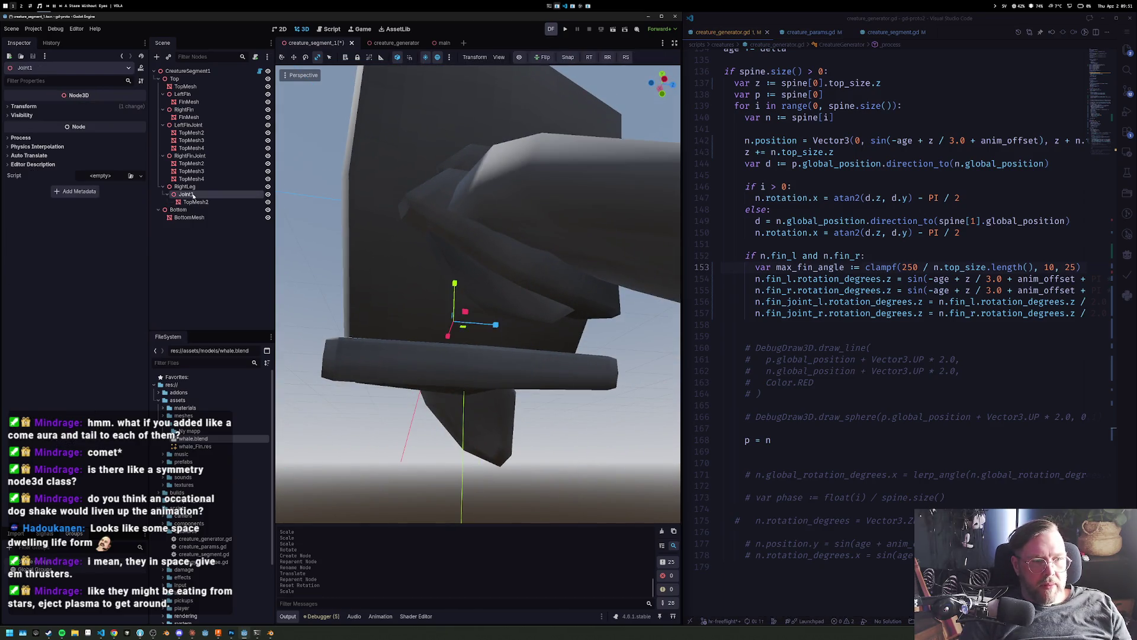
{"action": "left_click", "coordinate": [193, 201]}
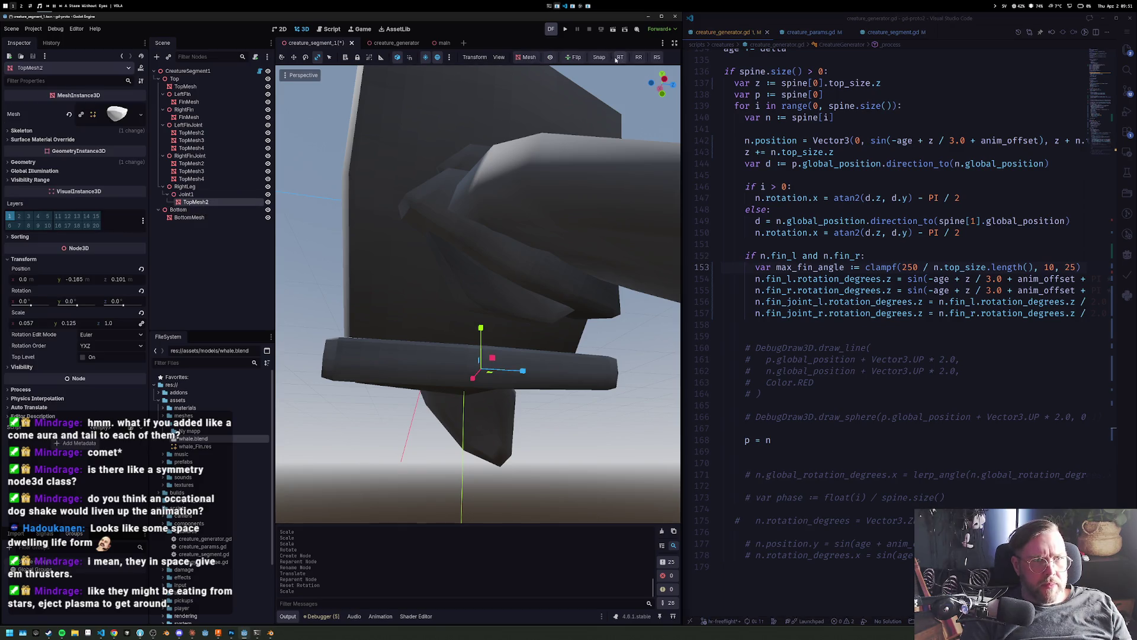
{"action": "left_click", "coordinate": [619, 58]}
{"action": "mouse_move", "coordinate": [498, 328]}
{"action": "left_mouse_down"}
{"action": "mouse_move", "coordinate": [642, 335]}
{"action": "mouse_move", "coordinate": [581, 335]}
{"action": "left_mouse_up"}
{"action": "key", "text": "w"}
{"action": "left_click", "coordinate": [189, 194]}
{"action": "mouse_move", "coordinate": [414, 308]}
{"action": "left_mouse_down"}
{"action": "mouse_move", "coordinate": [438, 296]}
{"action": "mouse_move", "coordinate": [462, 317]}
{"action": "mouse_move", "coordinate": [418, 341]}
{"action": "mouse_move", "coordinate": [423, 284]}
{"action": "mouse_move", "coordinate": [455, 233]}
{"action": "mouse_move", "coordinate": [456, 259]}
{"action": "mouse_move", "coordinate": [369, 320]}
{"action": "mouse_move", "coordinate": [323, 299]}
{"action": "left_mouse_up"}
{"action": "key", "text": "e"}
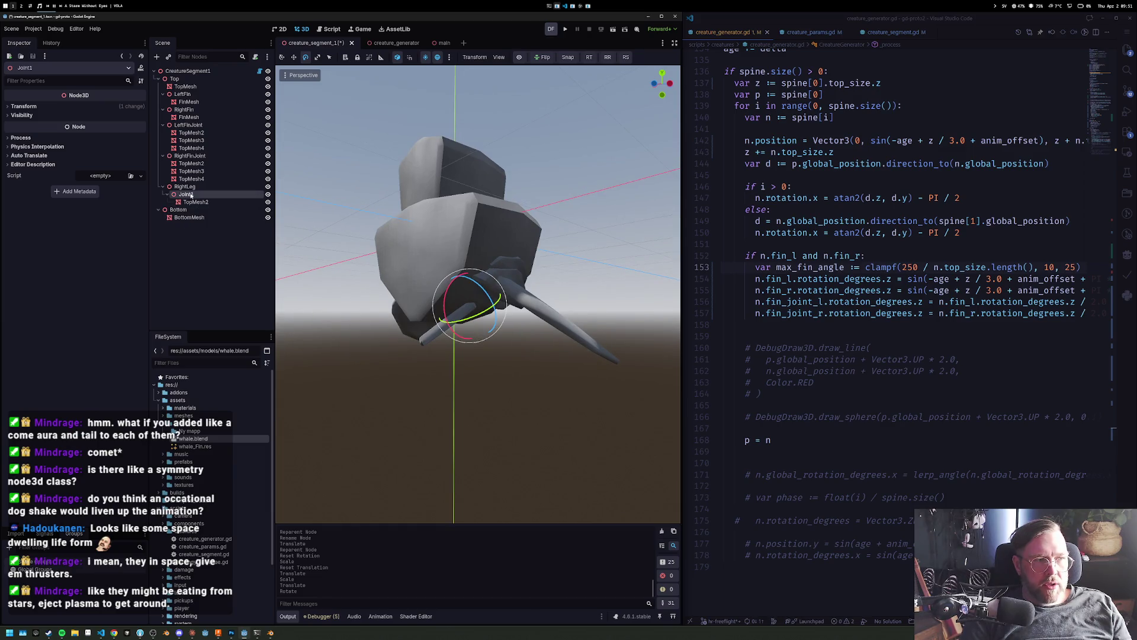
Step: Create Joint2 under Joint1 at the first segment's end, then duplicate it as Joint3 under Joint2
{"action": "key", "text": "ctrl+d"}
{"action": "mouse_move", "coordinate": [186, 209]}
{"action": "left_mouse_down"}
{"action": "mouse_move", "coordinate": [208, 205]}
{"action": "mouse_move", "coordinate": [207, 194]}
{"action": "left_mouse_up"}
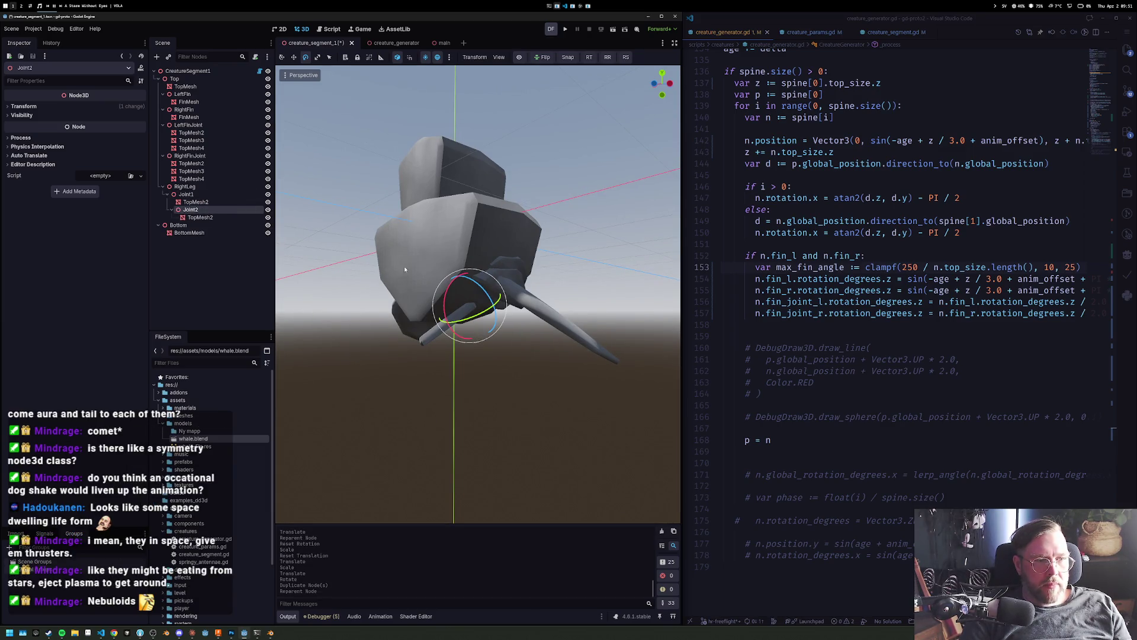
{"action": "key", "text": "w"}
{"action": "left_click_drag", "start_coordinate": [428, 329], "coordinate": [372, 361]}
{"action": "key", "text": "ctrl+d"}
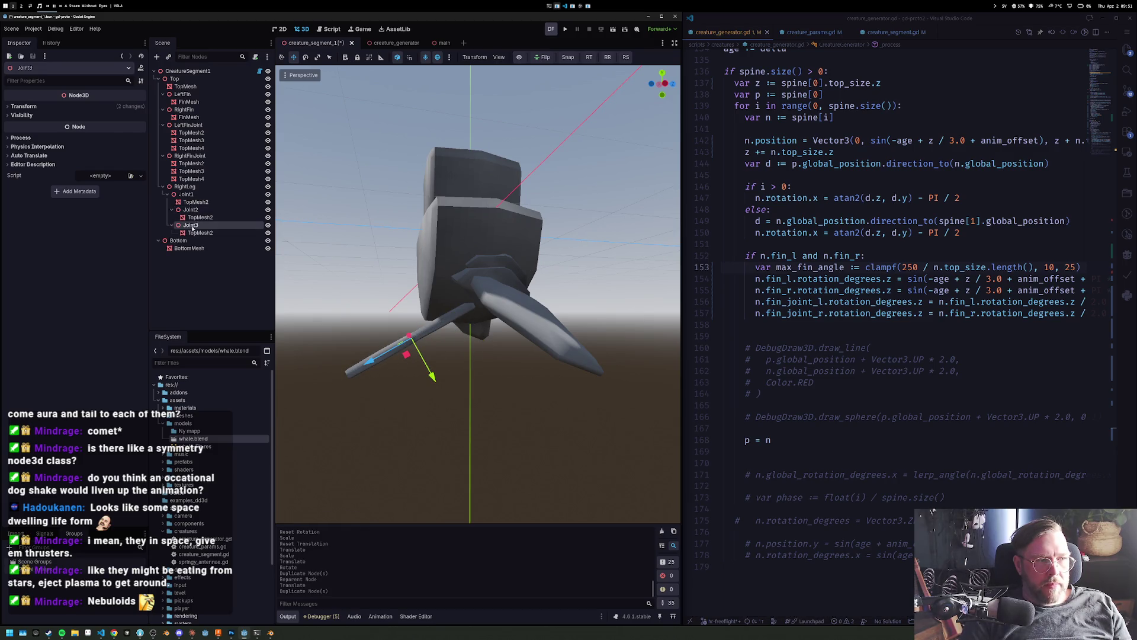
{"action": "left_click_drag", "start_coordinate": [194, 217], "coordinate": [195, 217]}
Step: Rotate Joint2 to bend the middle leg segment
{"action": "left_click", "coordinate": [427, 333]}
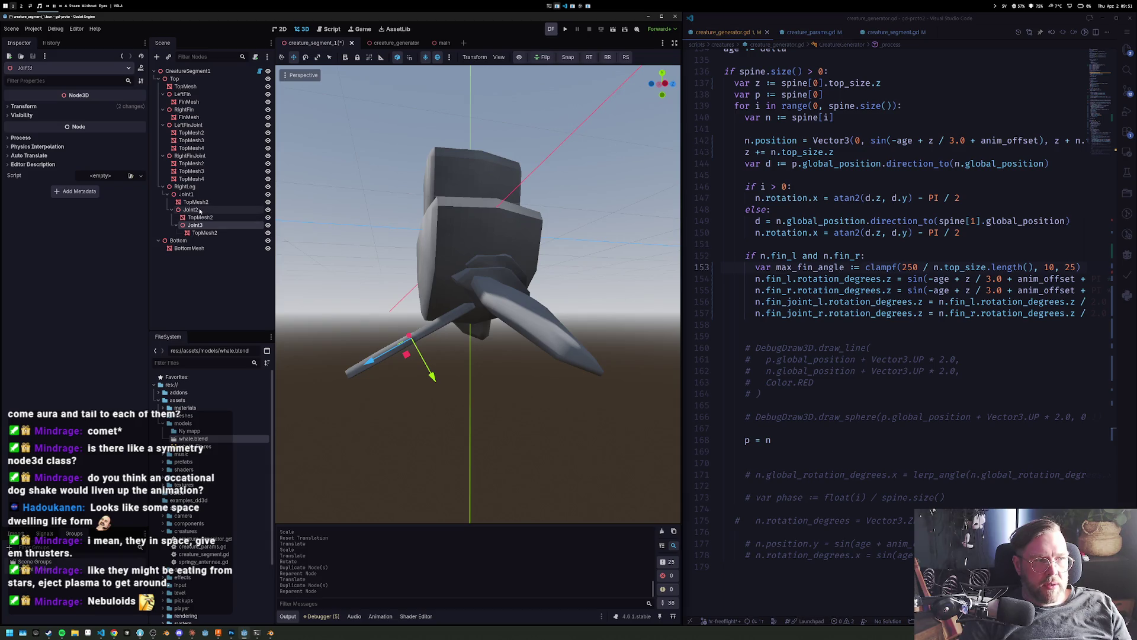
{"action": "scroll", "coordinate": [458, 347], "scroll_direction": "down", "scroll_amount": 2}
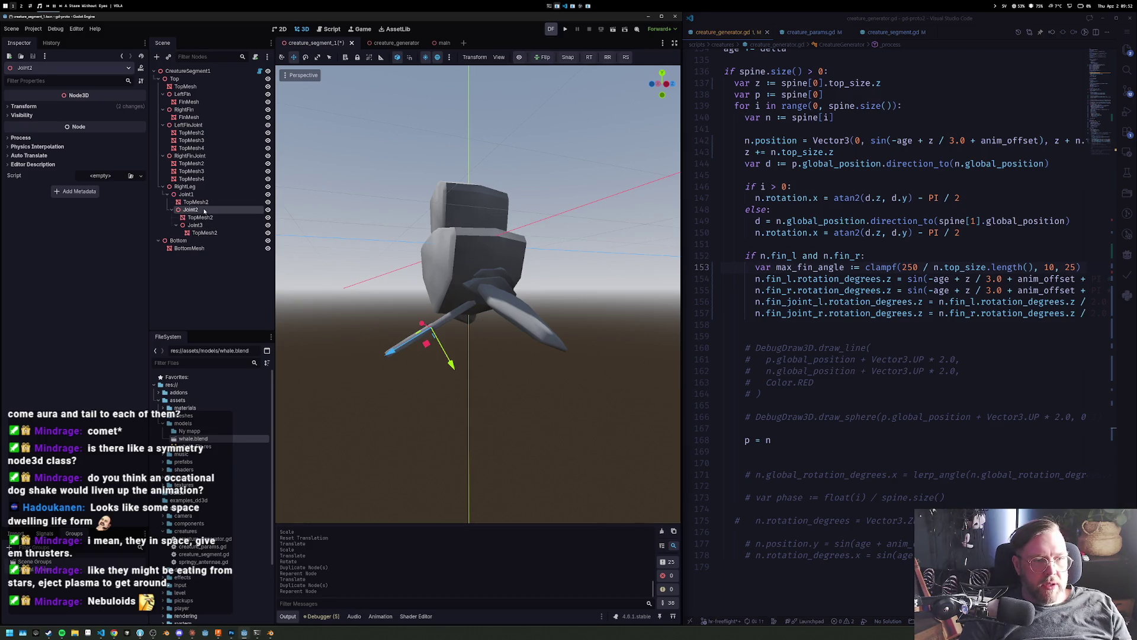
{"action": "key", "text": "e"}
{"action": "left_click_drag", "start_coordinate": [471, 325], "coordinate": [450, 355]}
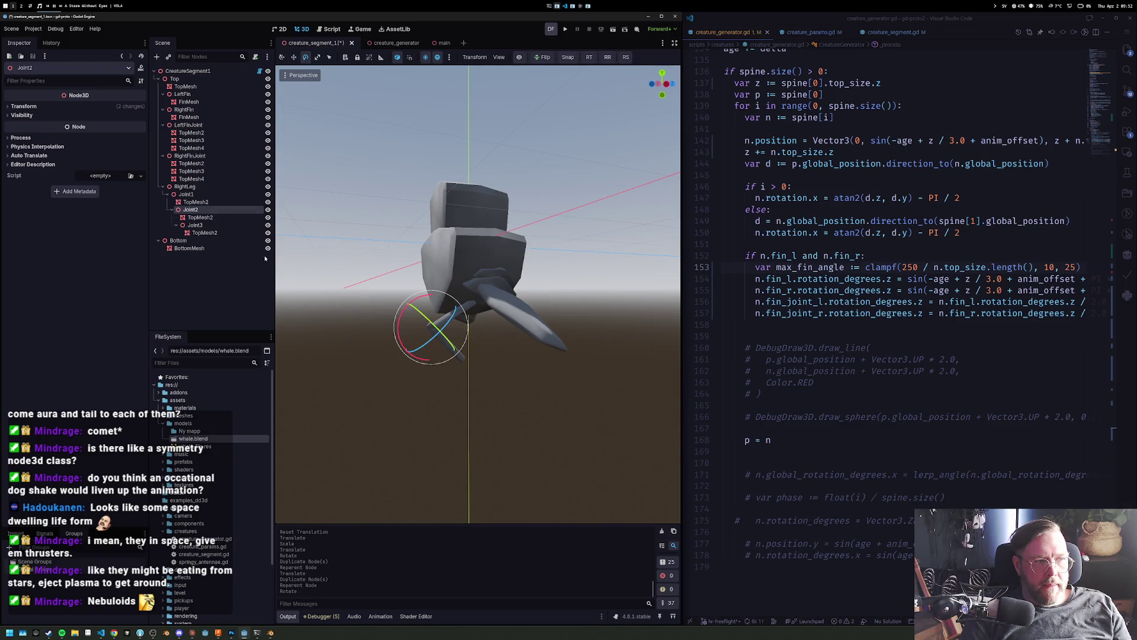
Step: Move Joint3 to the middle segment's end and bend it about 78 degrees
{"action": "left_click", "coordinate": [196, 225]}
{"action": "key", "text": "w"}
{"action": "mouse_move", "coordinate": [456, 357]}
{"action": "left_mouse_down"}
{"action": "mouse_move", "coordinate": [500, 394]}
{"action": "mouse_move", "coordinate": [482, 378]}
{"action": "left_mouse_up"}
{"action": "scroll", "coordinate": [499, 353], "scroll_direction": "up", "scroll_amount": 6}
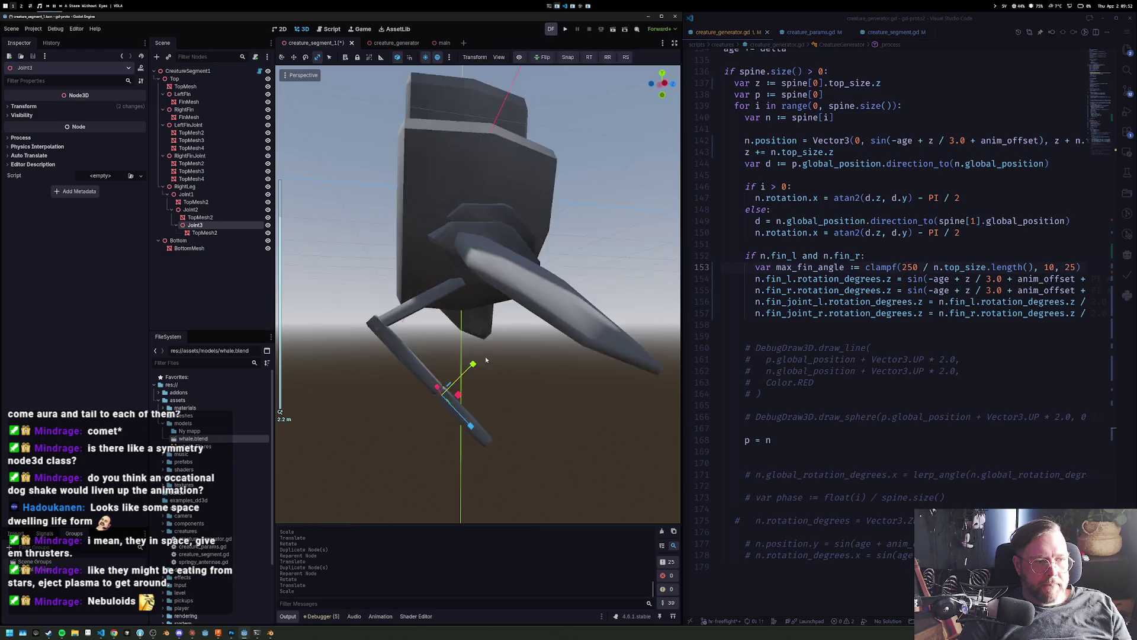
{"action": "key", "text": "e"}
{"action": "left_click_drag", "start_coordinate": [428, 299], "coordinate": [397, 261]}
{"action": "key", "text": "r"}
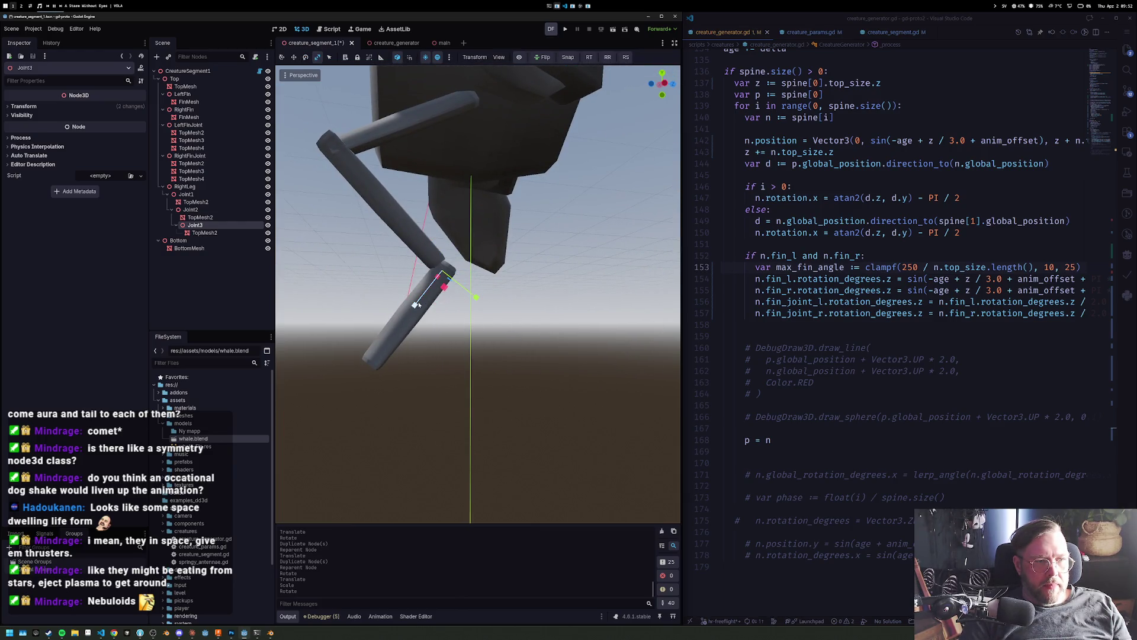
{"action": "left_click", "coordinate": [411, 309]}
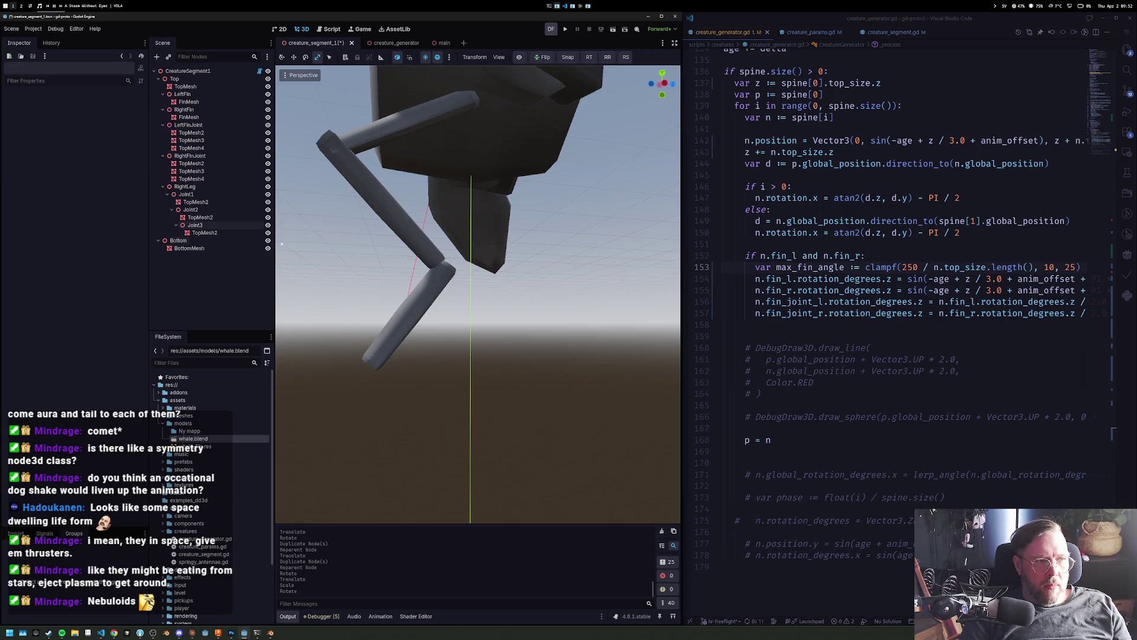
Step: Shrink Joint3's scale to about 0.85
{"action": "left_click", "coordinate": [412, 313]}
{"action": "left_click", "coordinate": [196, 225]}
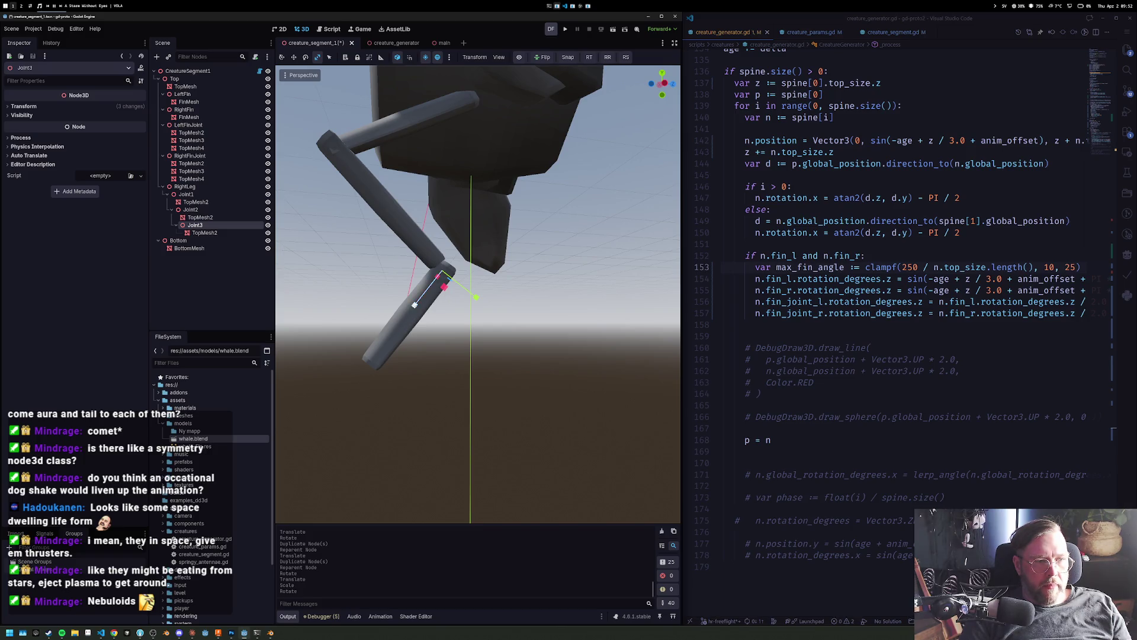
{"action": "left_click", "coordinate": [25, 107]}
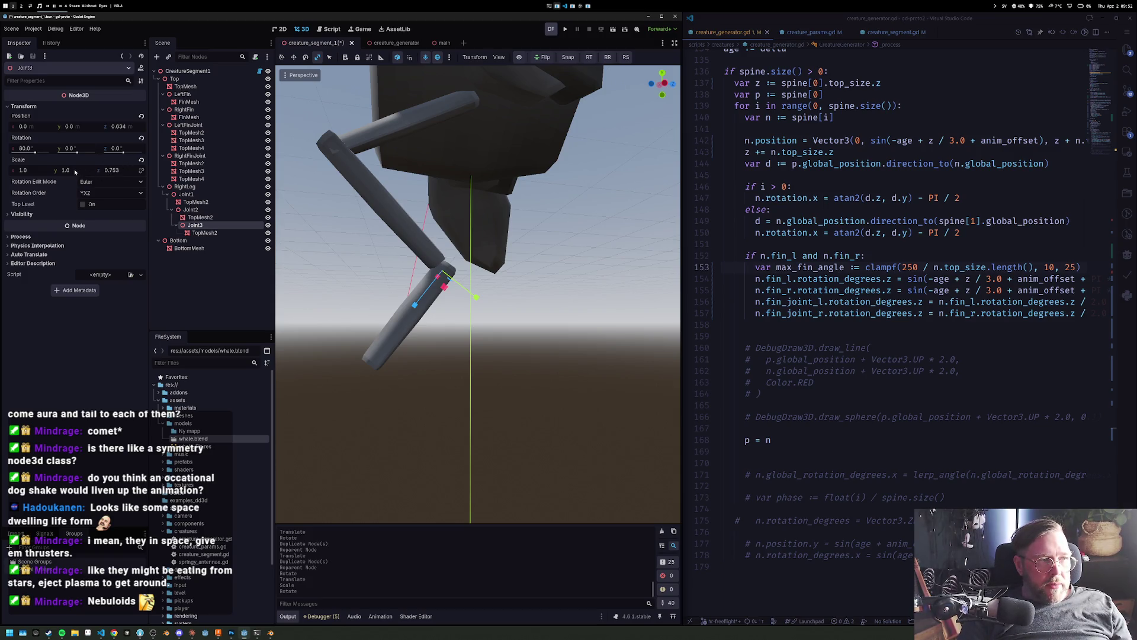
{"action": "left_click_drag", "start_coordinate": [125, 173], "coordinate": [105, 173]}
{"action": "scroll", "coordinate": [506, 291], "scroll_direction": "down", "scroll_amount": 5}
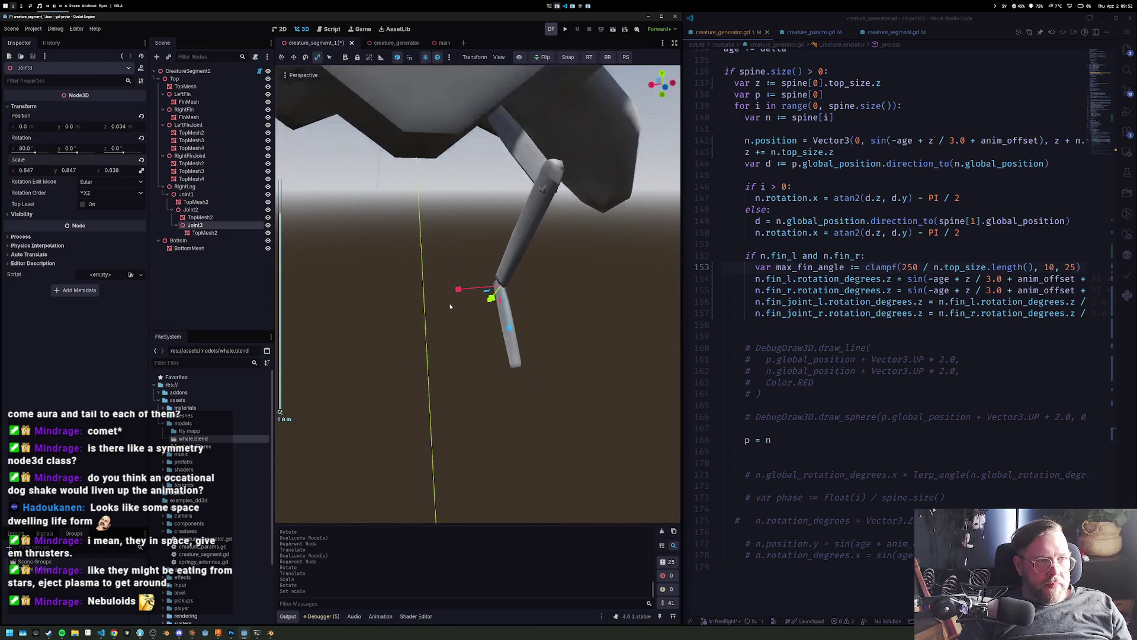
Step: Rescale the upper leg mesh under Joint1 into slimmer proportions
{"action": "left_click", "coordinate": [208, 202]}
{"action": "left_click_drag", "start_coordinate": [507, 198], "coordinate": [448, 224]}
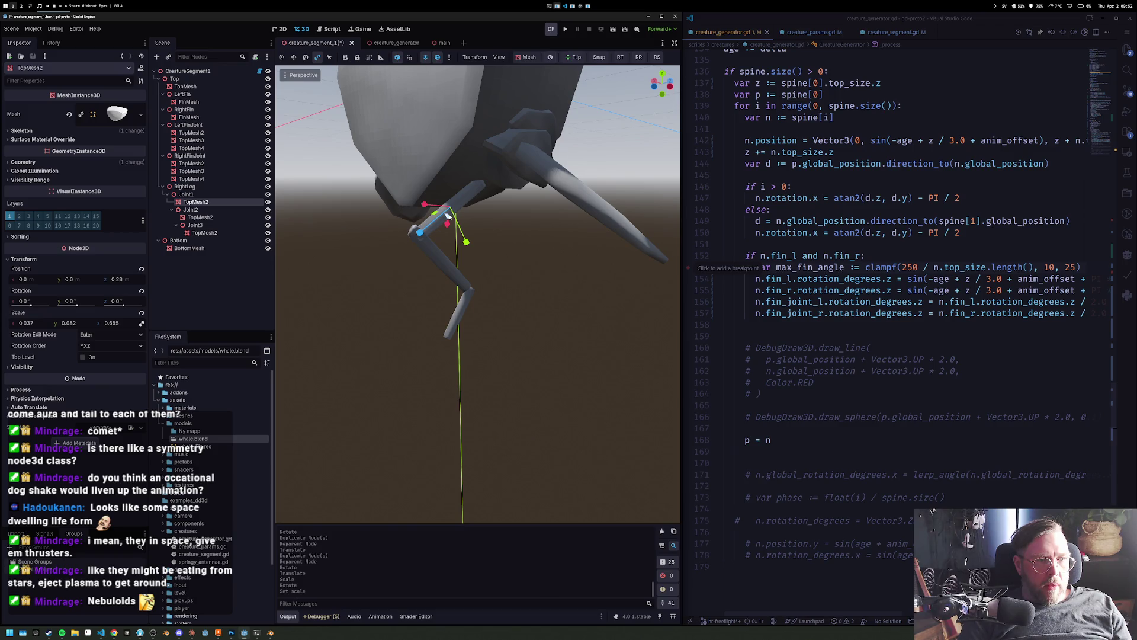
{"action": "key", "text": "s"}
{"action": "left_click", "coordinate": [452, 218]}
{"action": "mouse_move", "coordinate": [466, 242]}
{"action": "left_mouse_down"}
{"action": "mouse_move", "coordinate": [463, 251]}
{"action": "mouse_move", "coordinate": [525, 183]}
{"action": "left_mouse_up"}
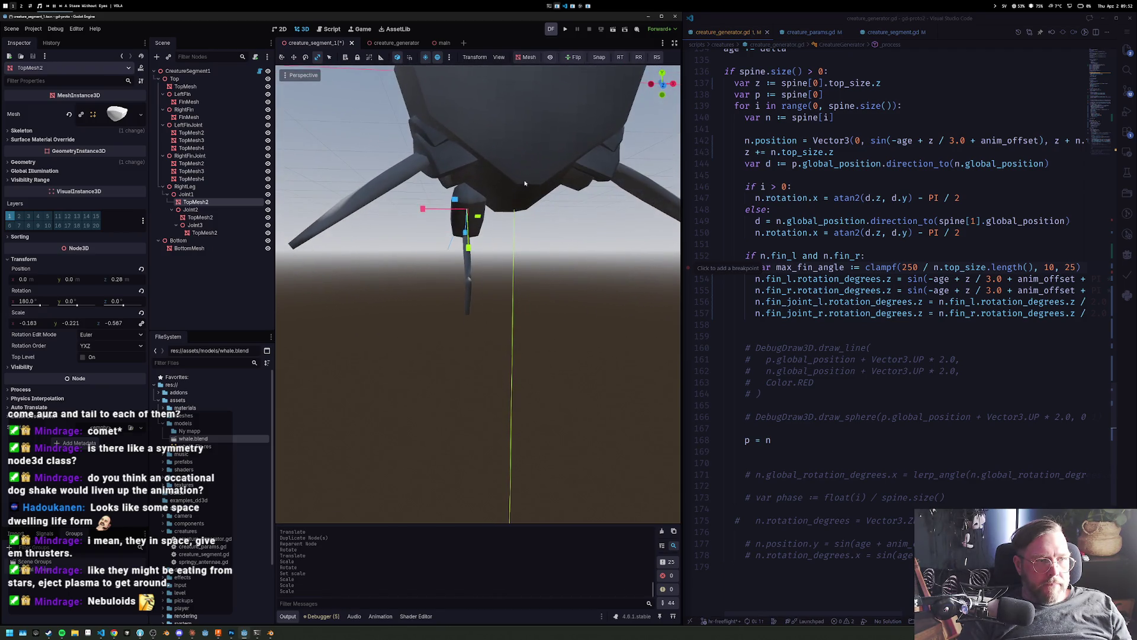
Step: Rotate Joint1 to swing the whole leg
{"action": "left_click", "coordinate": [186, 193]}
{"action": "key", "text": "e"}
{"action": "mouse_move", "coordinate": [501, 202]}
{"action": "left_mouse_down"}
{"action": "mouse_move", "coordinate": [505, 219]}
{"action": "mouse_move", "coordinate": [620, 236]}
{"action": "left_mouse_up"}
{"action": "left_click_drag", "start_coordinate": [494, 239], "coordinate": [623, 234]}
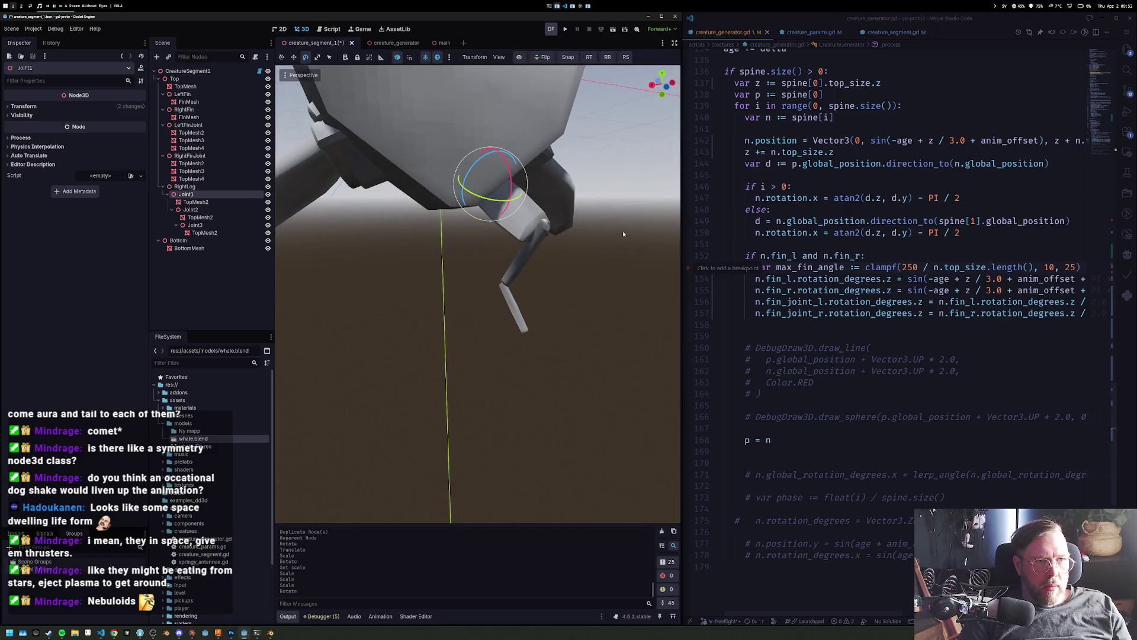
Step: Set the upper leg mesh's scale to 0.088 × 0.143 × 0.567
{"action": "left_click", "coordinate": [246, 202]}
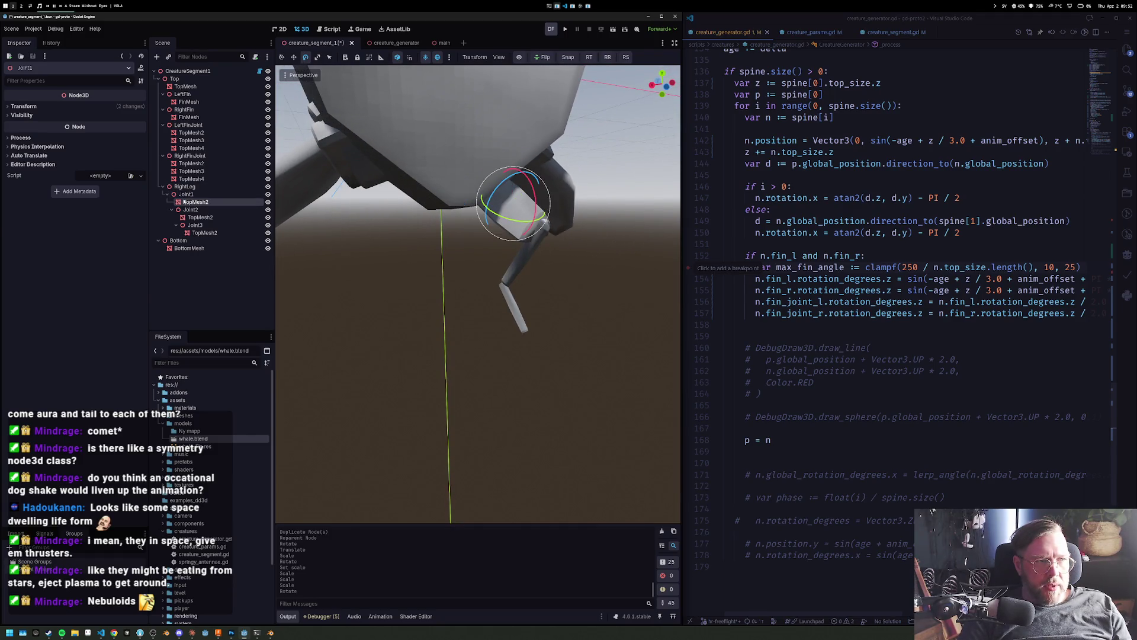
{"action": "key", "text": "r"}
{"action": "left_click_drag", "start_coordinate": [534, 213], "coordinate": [489, 214]}
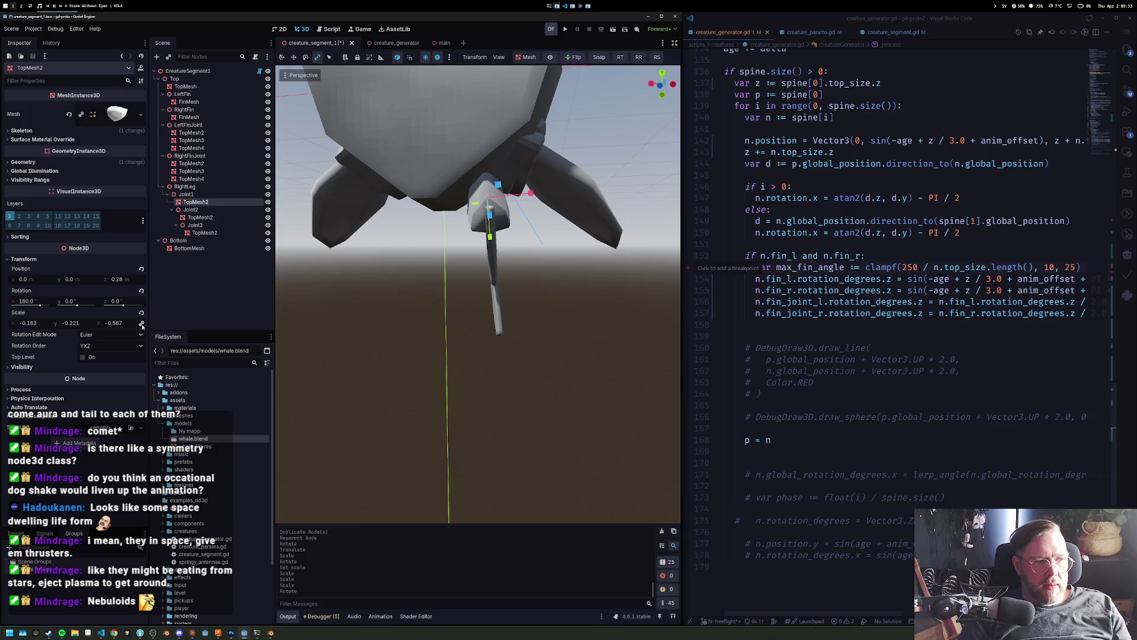
{"action": "left_click", "coordinate": [76, 324]}
{"action": "mouse_move", "coordinate": [518, 180]}
{"action": "left_mouse_down"}
{"action": "mouse_move", "coordinate": [493, 180]}
{"action": "mouse_move", "coordinate": [381, 231]}
{"action": "mouse_move", "coordinate": [440, 217]}
{"action": "mouse_move", "coordinate": [459, 196]}
{"action": "left_mouse_up"}
{"action": "left_click", "coordinate": [185, 187]}
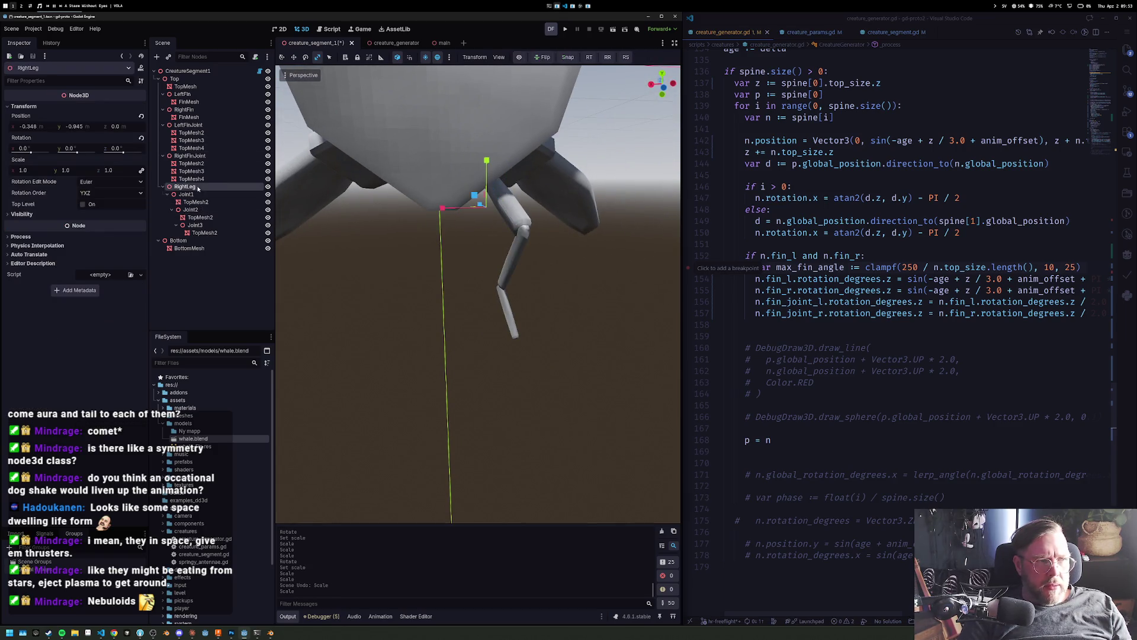
Step: Duplicate RightLeg, rename the original to LeftLeg and the copy to RightLeg
{"action": "key", "text": "ctrl+d"}
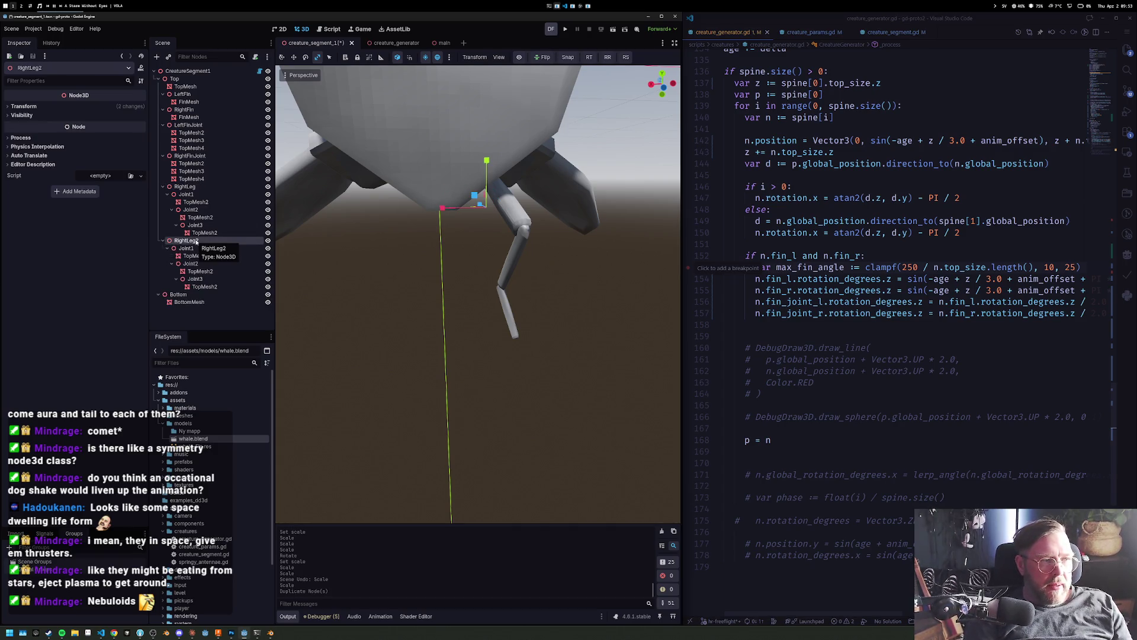
{"action": "double_click", "coordinate": [196, 241]}
{"action": "key", "text": "Escape"}
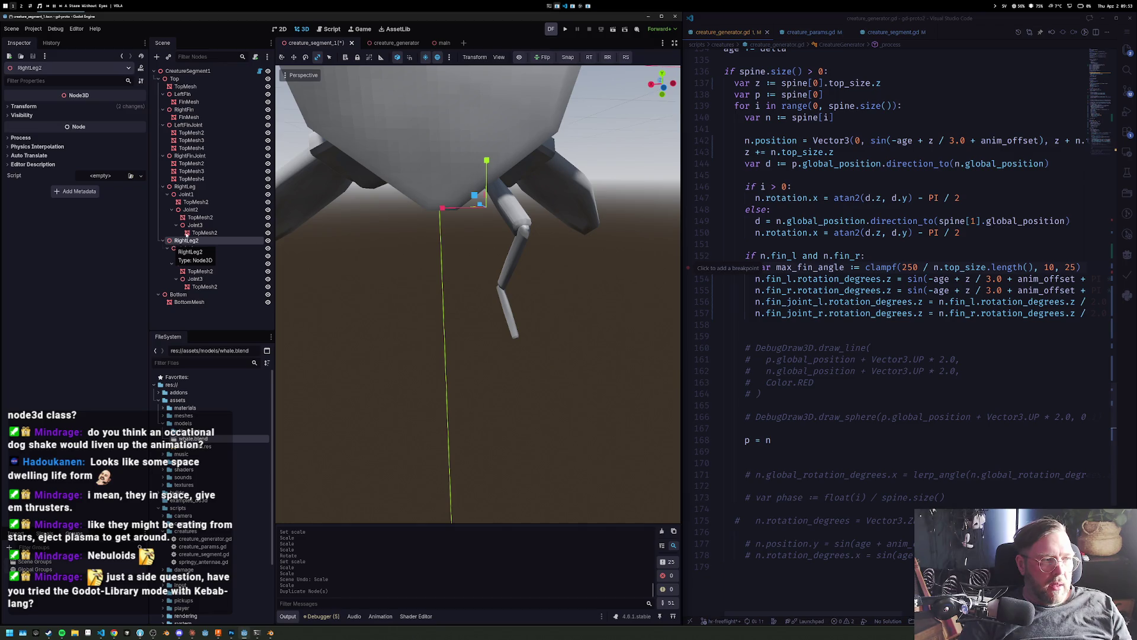
{"action": "left_click", "coordinate": [191, 187]}
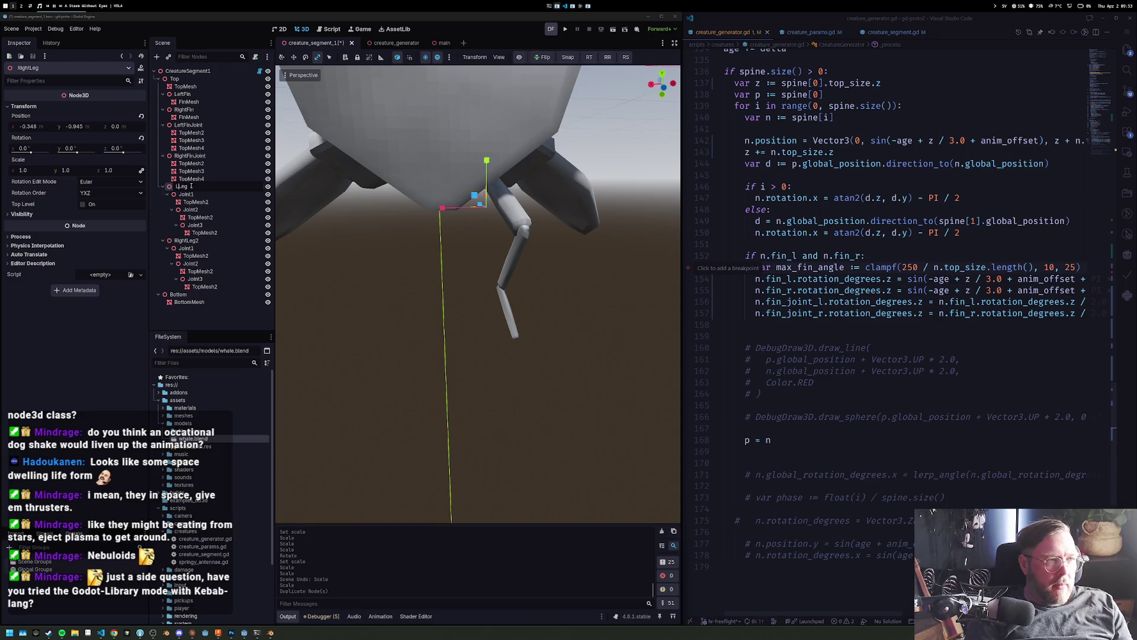
{"action": "type", "text": "eft"}
{"action": "key", "text": "Return"}
{"action": "left_click", "coordinate": [199, 241]}
{"action": "key", "text": "F2"}
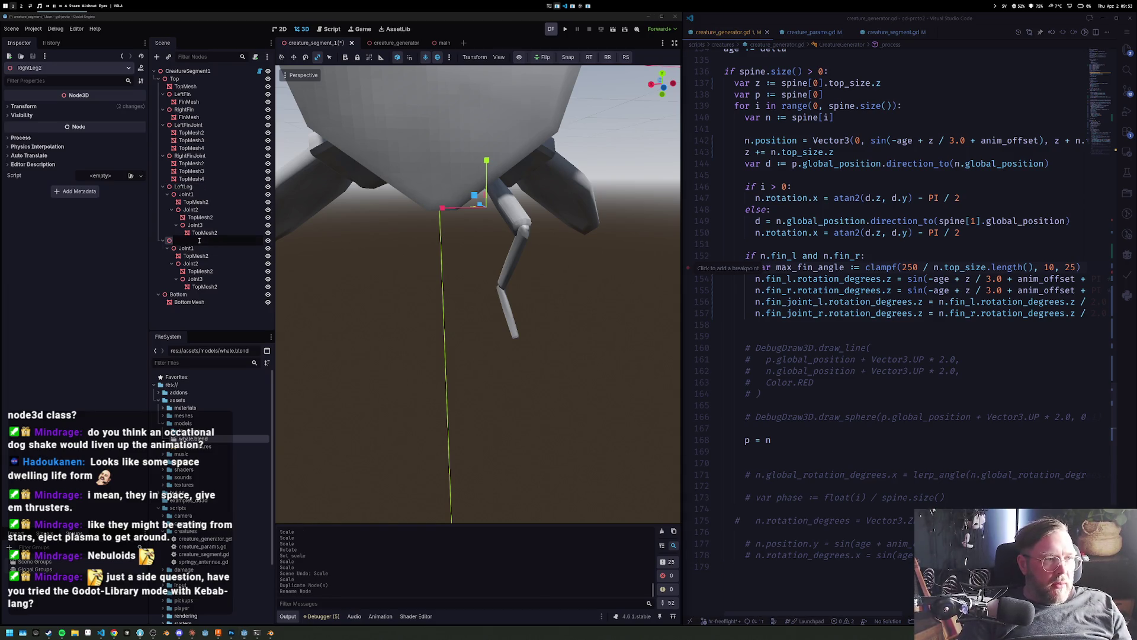
{"action": "key", "text": "Return"}
Step: Mirror RightLeg to the other side with Position X 0.348 and Scale X -1
{"action": "left_click", "coordinate": [53, 107]}
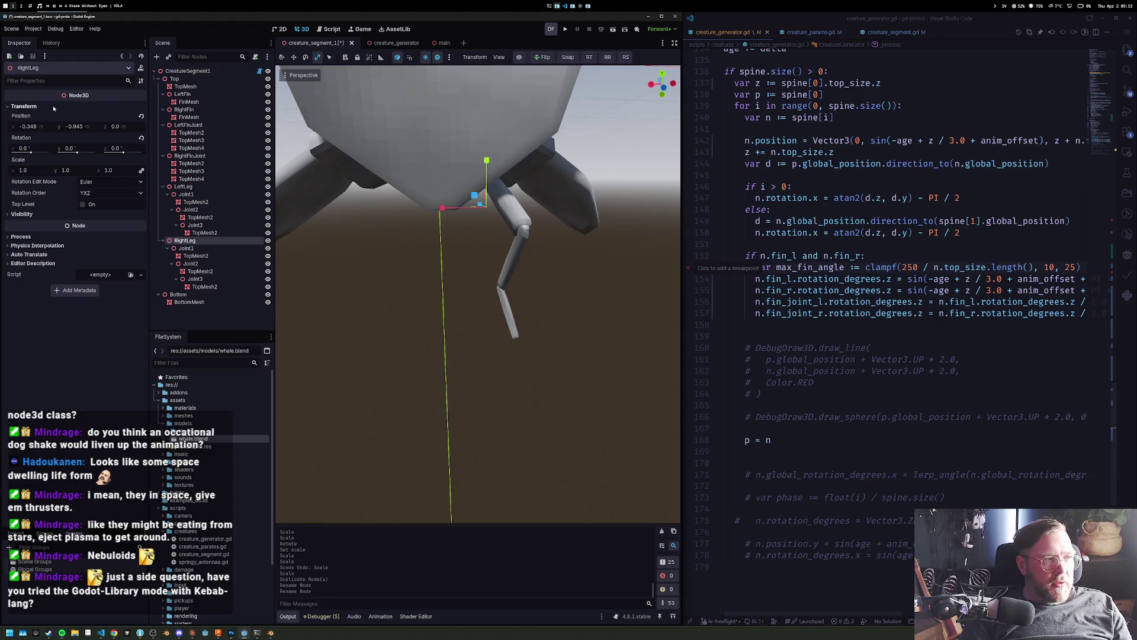
{"action": "left_click", "coordinate": [28, 127]}
{"action": "type", "text": "0.348"}
{"action": "key", "text": "Return"}
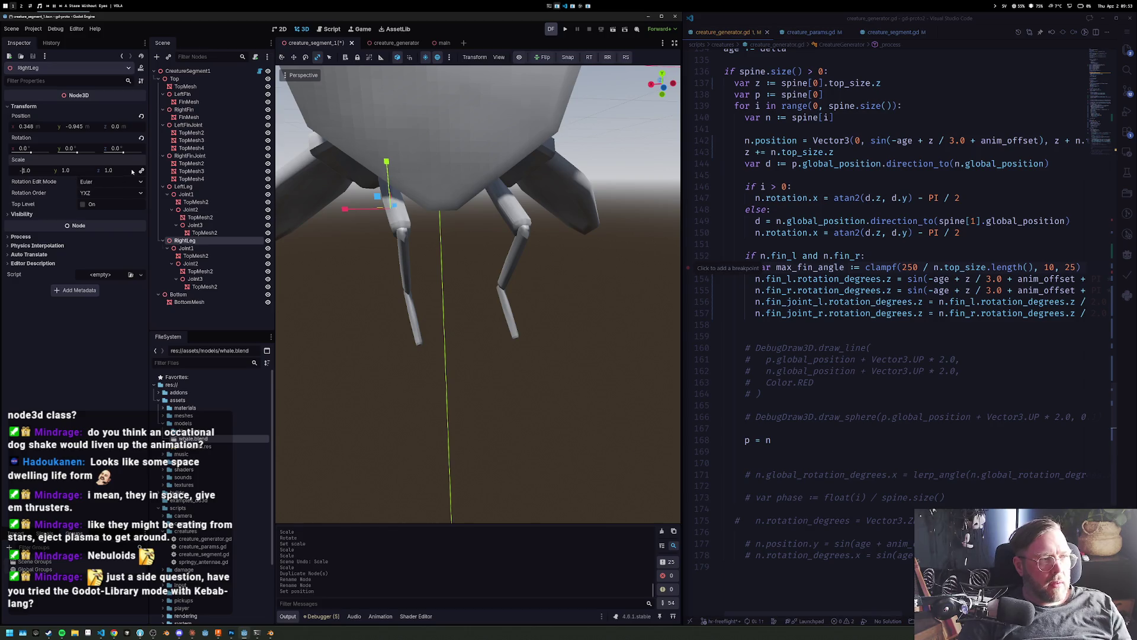
{"action": "key", "text": "Return"}
{"action": "key", "text": "ctrl+z"}
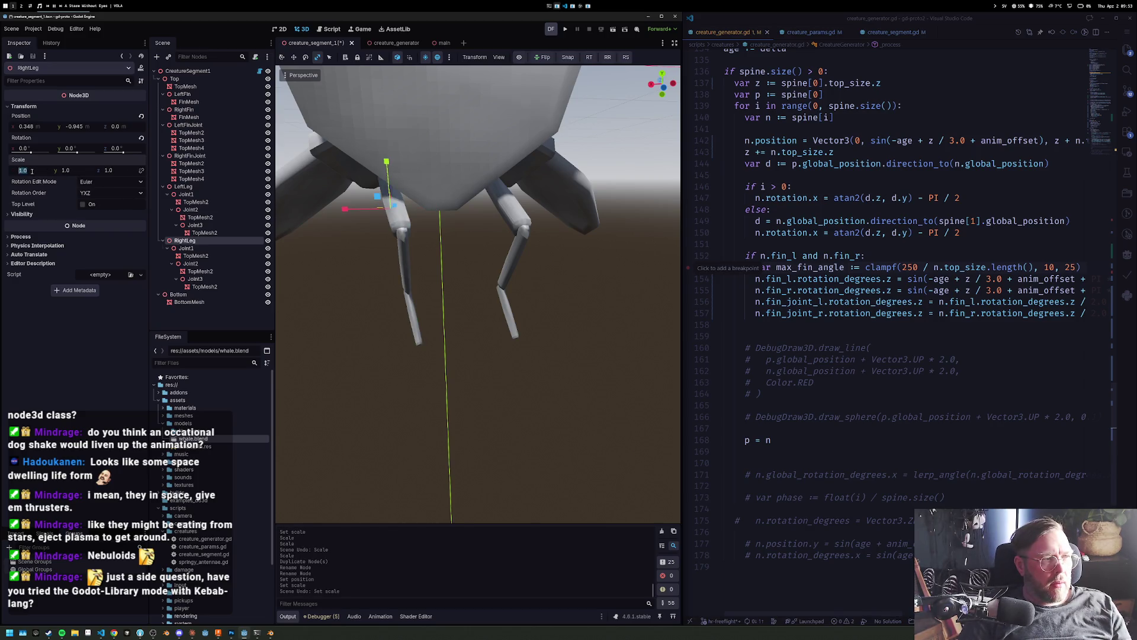
{"action": "type", "text": "2"}
{"action": "key", "text": "Return"}
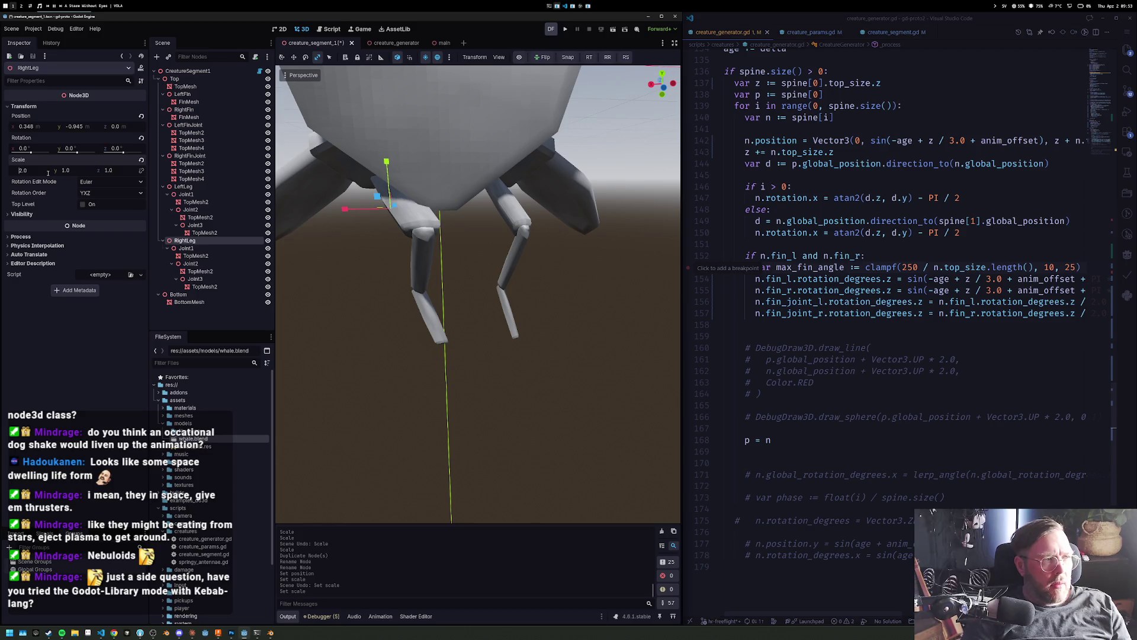
{"action": "key", "text": "Return"}
Step: Orbit to check both legs and save the creature segment scene
{"action": "scroll", "coordinate": [529, 257], "scroll_direction": "down", "scroll_amount": 3}
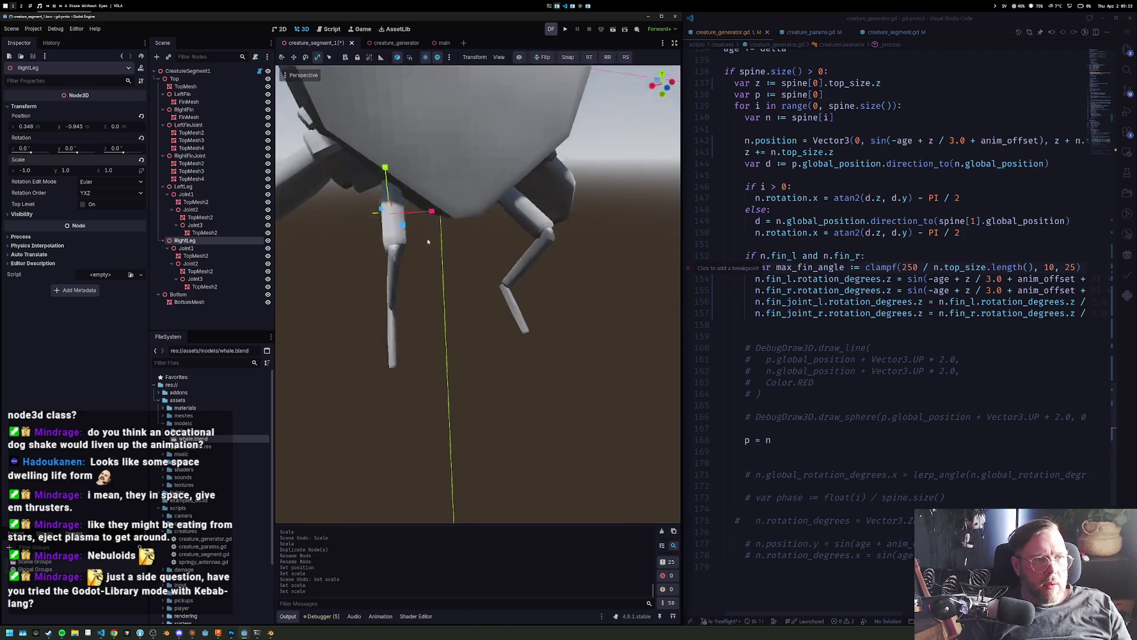
{"action": "mouse_move", "coordinate": [529, 257]}
{"action": "left_mouse_down"}
{"action": "mouse_move", "coordinate": [558, 268]}
{"action": "mouse_move", "coordinate": [507, 241]}
{"action": "mouse_move", "coordinate": [477, 253]}
{"action": "mouse_move", "coordinate": [556, 249]}
{"action": "left_mouse_up"}
{"action": "key", "text": "ctrl+s"}
{"action": "left_click", "coordinate": [380, 45]}
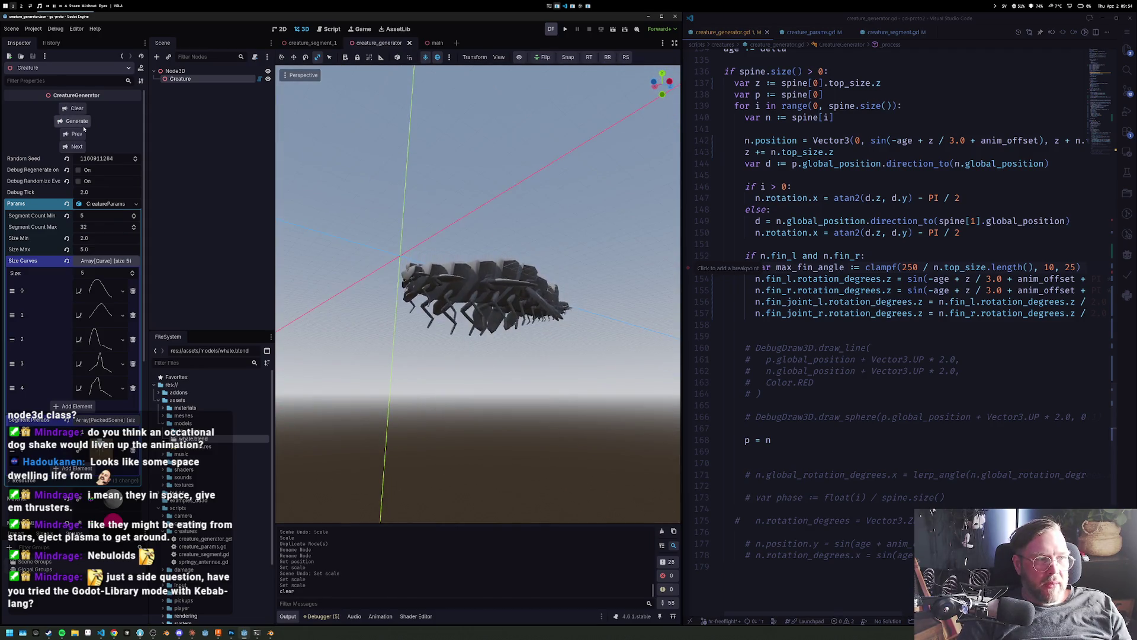
{"action": "mouse_move", "coordinate": [507, 209]}
{"action": "left_mouse_down"}
{"action": "mouse_move", "coordinate": [676, 326]}
{"action": "mouse_move", "coordinate": [386, 267]}
{"action": "mouse_move", "coordinate": [589, 306]}
{"action": "mouse_move", "coordinate": [486, 210]}
{"action": "left_mouse_up"}
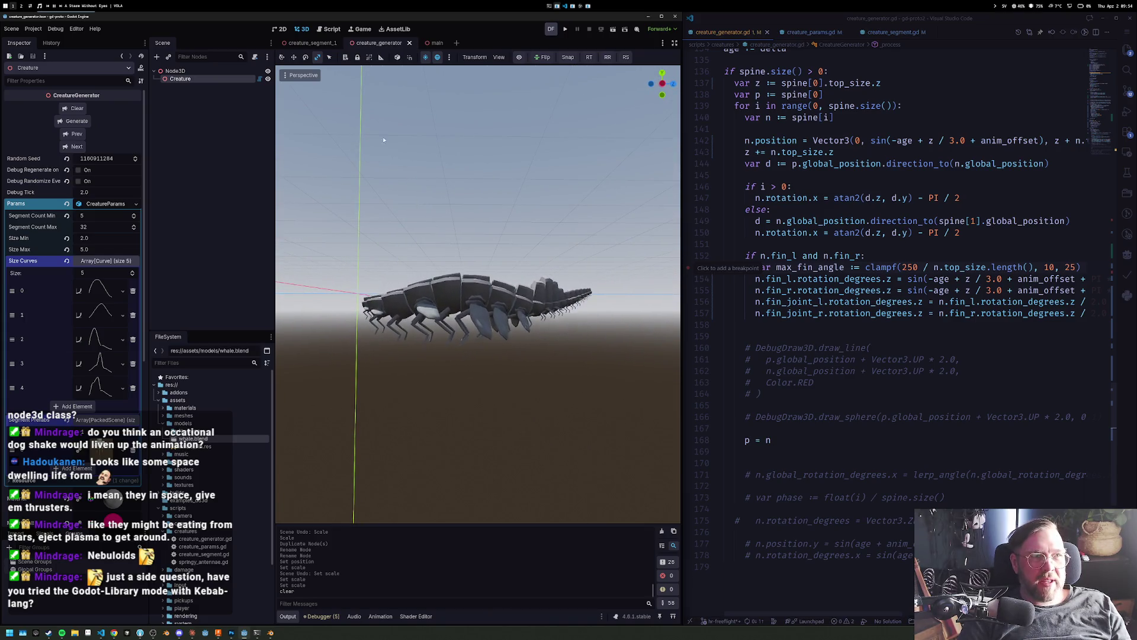
{"action": "left_click", "coordinate": [322, 44]}
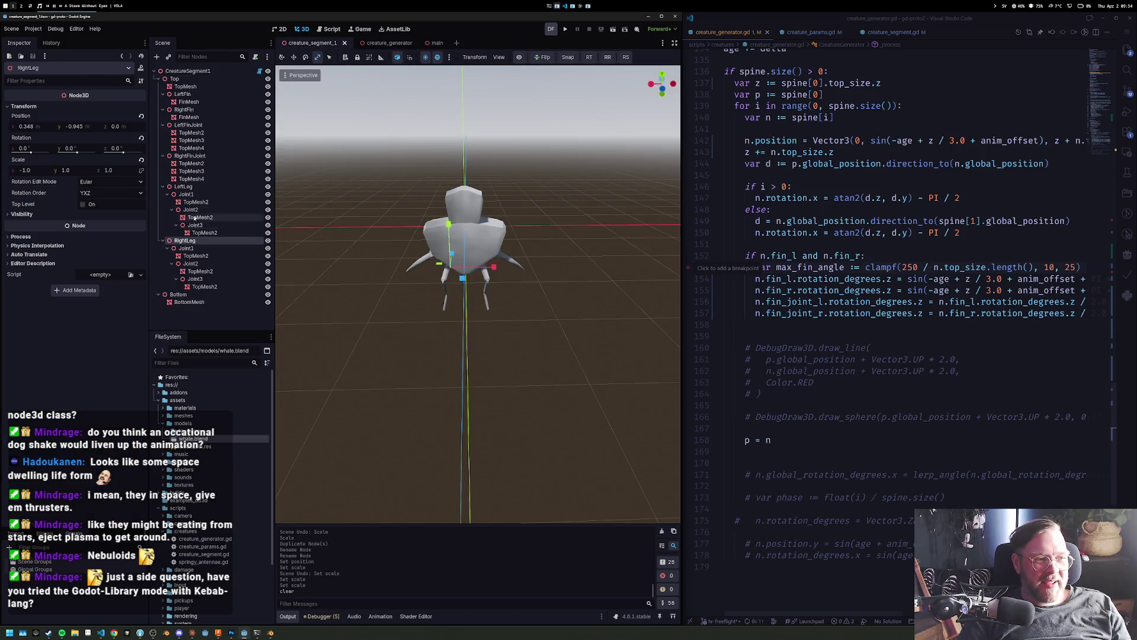
Step: Rotate both legs' Joint1 nodes together in local space to swing the legs
{"action": "scroll", "coordinate": [474, 266], "scroll_direction": "up", "scroll_amount": 3}
{"action": "mouse_move", "coordinate": [473, 267]}
{"action": "left_mouse_down"}
{"action": "mouse_move", "coordinate": [539, 291]}
{"action": "mouse_move", "coordinate": [496, 277]}
{"action": "left_mouse_up"}
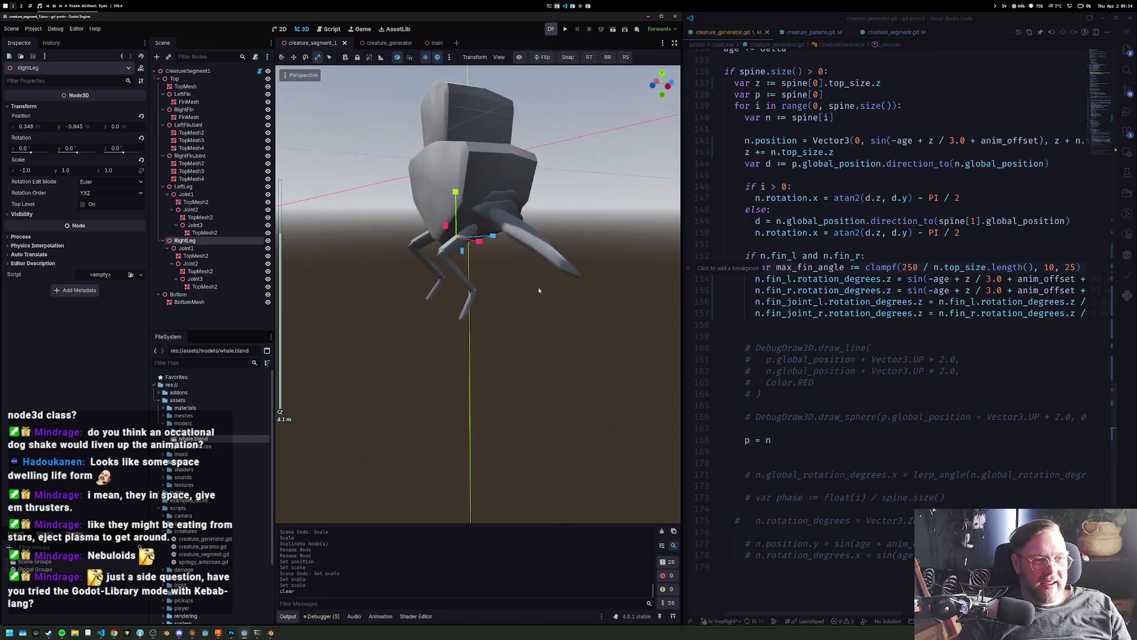
{"action": "scroll", "coordinate": [539, 290], "scroll_direction": "up", "scroll_amount": 4}
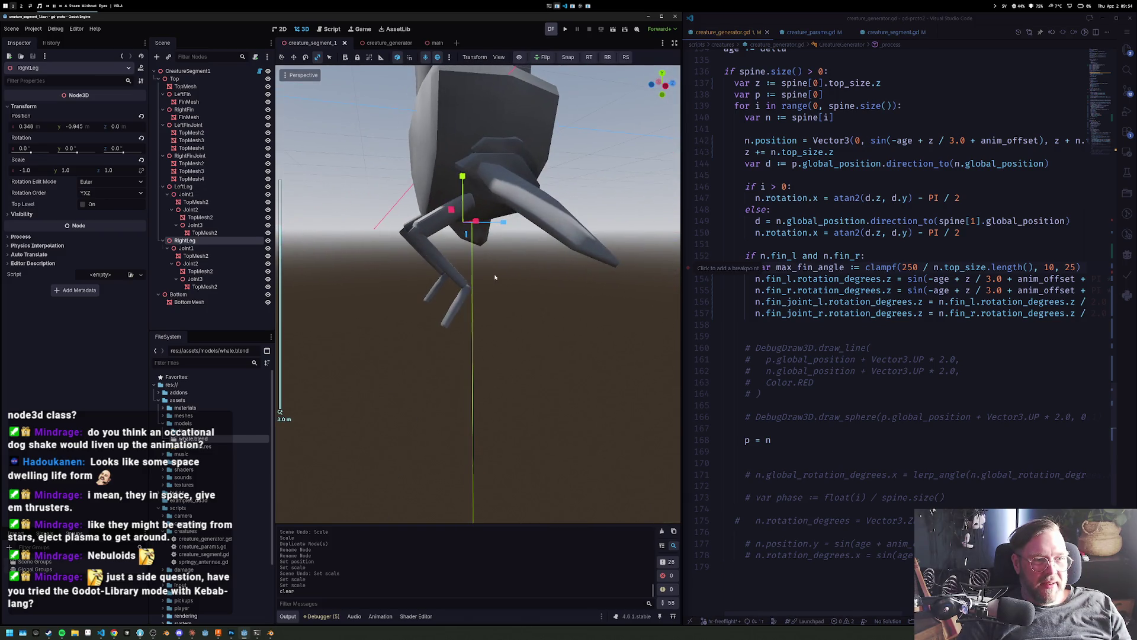
{"action": "left_click", "coordinate": [186, 248]}
{"action": "key", "text": "e"}
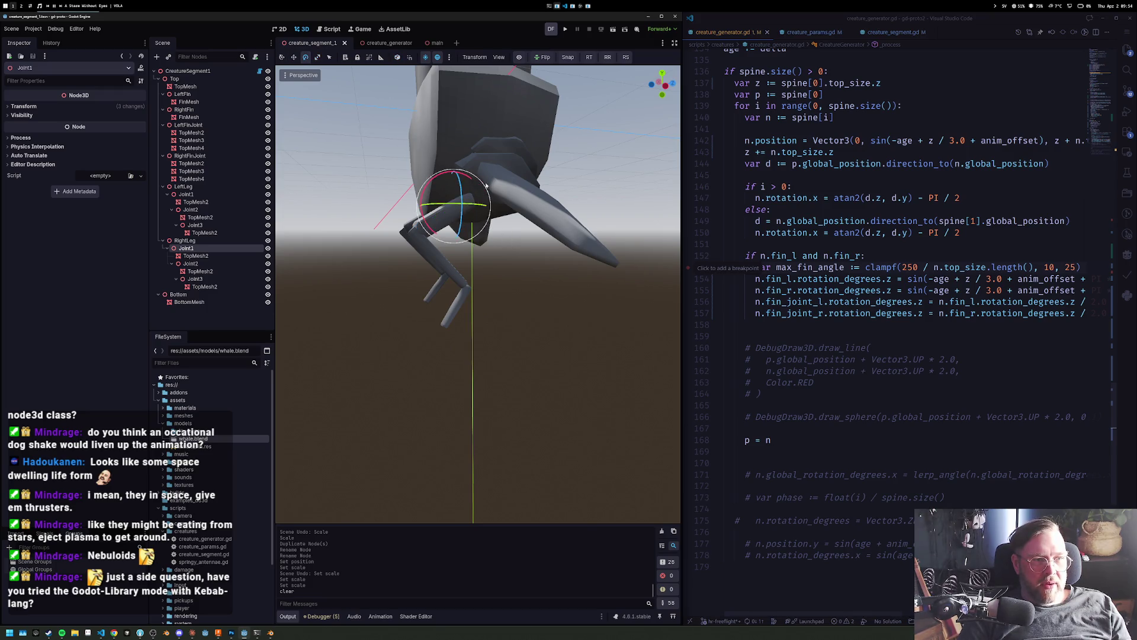
{"action": "left_click", "coordinate": [186, 194], "text": "ctrl"}
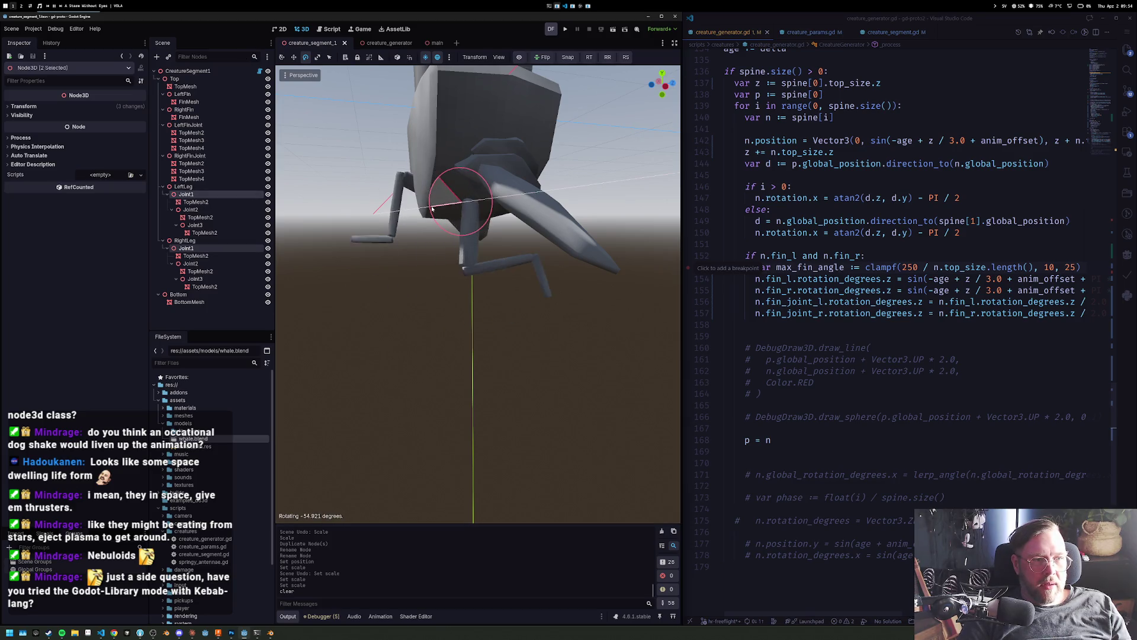
{"action": "left_click_drag", "start_coordinate": [439, 176], "coordinate": [451, 180]}
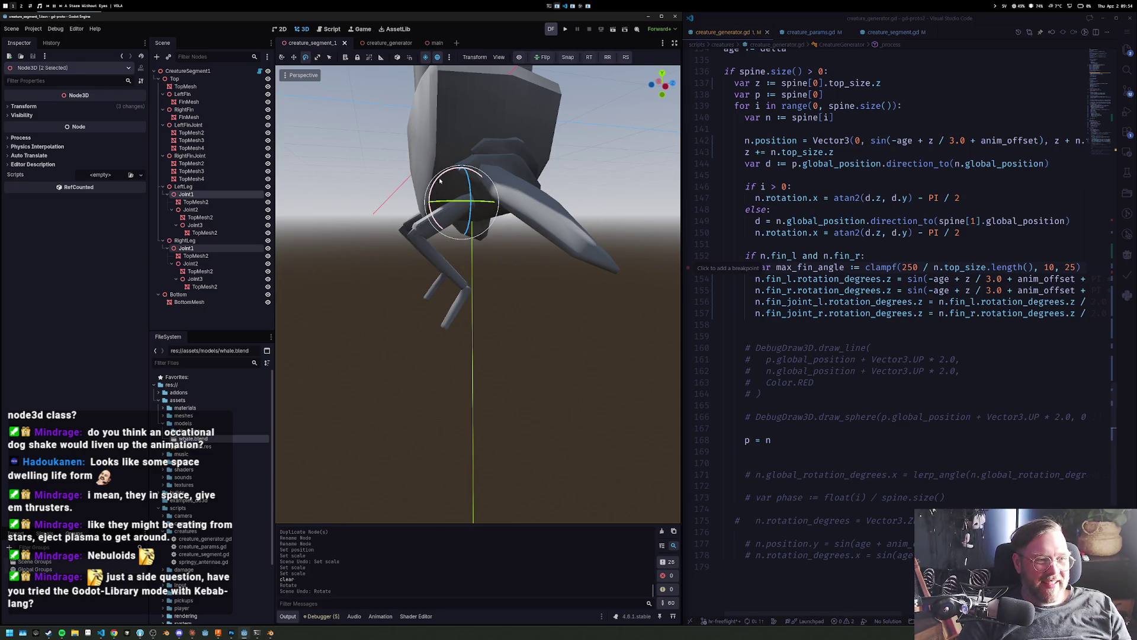
{"action": "key", "text": "t"}
{"action": "mouse_move", "coordinate": [439, 188]}
{"action": "left_mouse_down"}
{"action": "mouse_move", "coordinate": [435, 208]}
{"action": "mouse_move", "coordinate": [449, 230]}
{"action": "left_mouse_up"}
Step: Bend both legs at their Joint2 and Joint3 pairs
{"action": "left_click", "coordinate": [199, 265]}
{"action": "left_click", "coordinate": [191, 209], "text": "ctrl"}
{"action": "mouse_move", "coordinate": [473, 247]}
{"action": "left_mouse_down"}
{"action": "mouse_move", "coordinate": [485, 278]}
{"action": "mouse_move", "coordinate": [477, 332]}
{"action": "mouse_move", "coordinate": [622, 296]}
{"action": "mouse_move", "coordinate": [586, 315]}
{"action": "mouse_move", "coordinate": [586, 328]}
{"action": "left_mouse_up"}
{"action": "left_click", "coordinate": [196, 278]}
{"action": "left_click", "coordinate": [196, 225], "text": "ctrl"}
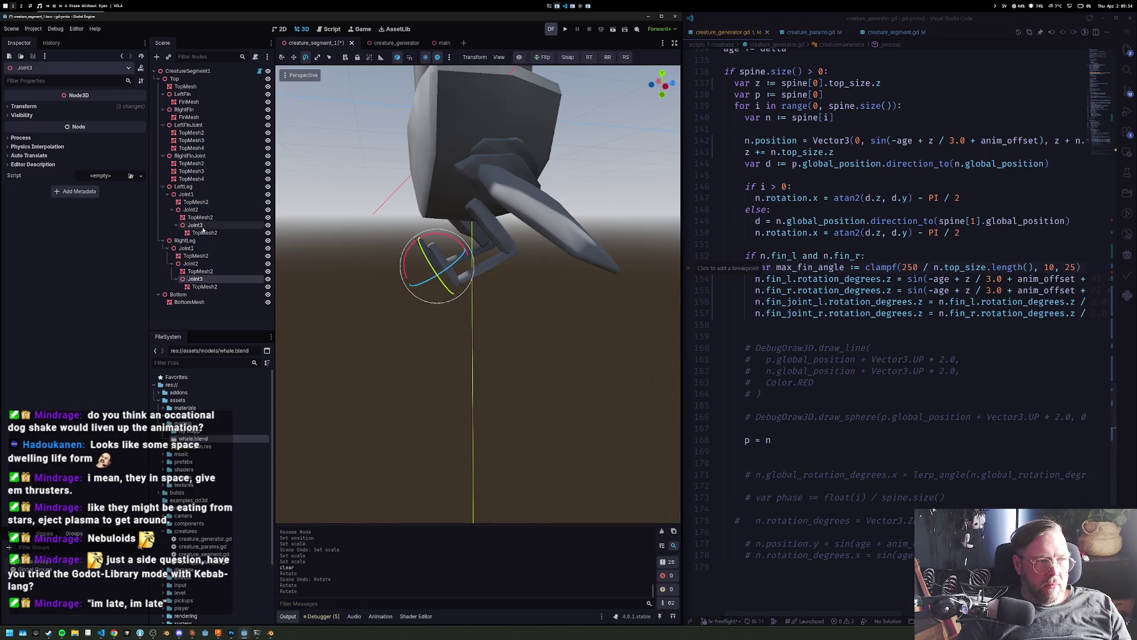
{"action": "mouse_move", "coordinate": [418, 256]}
{"action": "left_mouse_down"}
{"action": "mouse_move", "coordinate": [476, 320]}
{"action": "mouse_move", "coordinate": [497, 310]}
{"action": "left_mouse_up"}
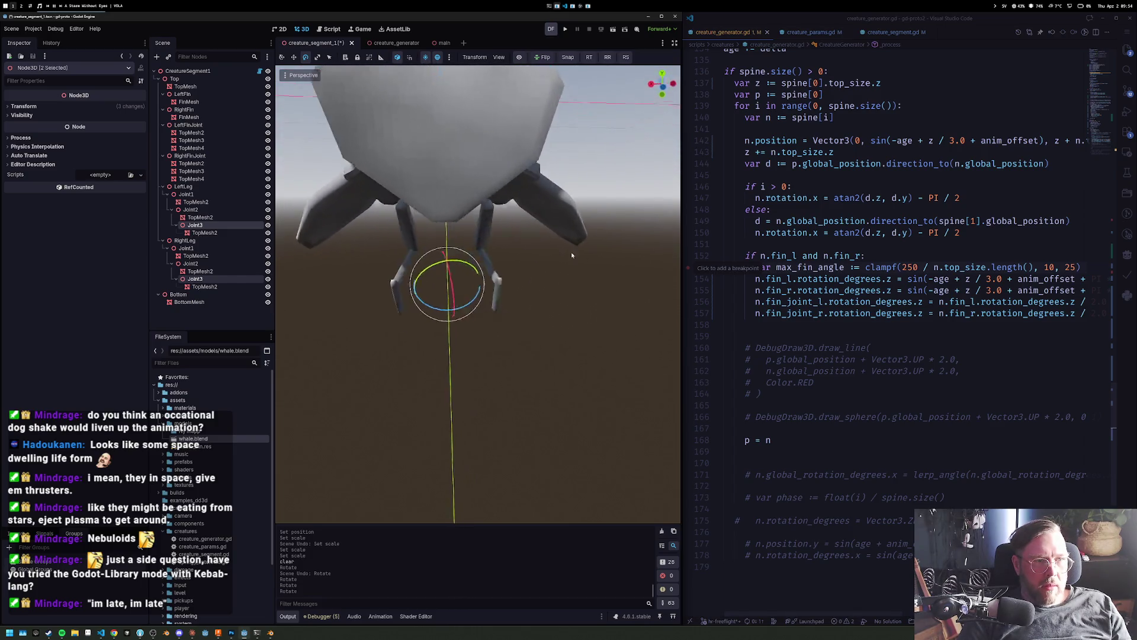
Step: Save the creature segment scene and run the game with F5
{"action": "key", "text": "ctrl+s"}
{"action": "left_click_drag", "start_coordinate": [605, 227], "coordinate": [541, 227]}
{"action": "key", "text": "F5"}
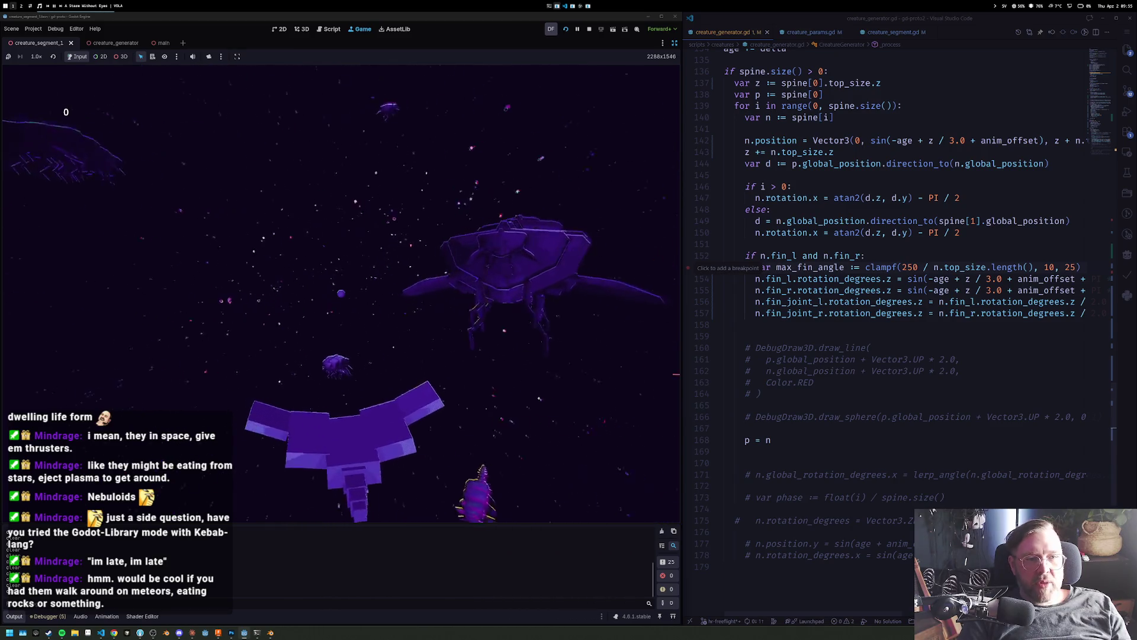
Step: Stop the game and try shrinking both legs' Z scale, then undo it
{"action": "left_click", "coordinate": [588, 29]}
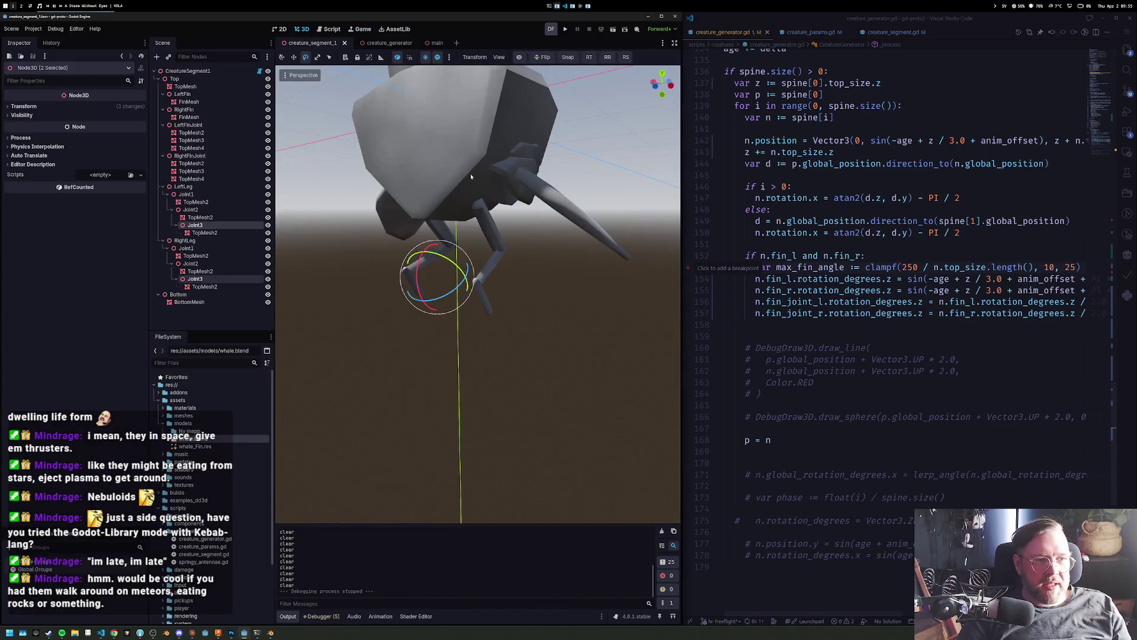
{"action": "left_click", "coordinate": [183, 187]}
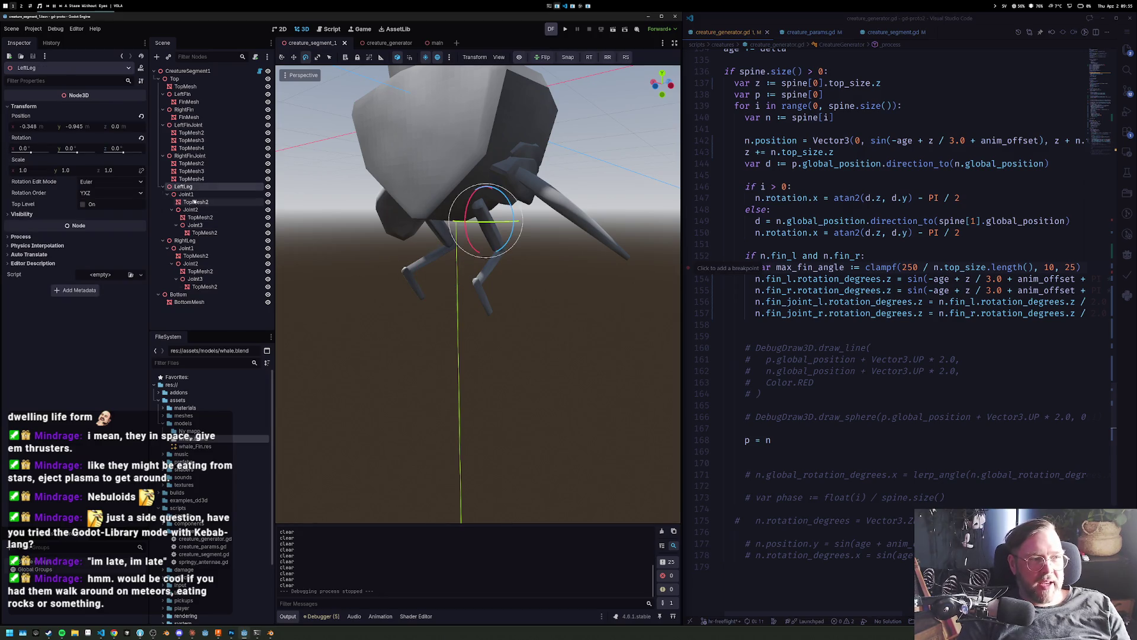
{"action": "left_click", "coordinate": [192, 241], "text": "ctrl"}
{"action": "key", "text": "r"}
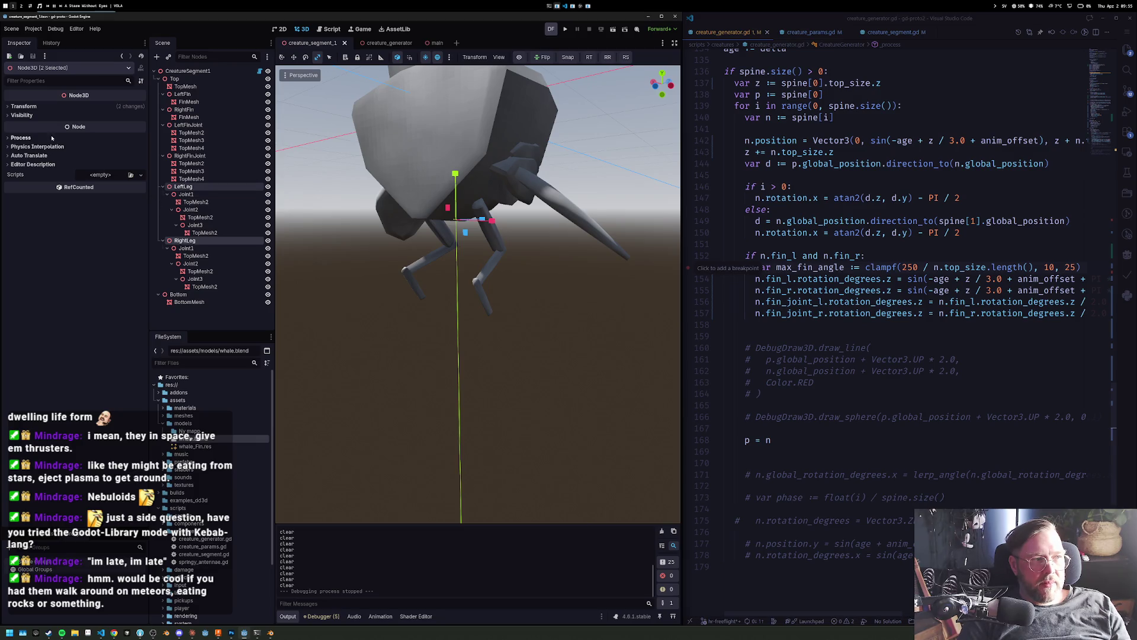
{"action": "left_click", "coordinate": [43, 107]}
{"action": "left_click_drag", "start_coordinate": [118, 173], "coordinate": [119, 174]}
{"action": "key", "text": "ctrl+z"}
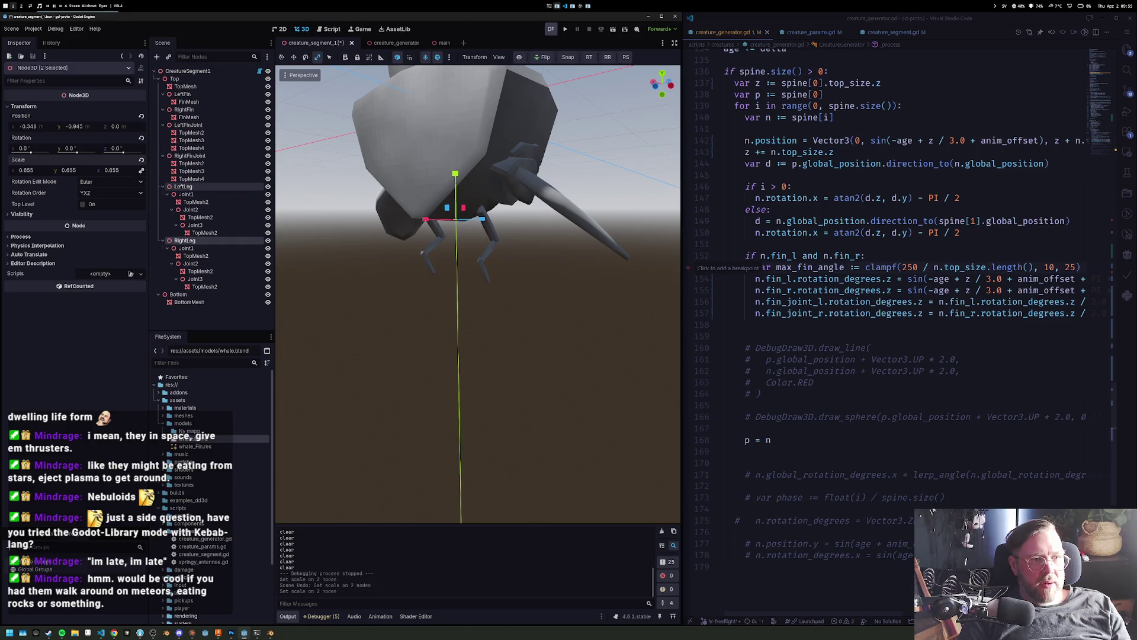
Step: Tilt RightLeg about 23 degrees outward and move it closer under the body
{"action": "left_click_drag", "start_coordinate": [354, 165], "coordinate": [409, 160]}
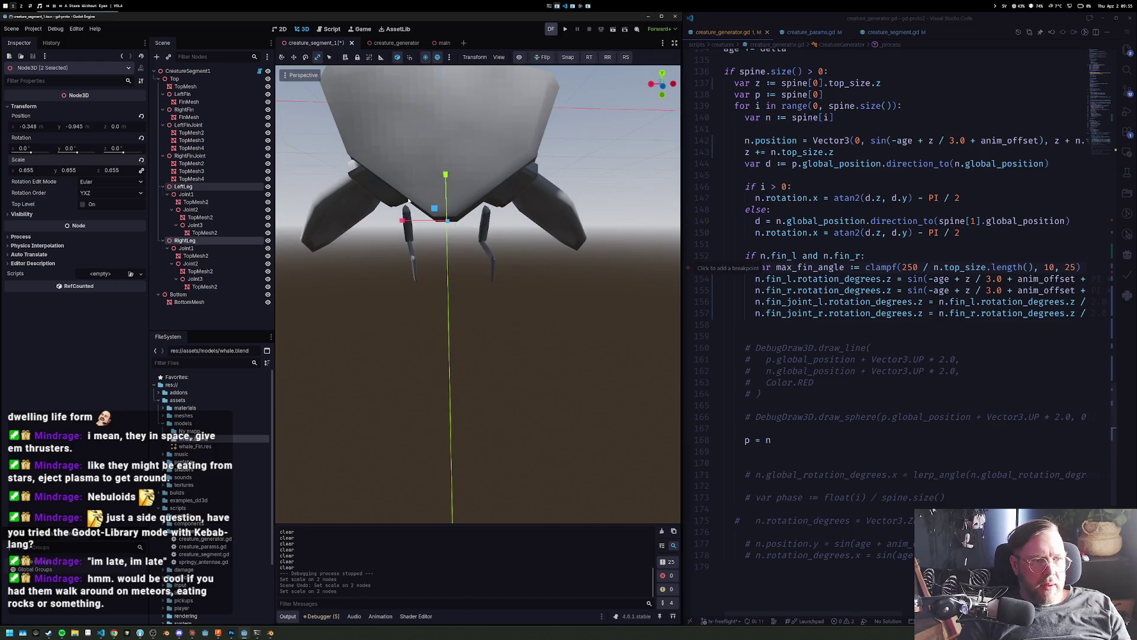
{"action": "left_click", "coordinate": [192, 186]}
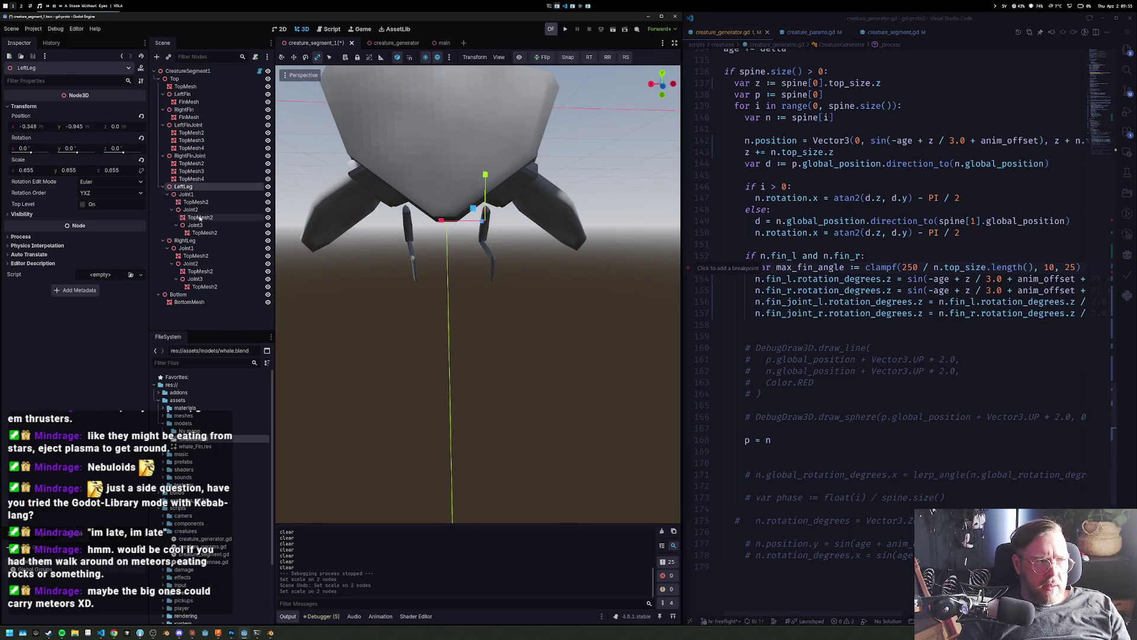
{"action": "left_click", "coordinate": [187, 241]}
{"action": "key", "text": "e"}
{"action": "mouse_move", "coordinate": [429, 198]}
{"action": "left_mouse_down"}
{"action": "mouse_move", "coordinate": [410, 218]}
{"action": "mouse_move", "coordinate": [602, 200]}
{"action": "left_mouse_up"}
{"action": "key", "text": "w"}
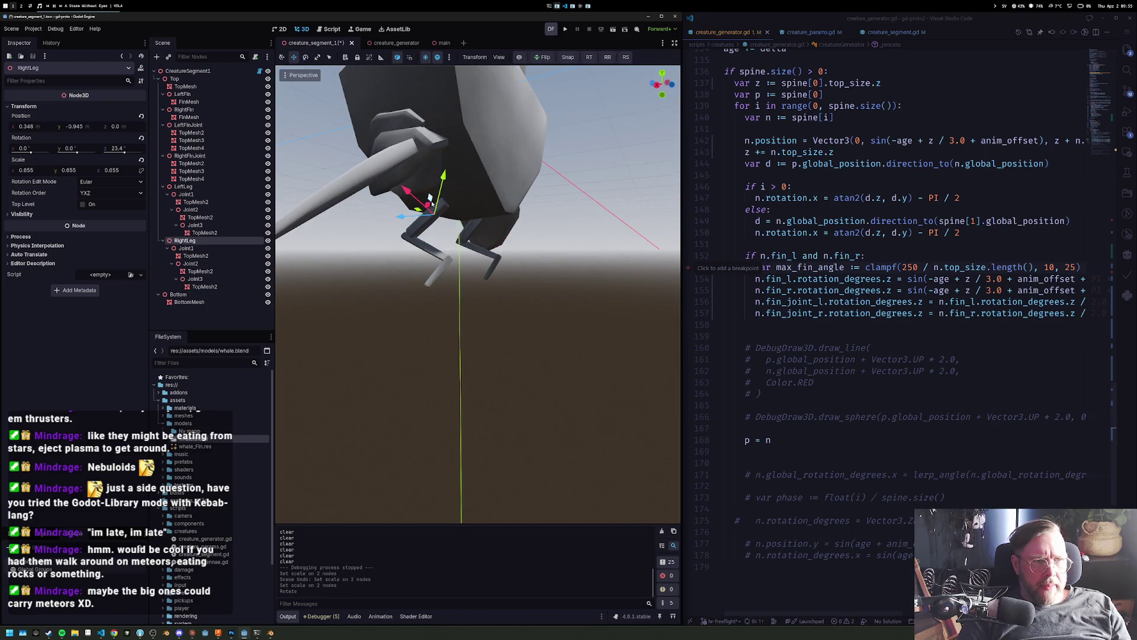
{"action": "left_click_drag", "start_coordinate": [428, 207], "coordinate": [436, 199]}
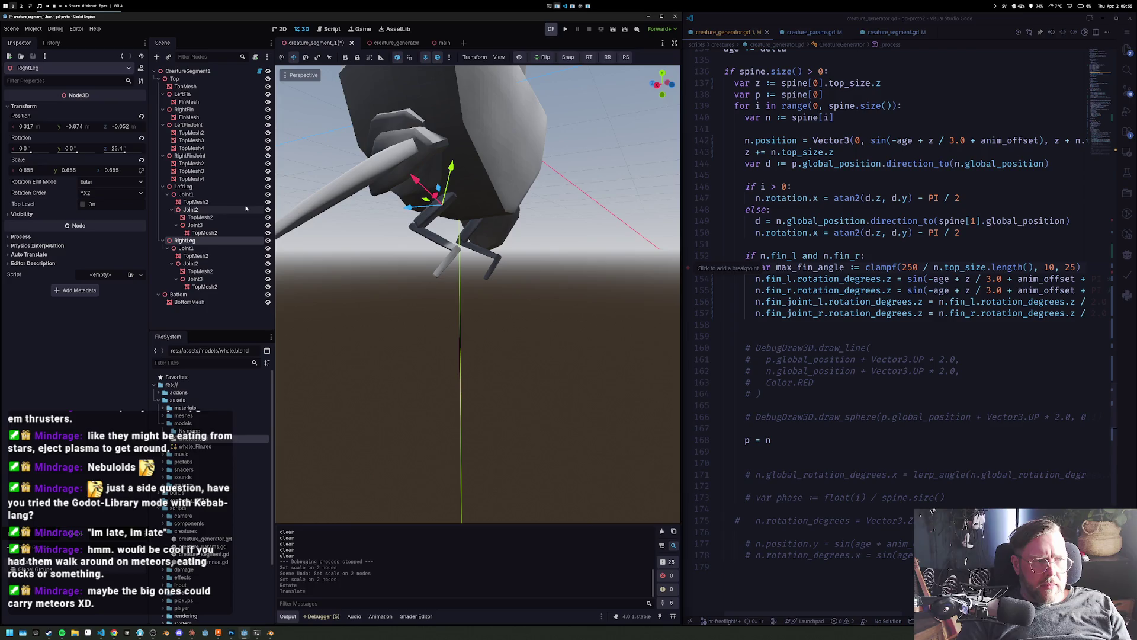
Step: Select LeftLeg with the rotate tool and save the segment scene
{"action": "left_click", "coordinate": [184, 187]}
{"action": "mouse_move", "coordinate": [451, 248]}
{"action": "left_mouse_down"}
{"action": "mouse_move", "coordinate": [593, 221]}
{"action": "mouse_move", "coordinate": [307, 215]}
{"action": "mouse_move", "coordinate": [325, 161]}
{"action": "mouse_move", "coordinate": [350, 196]}
{"action": "left_mouse_up"}
{"action": "key", "text": "e"}
{"action": "key", "text": "ctrl+s"}
Step: Add leg_l and leg_r export declarations by copying the fin_l/fin_r lines in creature_segment.gd
{"action": "scroll", "coordinate": [946, 80], "scroll_direction": "up", "scroll_amount": 3}
{"action": "scroll", "coordinate": [946, 80], "scroll_direction": "up", "scroll_amount": 2}
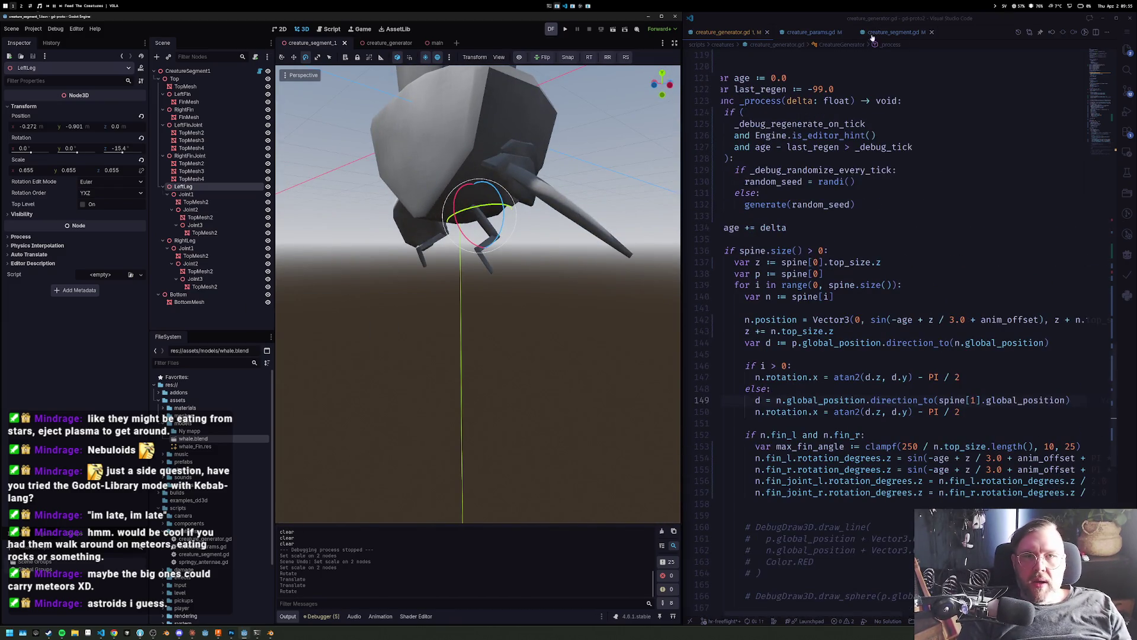
{"action": "key", "text": "ctrl+Tab"}
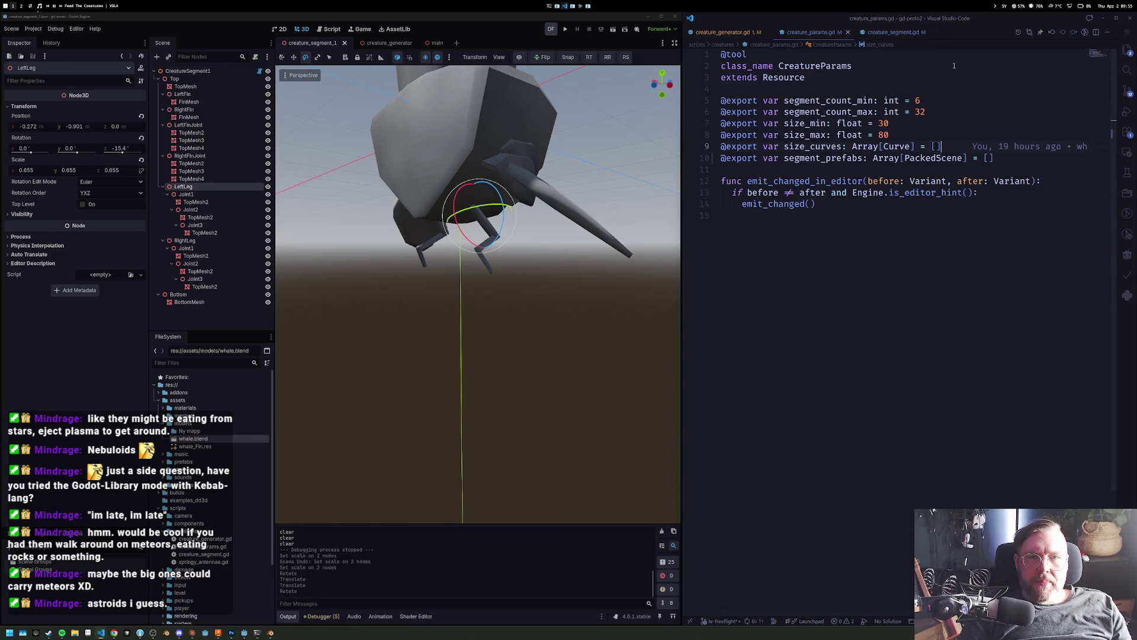
{"action": "key", "text": "ctrl+Page_Down"}
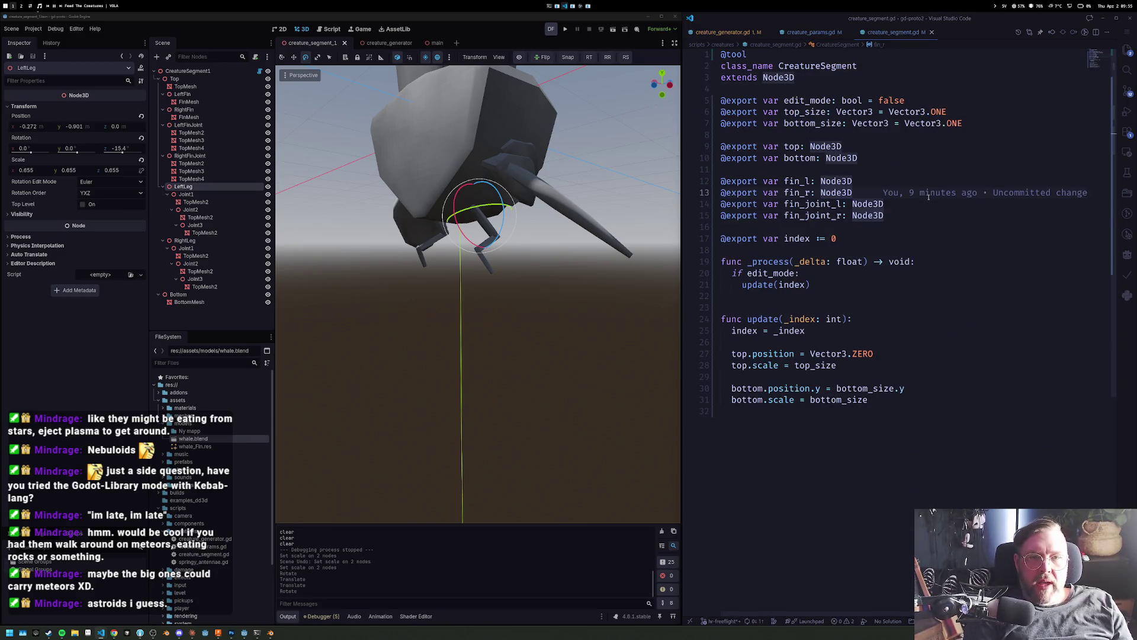
{"action": "key", "text": "Down"}
{"action": "key", "text": "Down"}
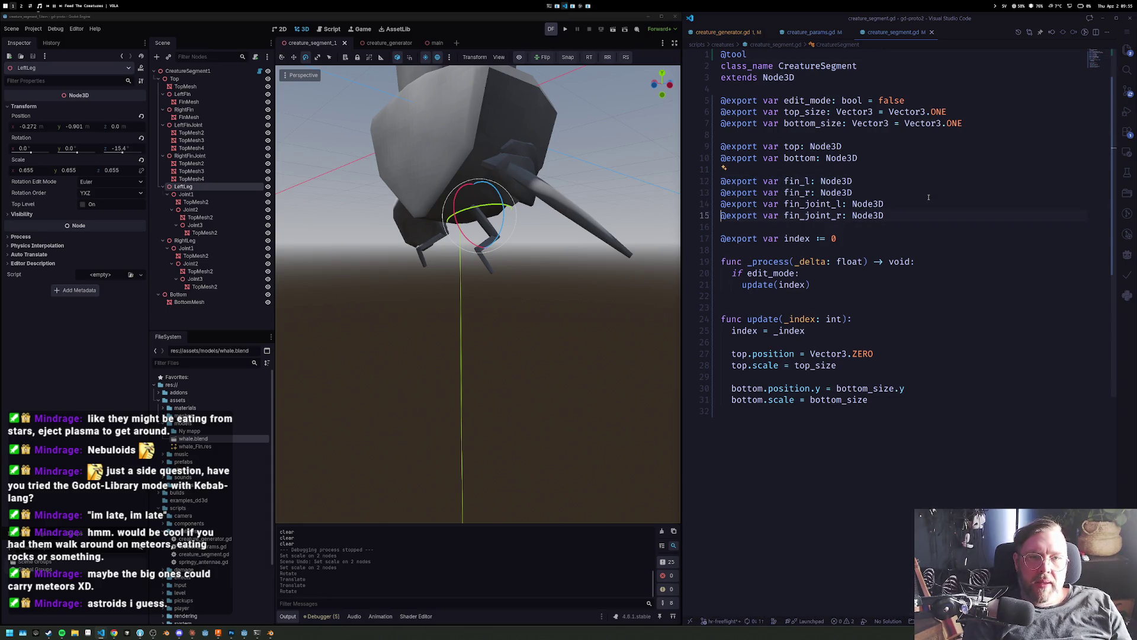
{"action": "key", "text": "Return"}
{"action": "key", "text": "Return"}
{"action": "type", "text": "@export var fin_l: Node3D @export var fin_r: Node3D"}
{"action": "key", "text": "Right"}
{"action": "key", "text": "Right"}
{"action": "key", "text": "Right"}
{"action": "type", "text": "l."}
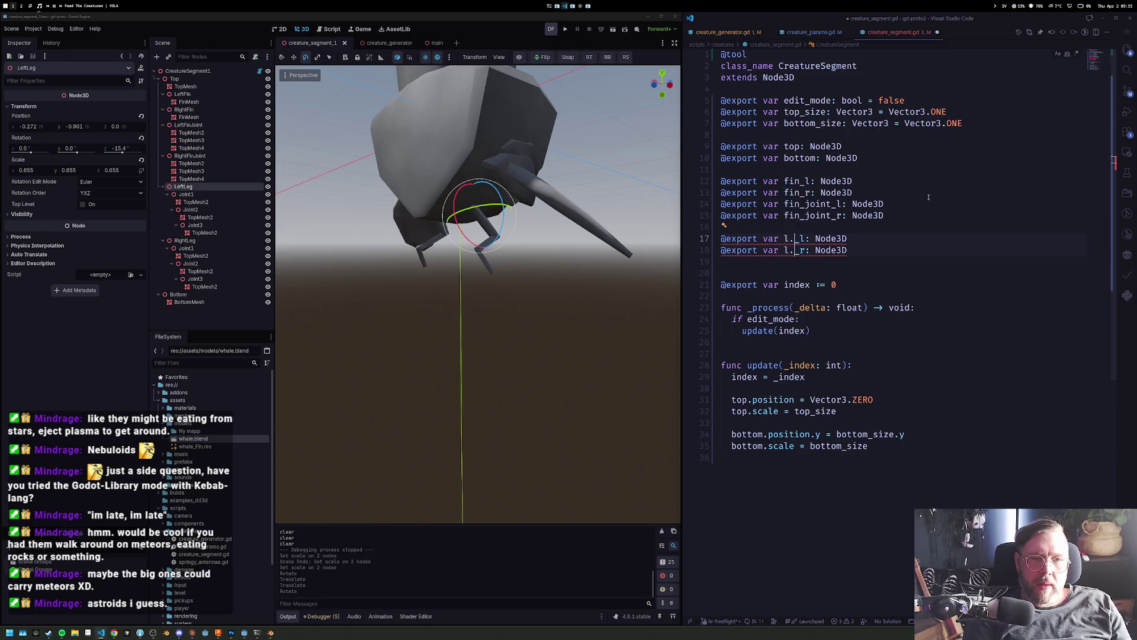
{"action": "type", "text": "eg"}
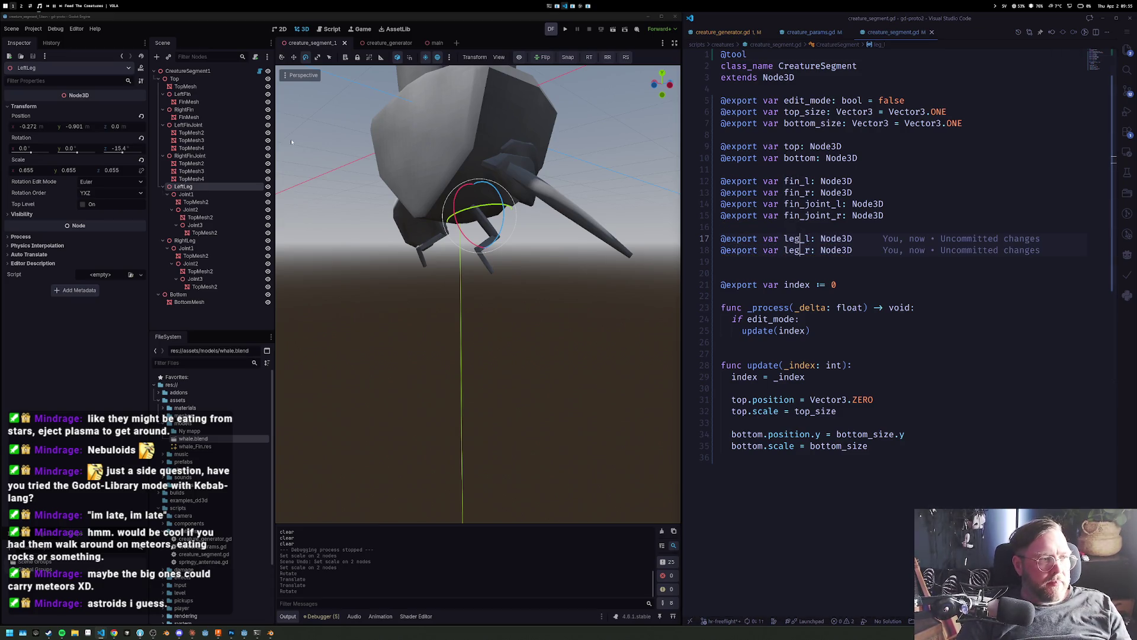
{"action": "left_click", "coordinate": [197, 187]}
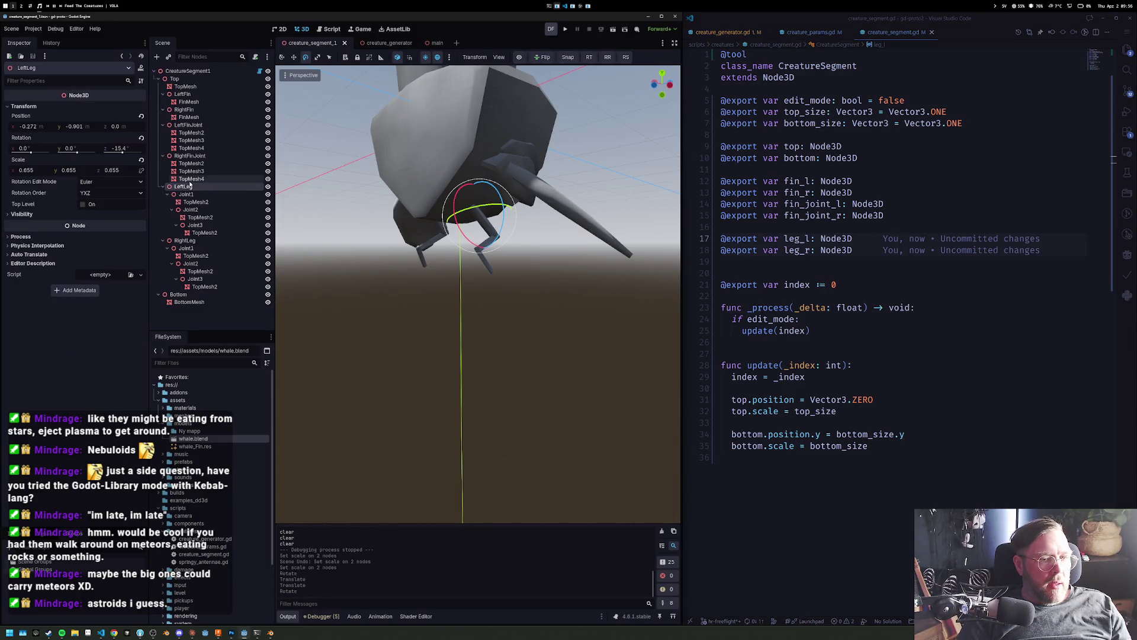
{"action": "left_click", "coordinate": [806, 170]}
Step: Add an exported fin_visible variable defaulting to true
{"action": "key", "text": "Return"}
{"action": "type", "text": "@export vbar"}
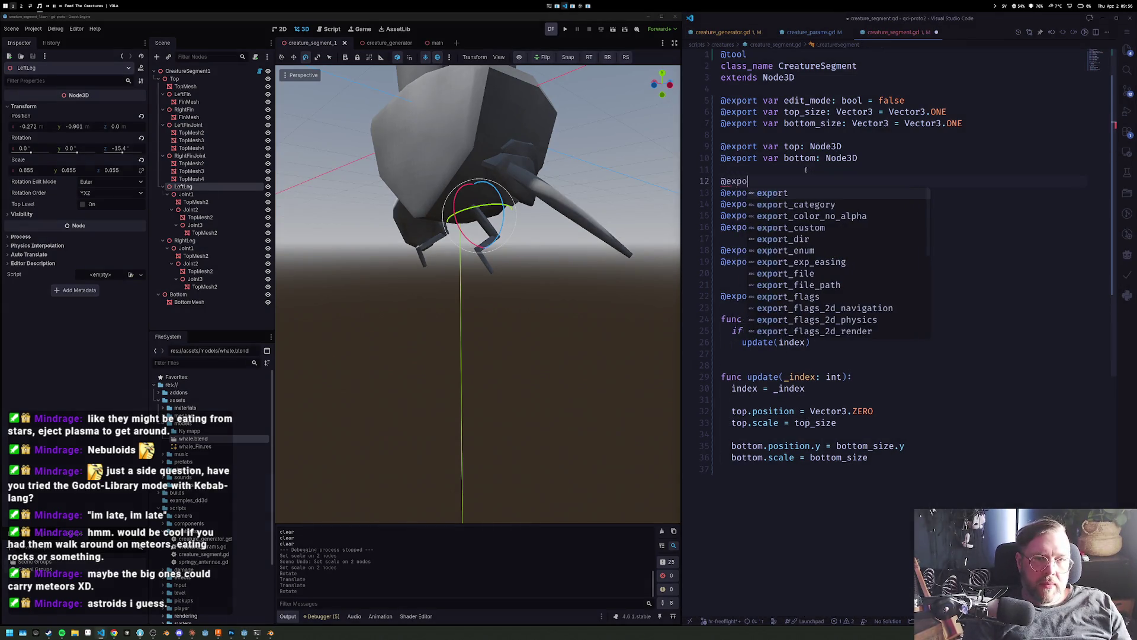
{"action": "key", "text": "BackSpace"}
{"action": "type", "text": "r fin"}
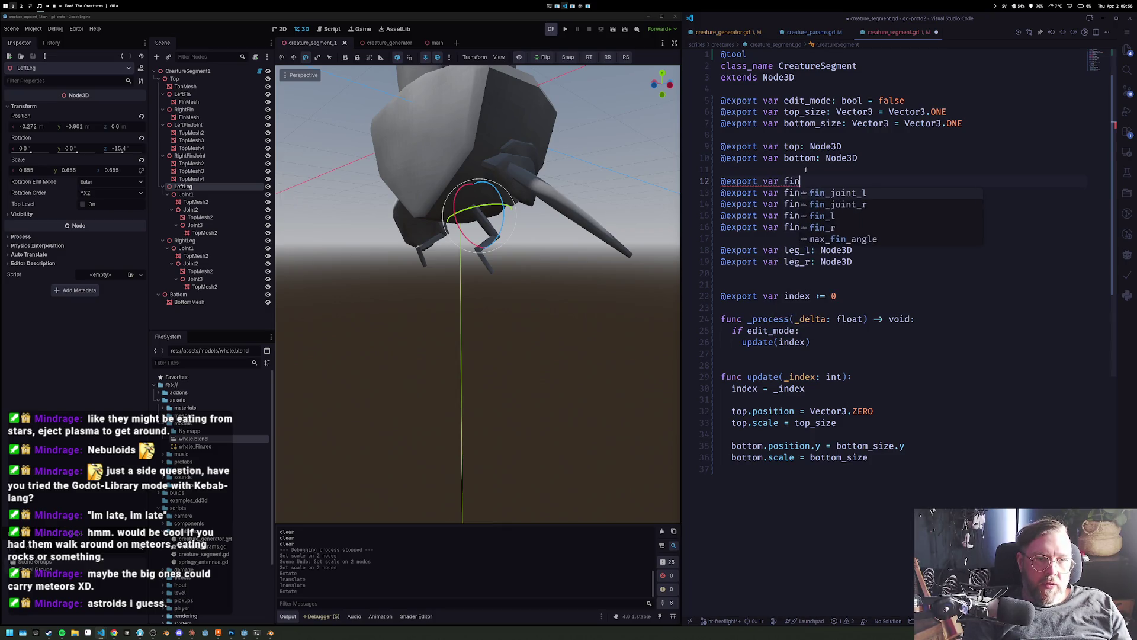
{"action": "type", "text": "_visible:="}
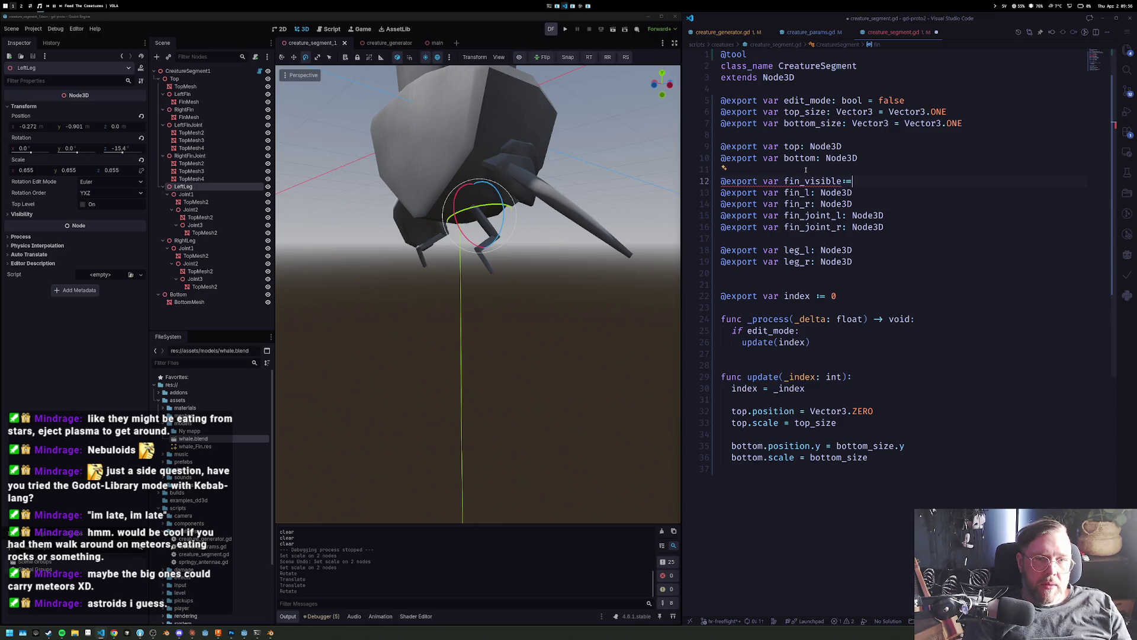
{"action": "type", "text": "true"}
Step: Add leg_visible and set leg_l, leg_r, fin_l, fin_r visibility from the flags in update()
{"action": "key", "text": "shift+alt+Down"}
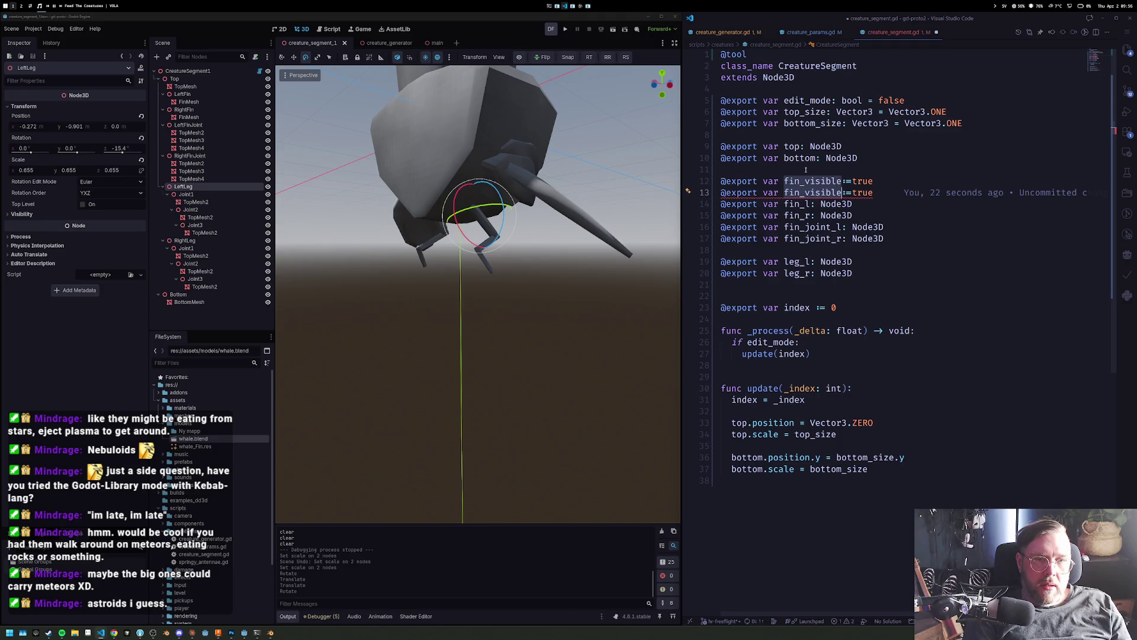
{"action": "type", "text": "leg"}
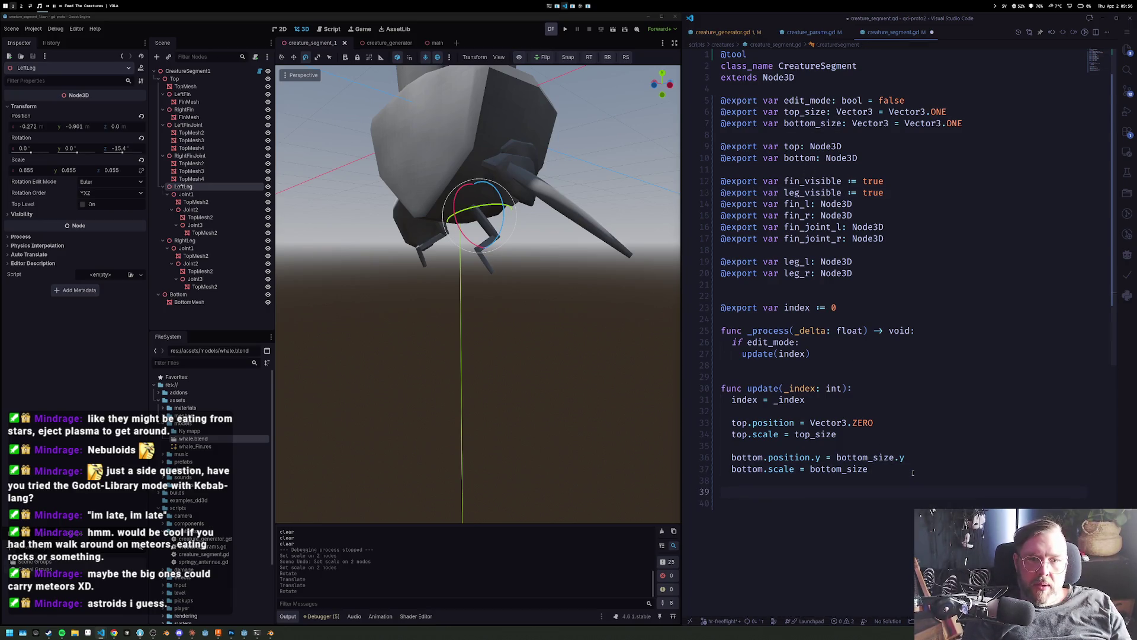
{"action": "type", "text": "legf"}
{"action": "key", "text": "BackSpace"}
{"action": "type", "text": "_"}
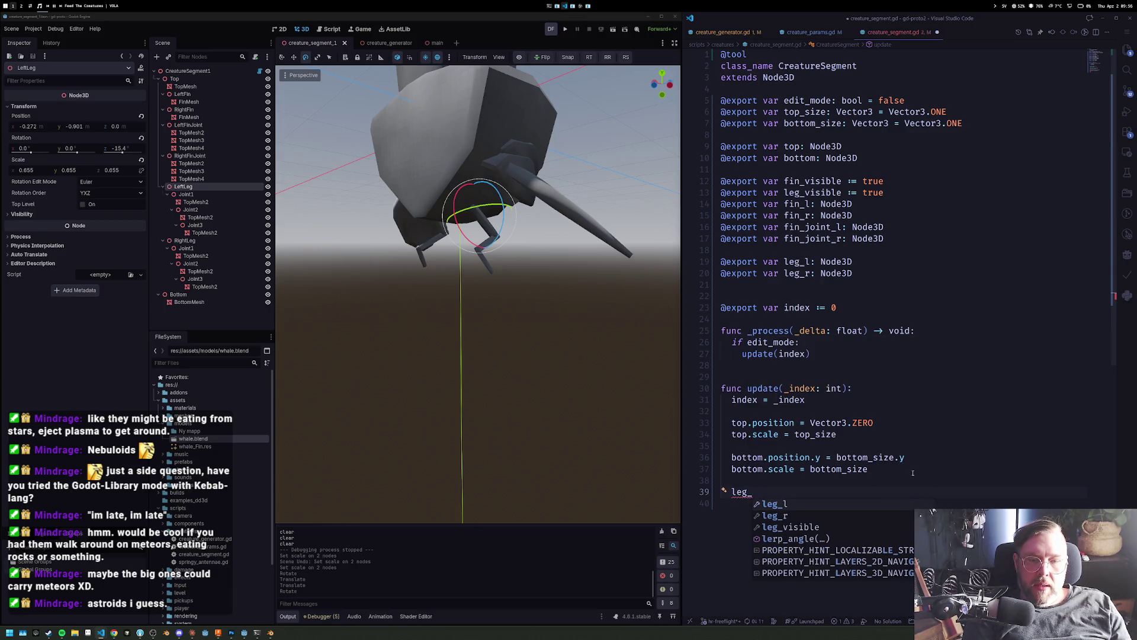
{"action": "type", "text": "l.visible = "}
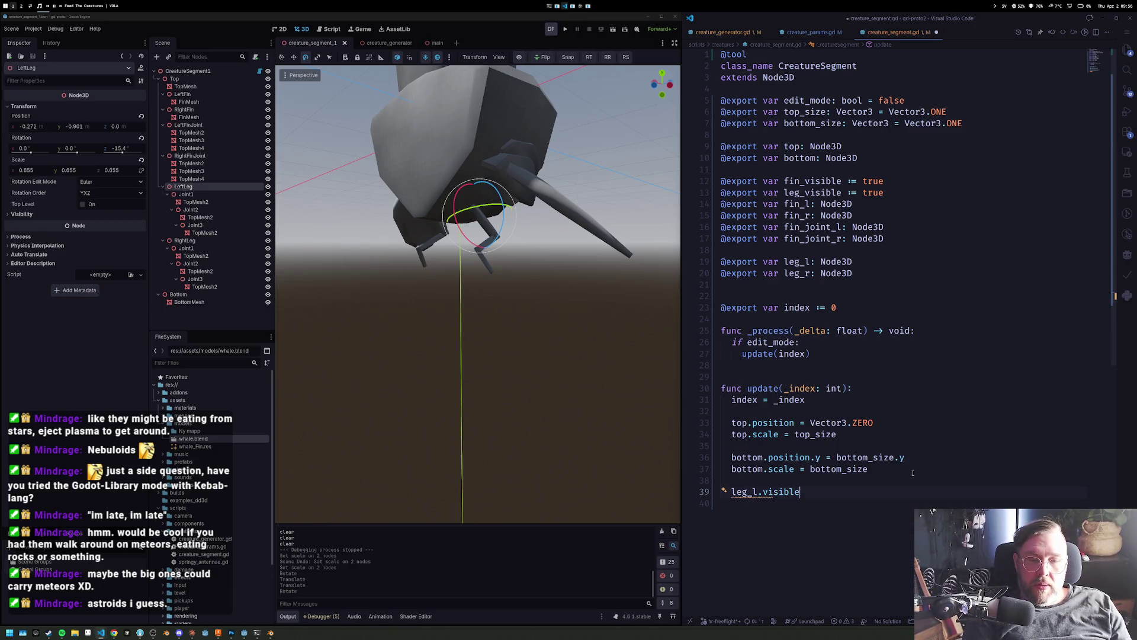
{"action": "type", "text": "legvisible"}
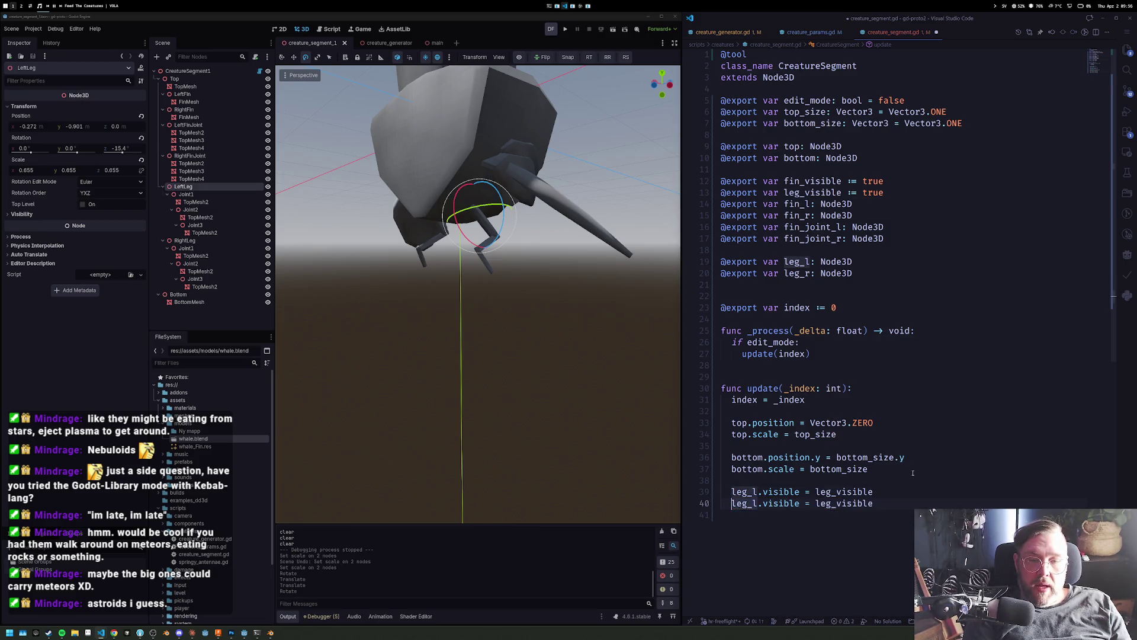
{"action": "key", "text": "shift+Down"}
{"action": "key", "text": "shift+Down"}
{"action": "key", "text": "shift+alt+Down"}
{"action": "key", "text": "Left"}
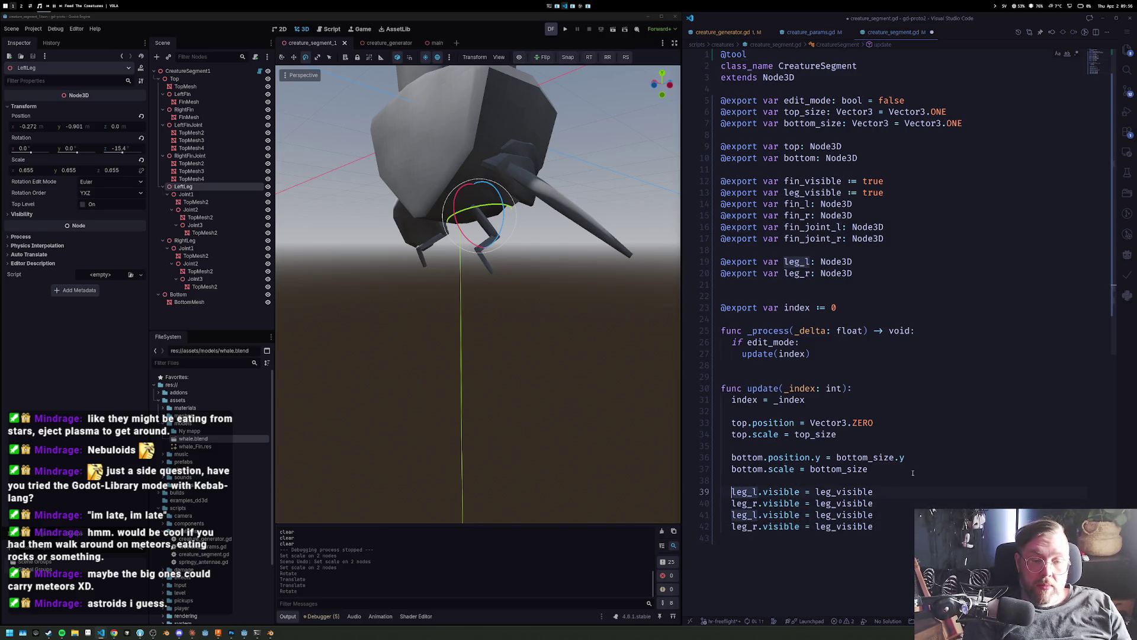
{"action": "type", "text": "fin"}
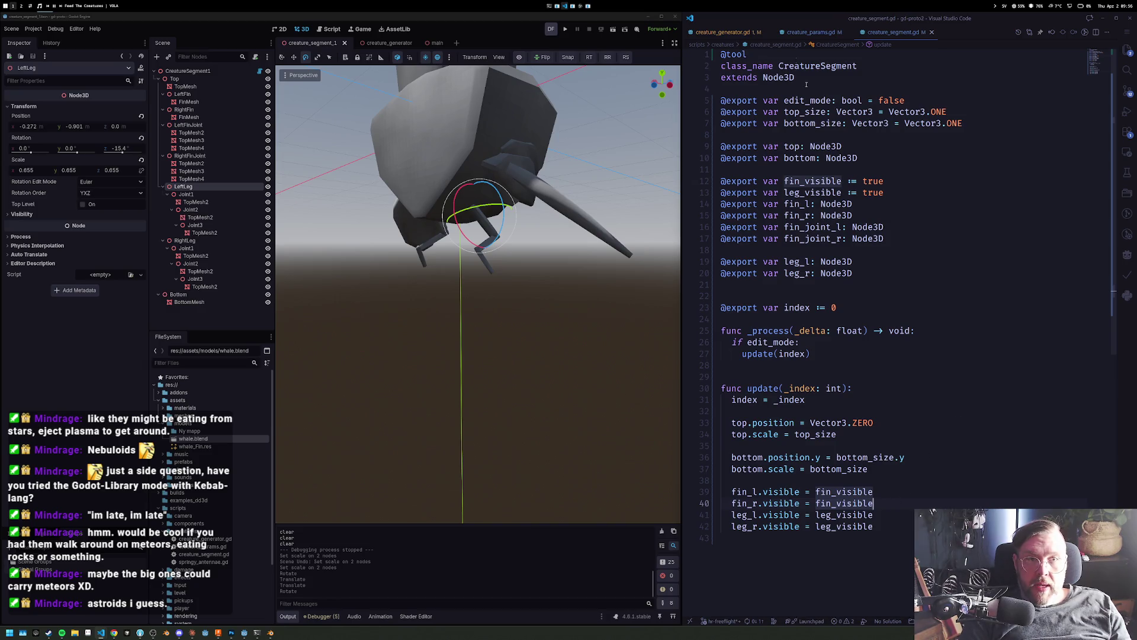
{"action": "left_click", "coordinate": [736, 33]}
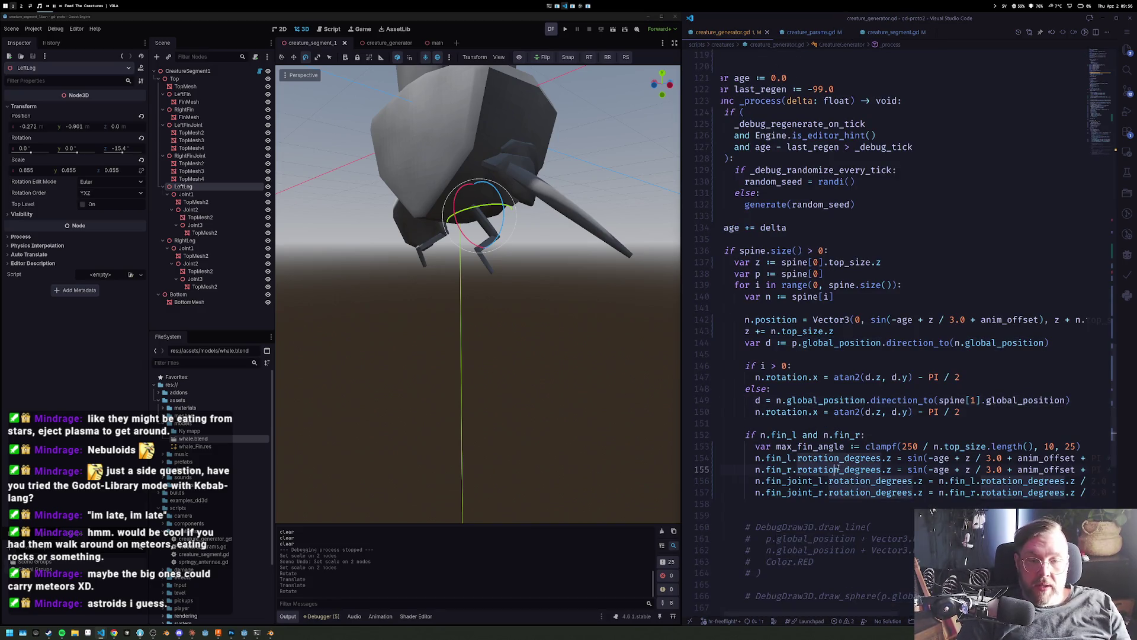
Step: Replace the per-fin hide lines with segment.fin_visible and leg_visible = false
{"action": "scroll", "coordinate": [842, 356], "scroll_direction": "up", "scroll_amount": 10}
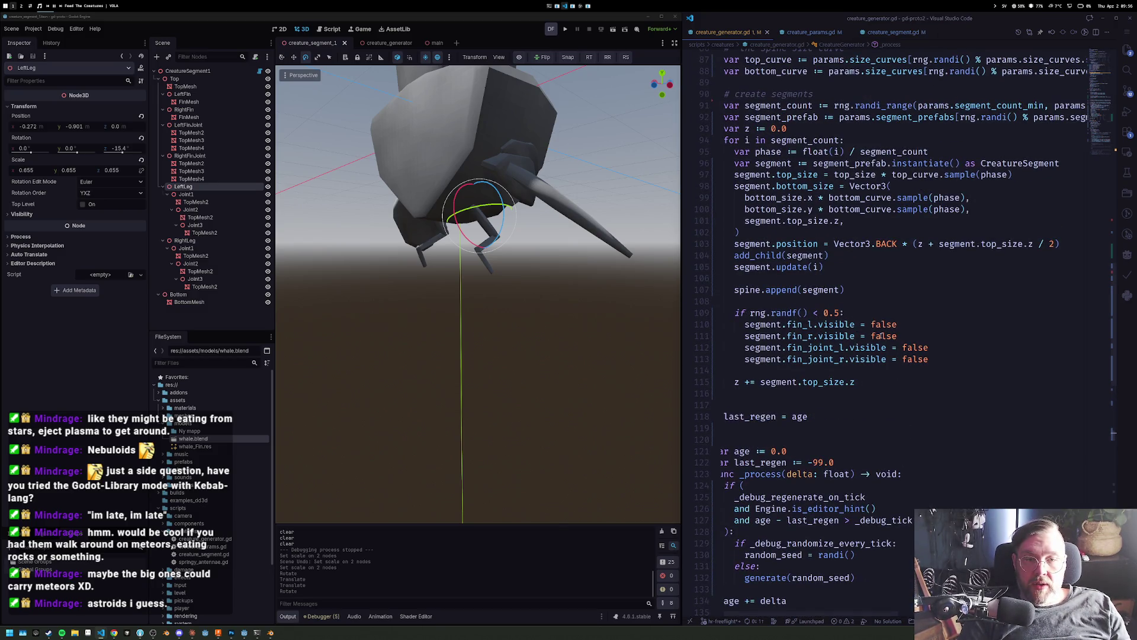
{"action": "left_click_drag", "start_coordinate": [899, 336], "coordinate": [897, 324]}
{"action": "key", "text": "BackSpace"}
{"action": "key", "text": "BackSpace"}
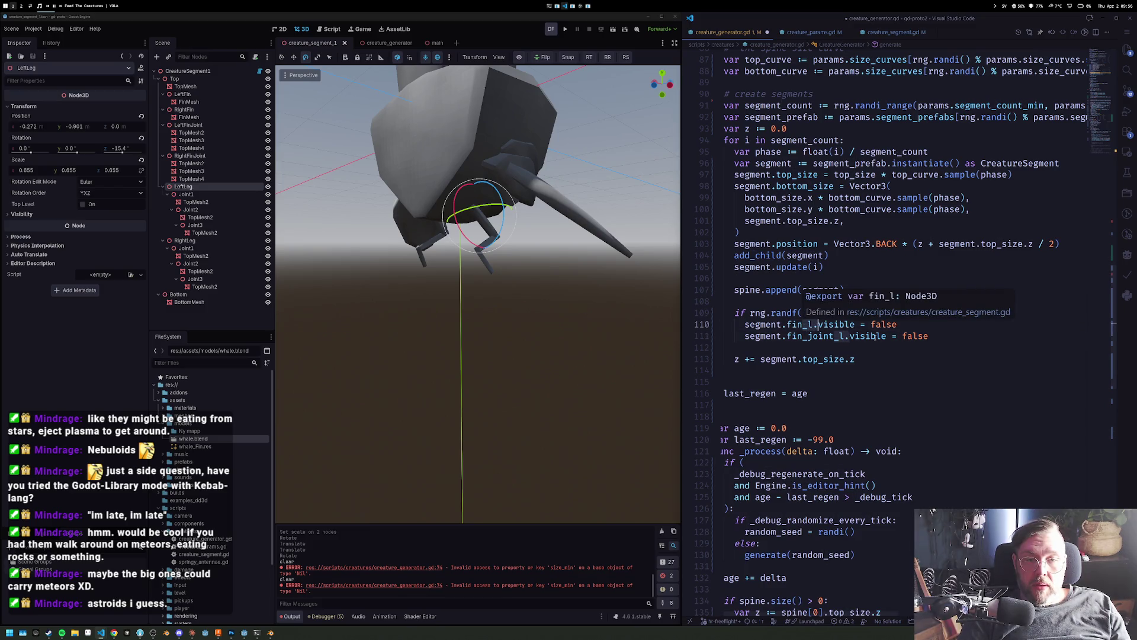
{"action": "key", "text": "BackSpace"}
{"action": "key", "text": "BackSpace"}
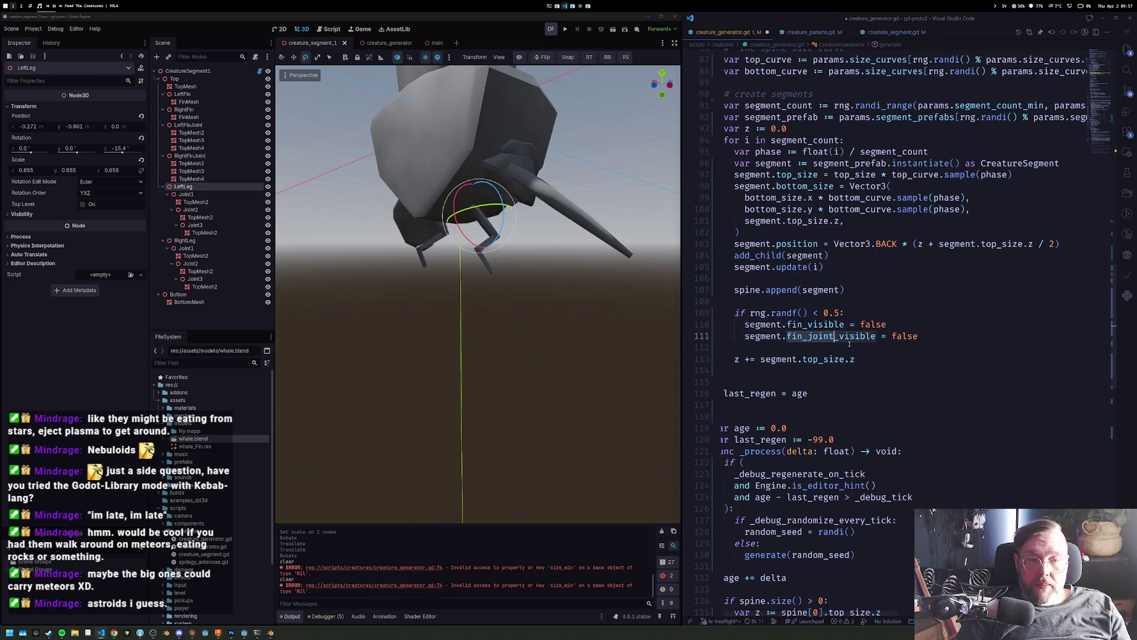
{"action": "type", "text": "leg"}
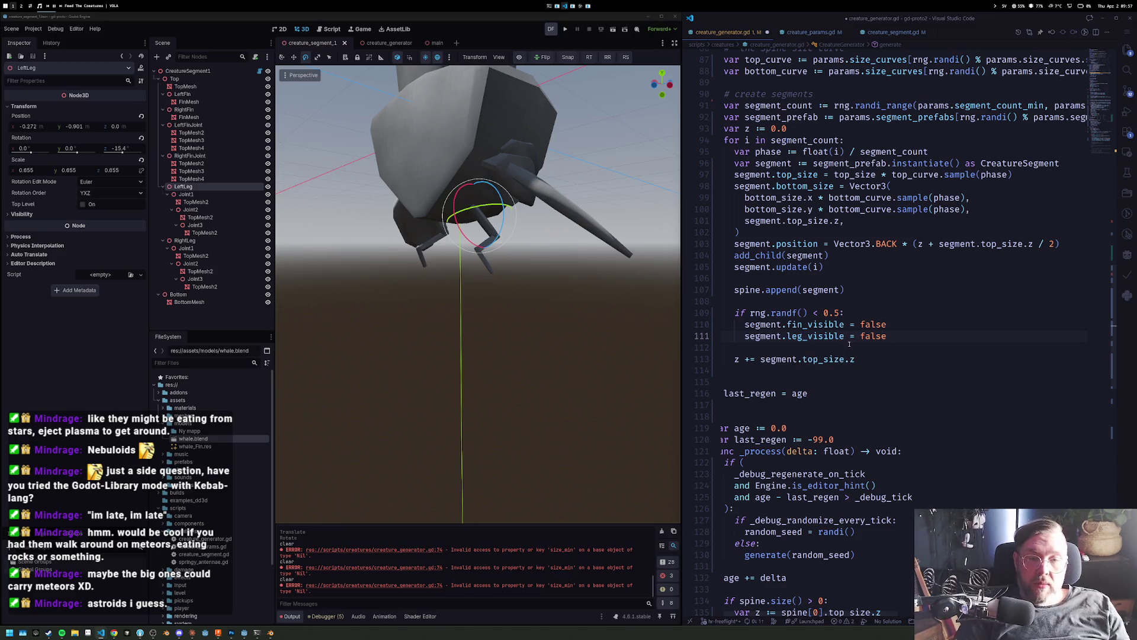
Step: In update(), set fin_joint_l and fin_joint_r visibility from fin_visible
{"action": "left_click", "coordinate": [812, 326], "text": "ctrl"}
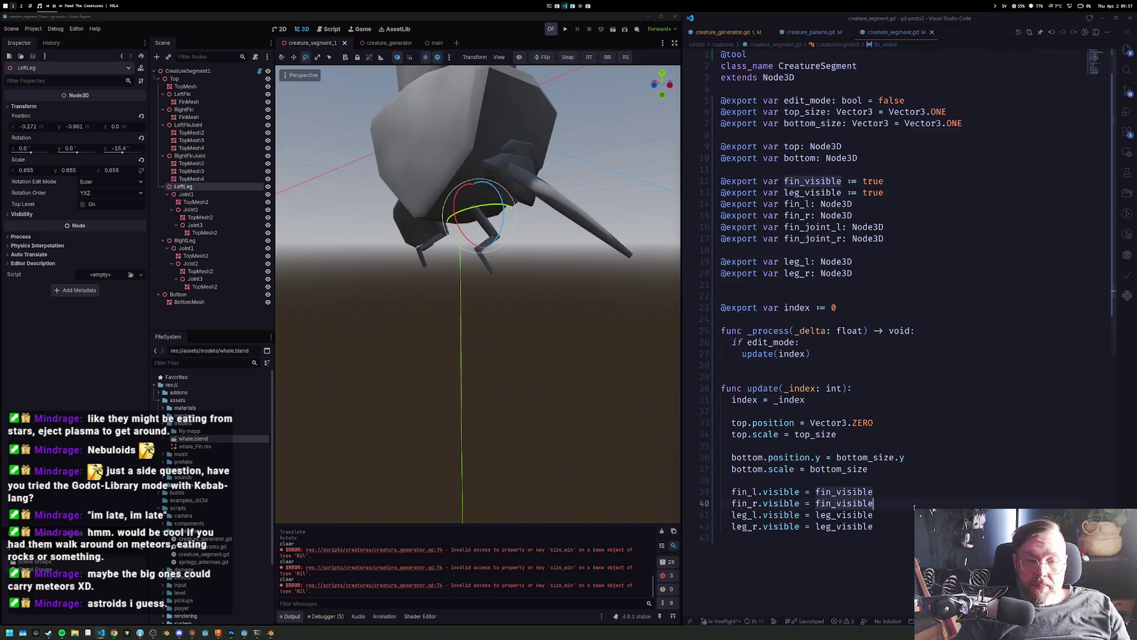
{"action": "type", "text": "fin_l.visible = fin_visible \tfin_r.visible = fin_visible"}
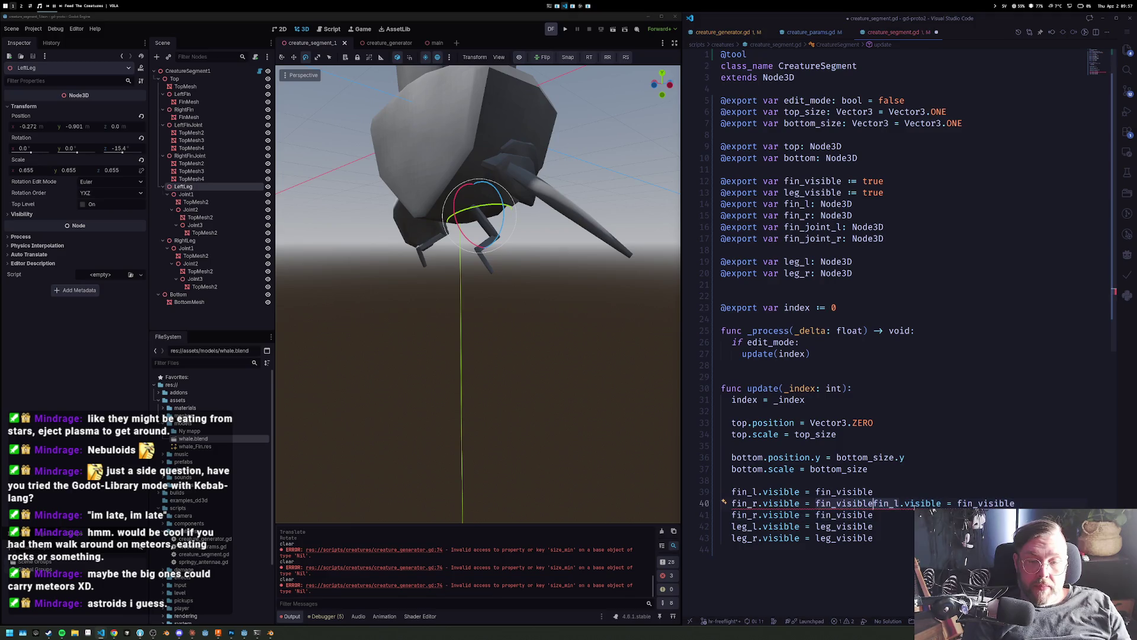
{"action": "key", "text": "Home"}
{"action": "key", "text": "Right"}
{"action": "key", "text": "Right"}
{"action": "key", "text": "Right"}
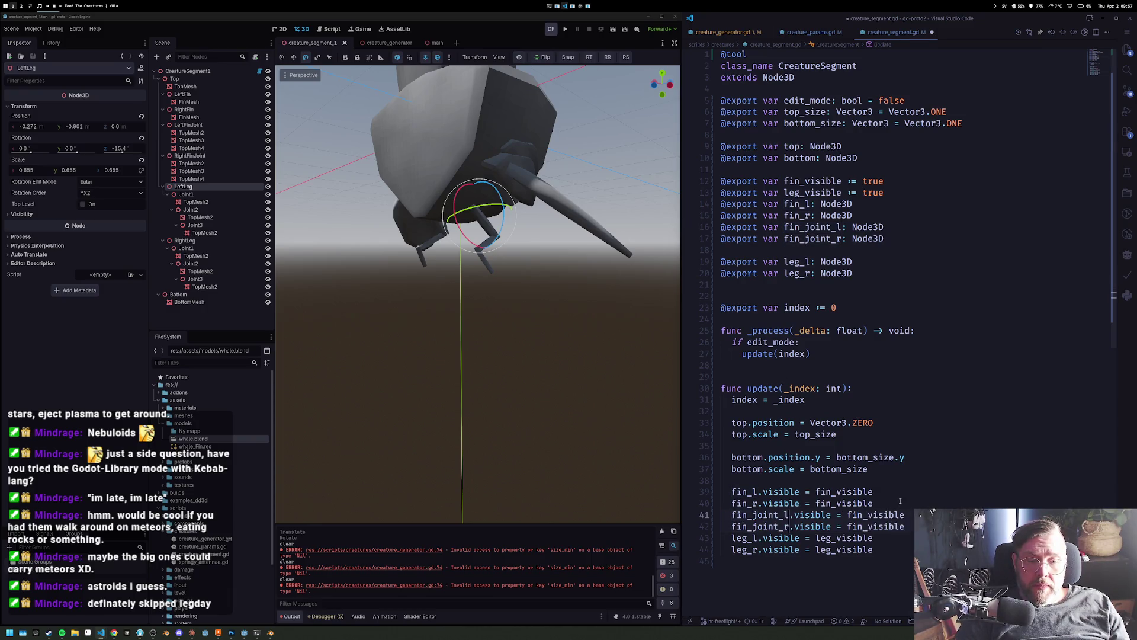
{"action": "left_click_drag", "start_coordinate": [464, 215], "coordinate": [473, 225]}
Step: Regenerate the creature, then assign LeftLeg to the CreatureSegment1 root's Leg L slot
{"action": "scroll", "coordinate": [474, 225], "scroll_direction": "down", "scroll_amount": 3}
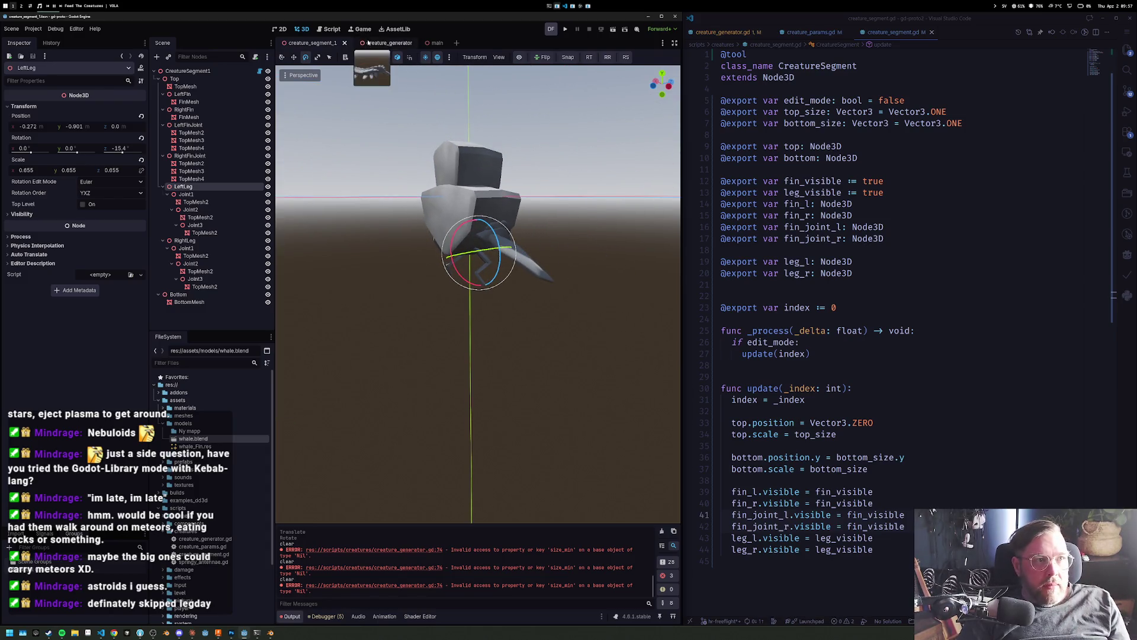
{"action": "left_click", "coordinate": [368, 42]}
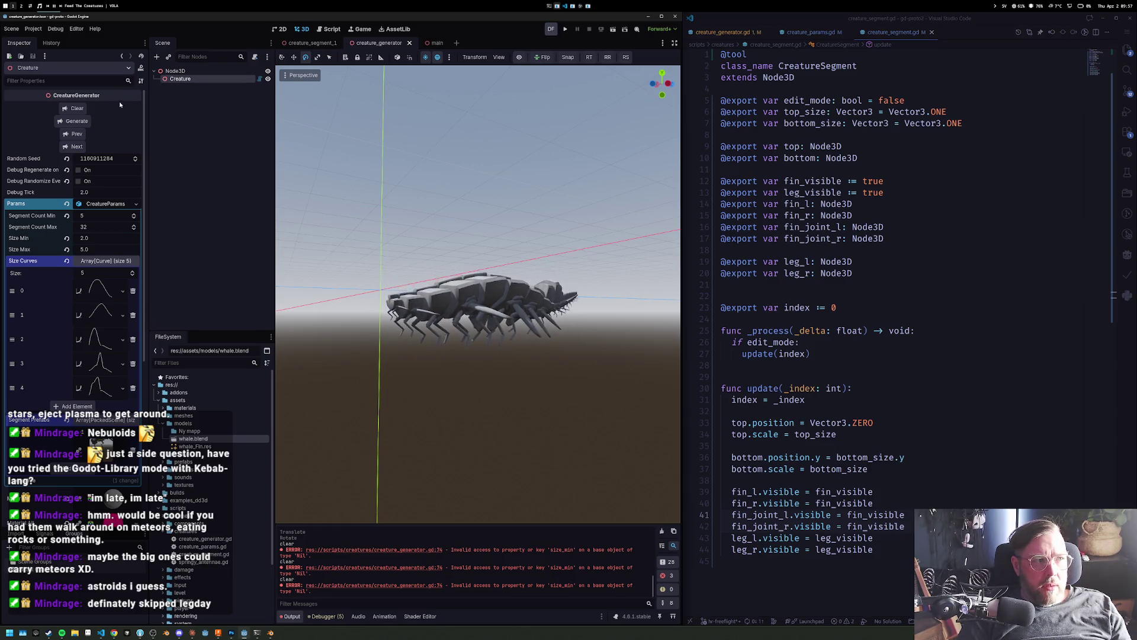
{"action": "left_click", "coordinate": [76, 121]}
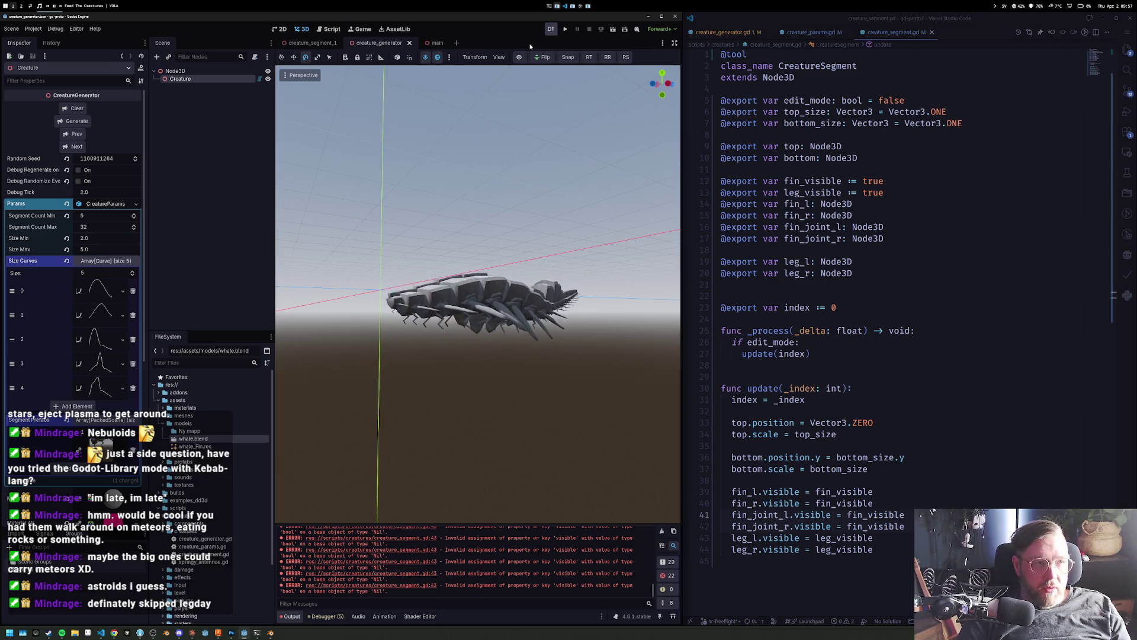
{"action": "left_click", "coordinate": [307, 43]}
{"action": "left_click", "coordinate": [184, 71]}
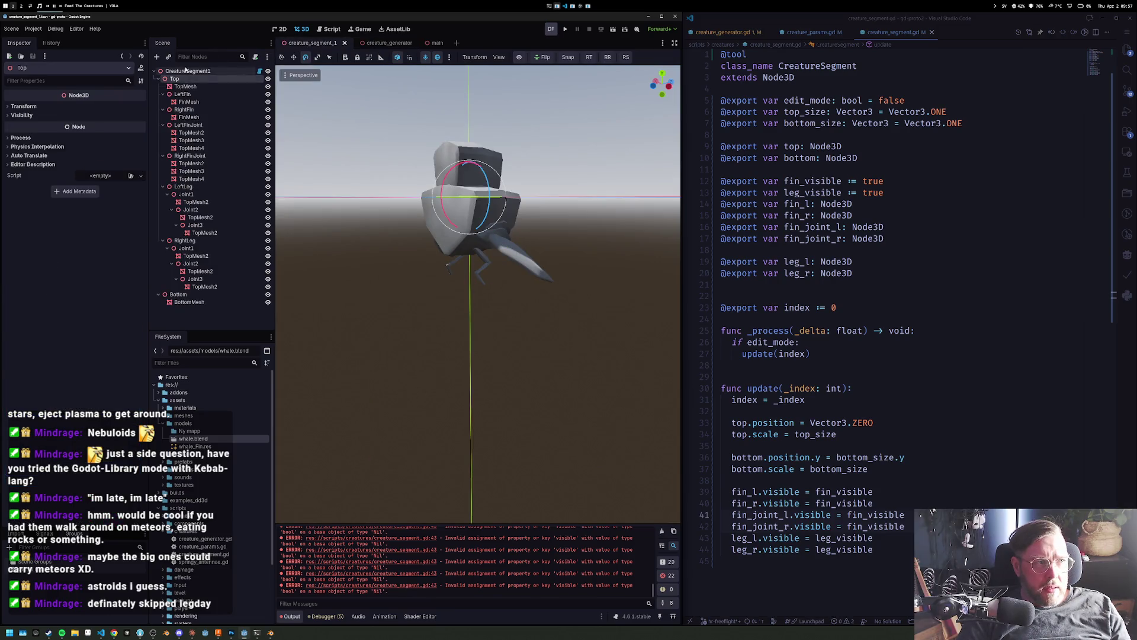
{"action": "mouse_move", "coordinate": [186, 187]}
{"action": "left_mouse_down"}
{"action": "mouse_move", "coordinate": [113, 240]}
{"action": "mouse_move", "coordinate": [124, 253]}
{"action": "mouse_move", "coordinate": [107, 264]}
{"action": "left_mouse_up"}
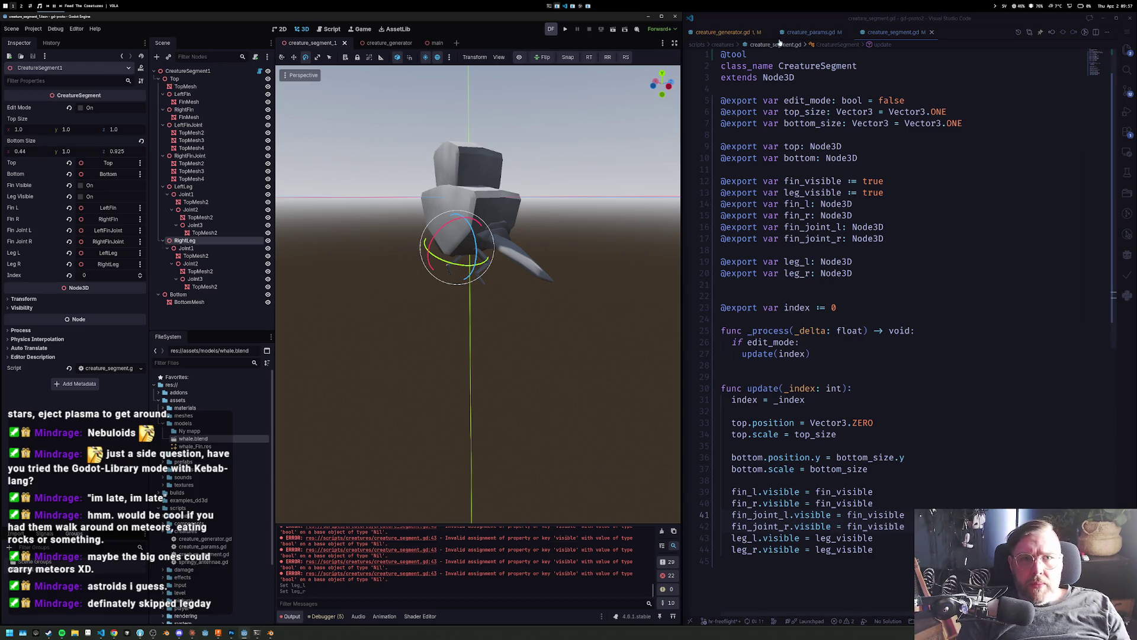
{"action": "left_click", "coordinate": [744, 33]}
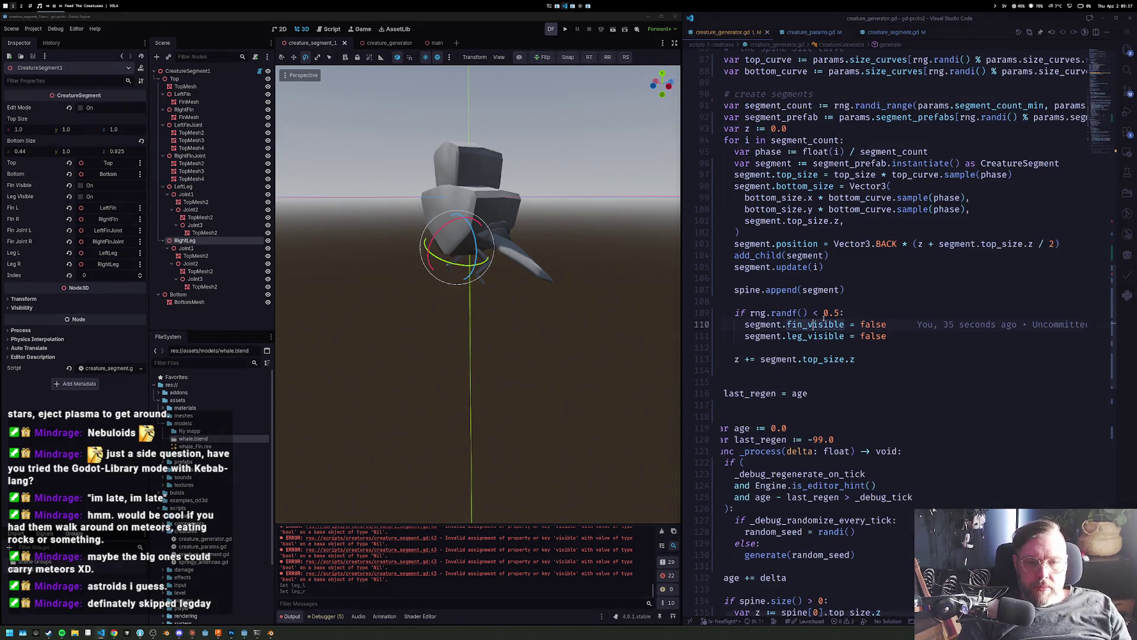
Step: Duplicate the rng.randf() < 0.5 visibility block and turn the second if into elif
{"action": "key", "text": "ctrl+c"}
{"action": "left_click", "coordinate": [916, 339]}
{"action": "key", "text": "ctrl+v"}
{"action": "key", "text": "Return"}
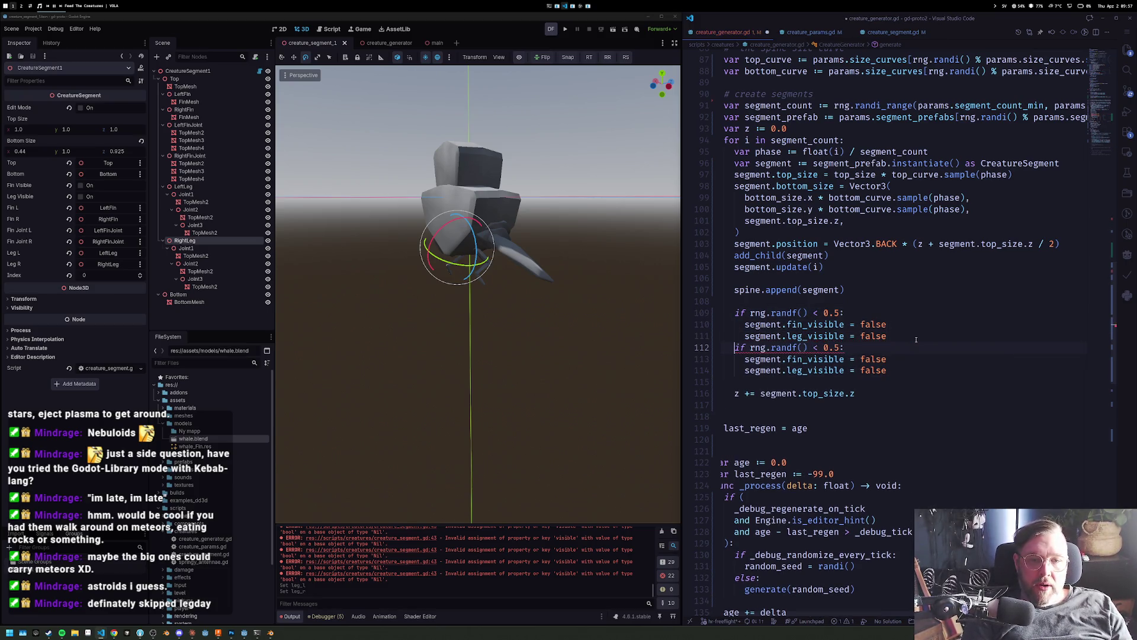
{"action": "key", "text": "Return"}
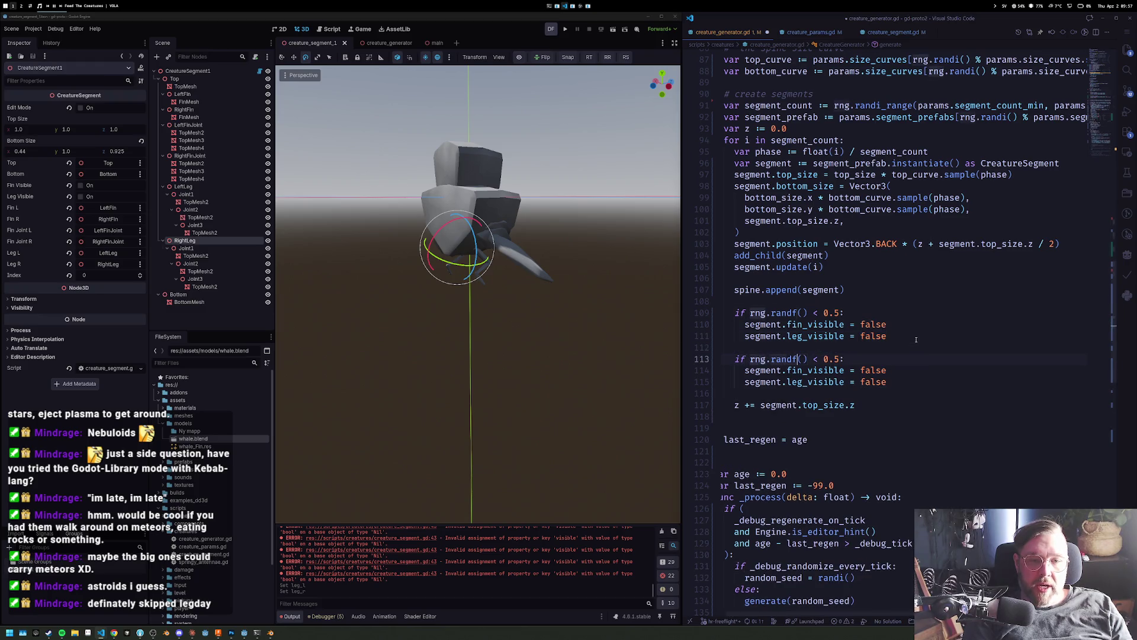
{"action": "type", "text": "el"}
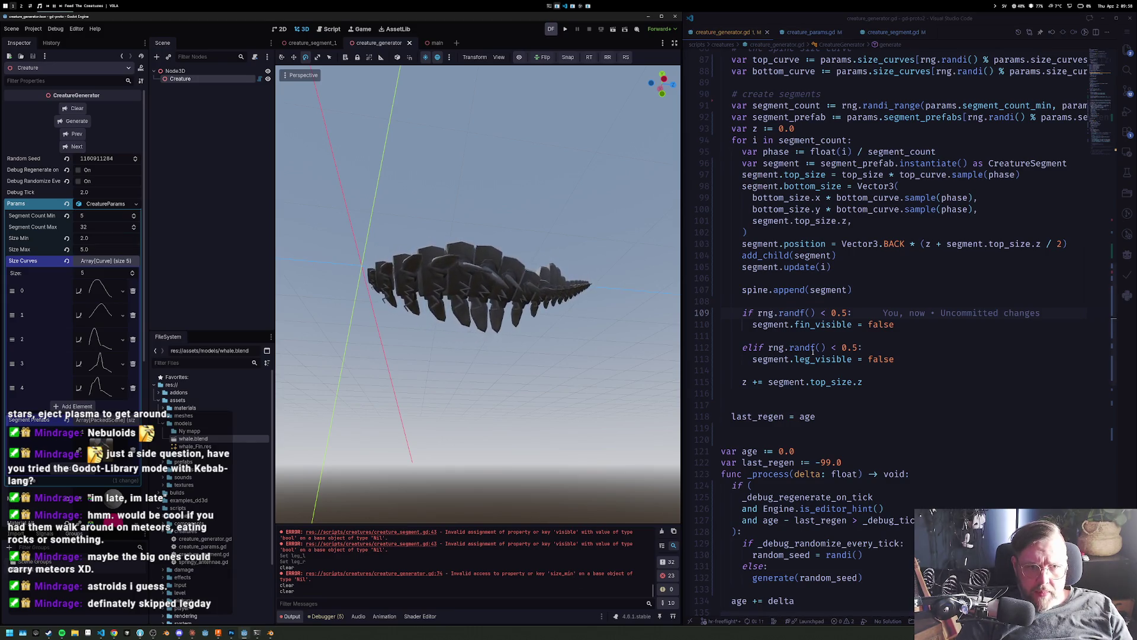
Step: Close and reopen creature_generator, select the Creature node, and clear the Output log
{"action": "scroll", "coordinate": [810, 356], "scroll_direction": "up", "scroll_amount": 6}
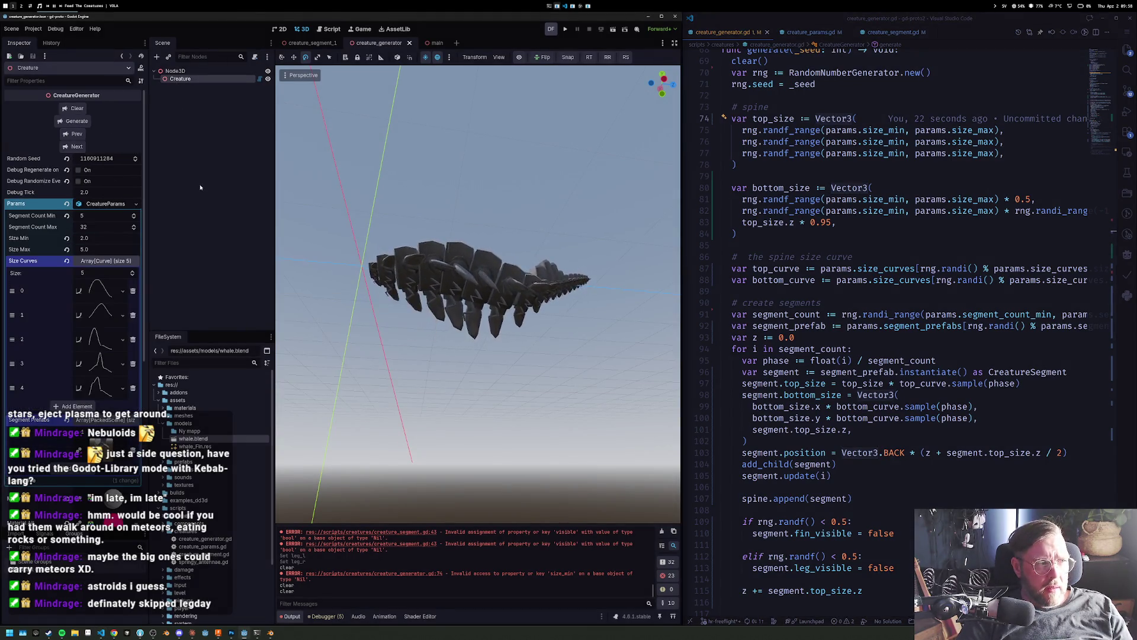
{"action": "left_click", "coordinate": [408, 46]}
{"action": "key", "text": "ctrl+shift+t"}
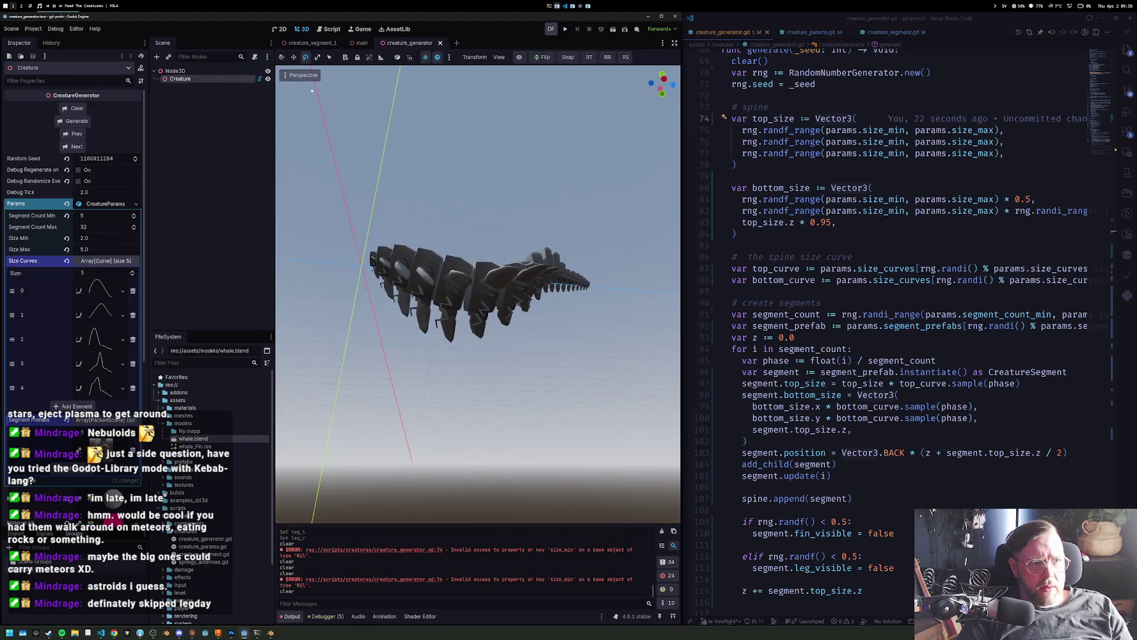
{"action": "left_click", "coordinate": [179, 80]}
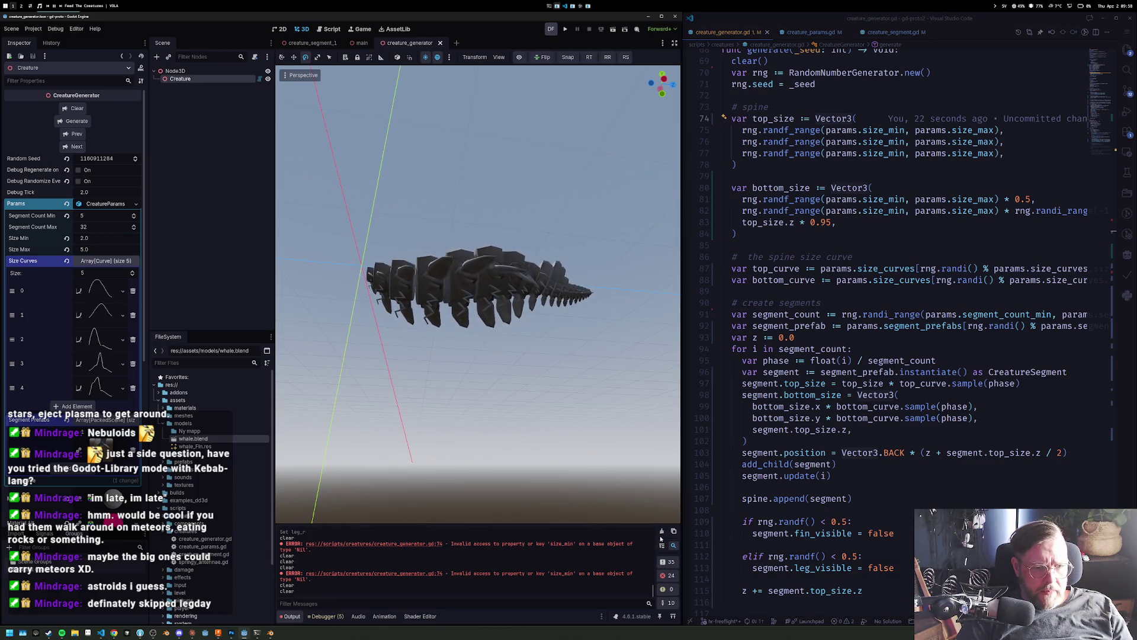
{"action": "left_click", "coordinate": [76, 135]}
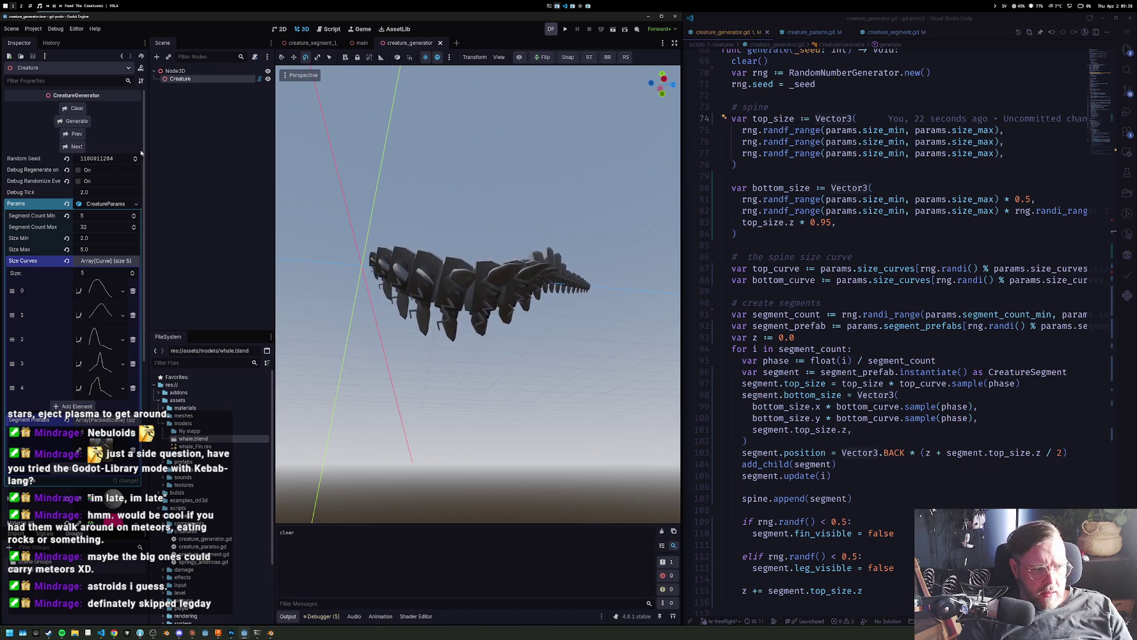
Step: Move segment.update(i) below the fin/leg if-block and save the generator script
{"action": "mouse_move", "coordinate": [503, 367]}
{"action": "left_mouse_down"}
{"action": "mouse_move", "coordinate": [550, 336]}
{"action": "mouse_move", "coordinate": [457, 301]}
{"action": "mouse_move", "coordinate": [468, 285]}
{"action": "left_mouse_up"}
{"action": "scroll", "coordinate": [492, 311], "scroll_direction": "up", "scroll_amount": 5}
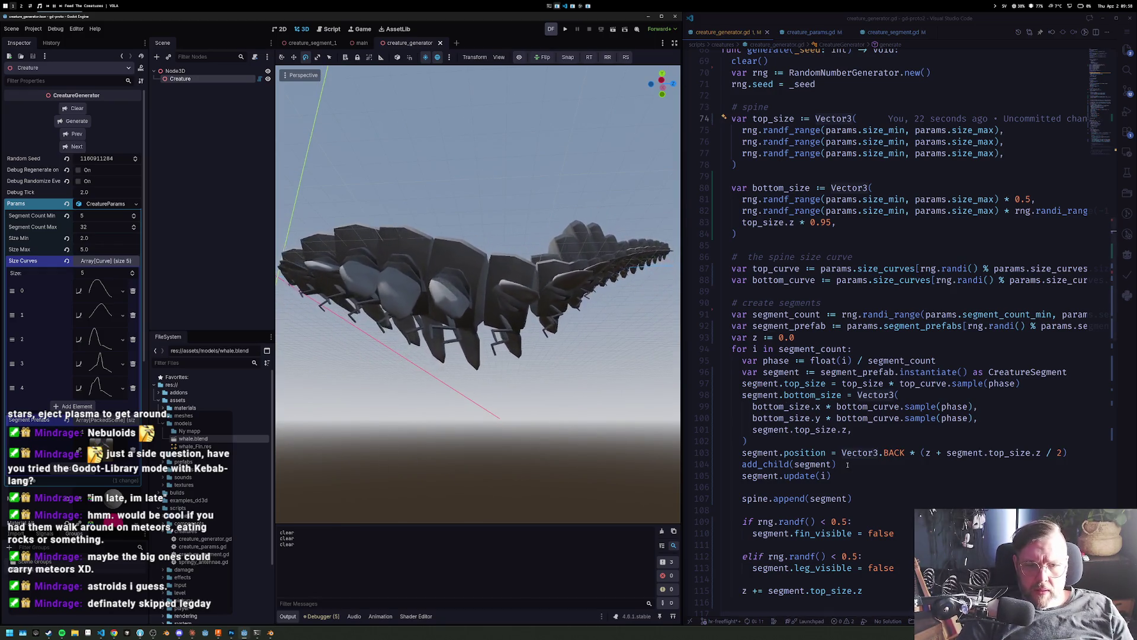
{"action": "left_click", "coordinate": [852, 476]}
{"action": "key", "text": "alt+Down"}
{"action": "scroll", "coordinate": [865, 472], "scroll_direction": "down", "scroll_amount": 3}
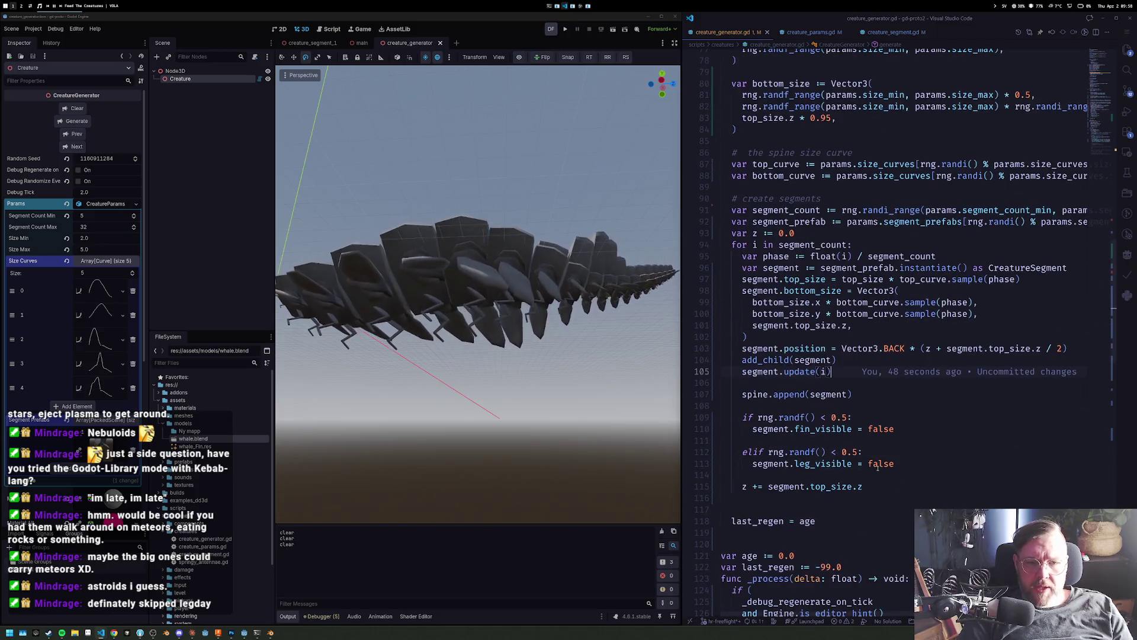
{"action": "key", "text": "alt+Down"}
{"action": "key", "text": "alt+Down"}
{"action": "key", "text": "alt+Down"}
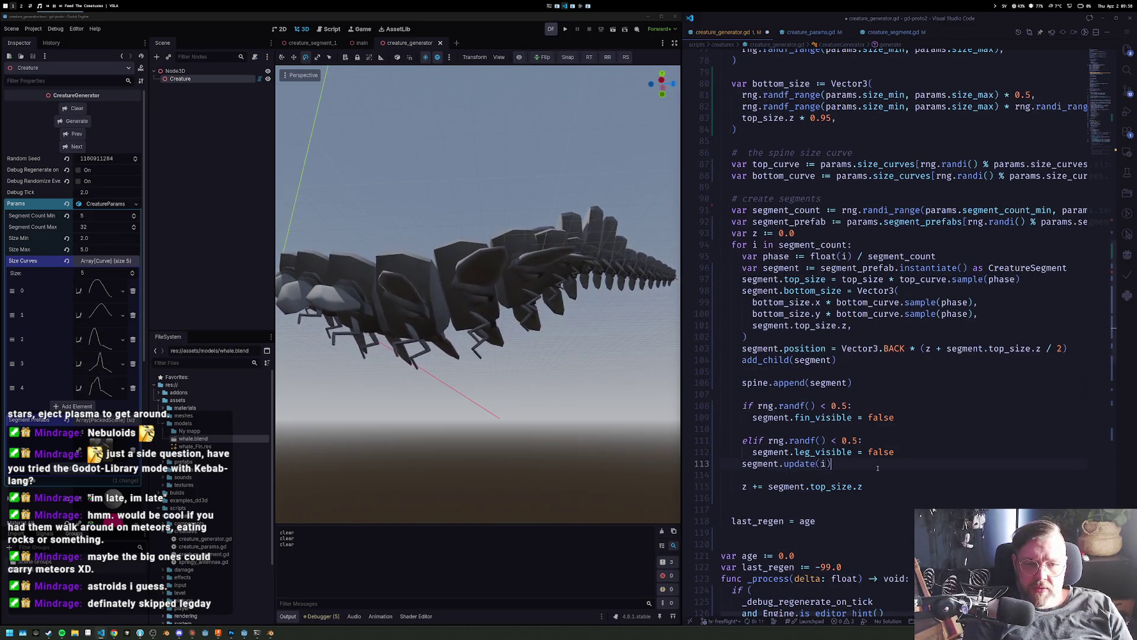
{"action": "key", "text": "Home"}
{"action": "key", "text": "ctrl+s"}
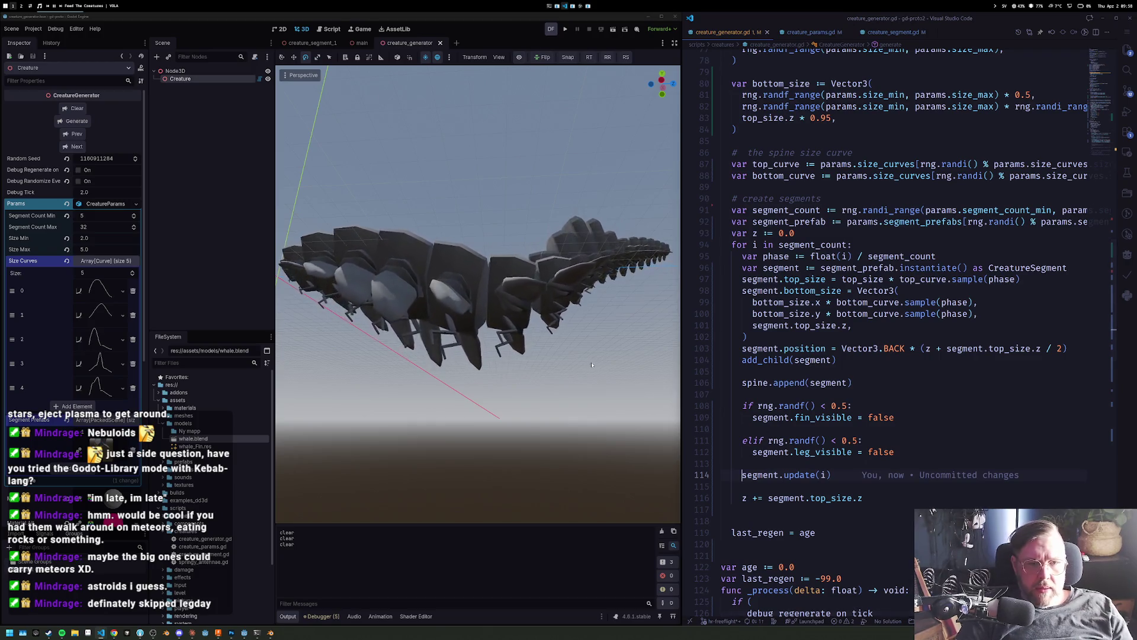
Step: Group add_child with the spine append line and orbit to check fin-or-leg segments
{"action": "left_click", "coordinate": [788, 359]}
{"action": "key", "text": "alt+Down"}
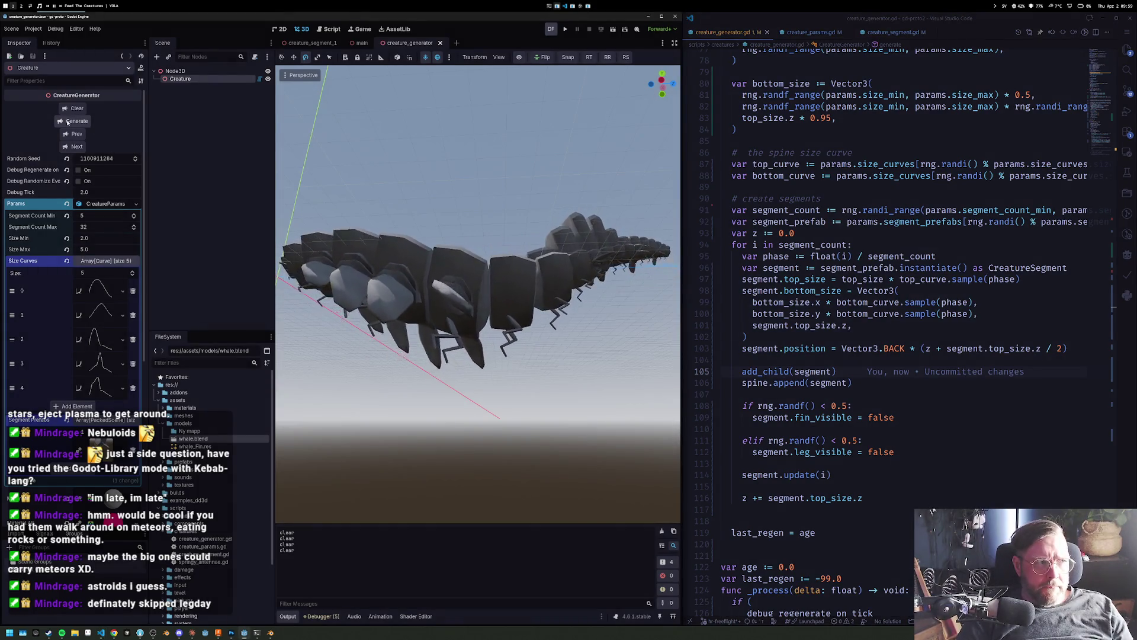
{"action": "mouse_move", "coordinate": [429, 323]}
{"action": "left_mouse_down"}
{"action": "mouse_move", "coordinate": [330, 307]}
{"action": "mouse_move", "coordinate": [516, 318]}
{"action": "mouse_move", "coordinate": [475, 293]}
{"action": "mouse_move", "coordinate": [441, 307]}
{"action": "mouse_move", "coordinate": [490, 323]}
{"action": "left_mouse_up"}
{"action": "mouse_move", "coordinate": [519, 278]}
{"action": "left_mouse_down"}
{"action": "mouse_move", "coordinate": [398, 318]}
{"action": "mouse_move", "coordinate": [537, 265]}
{"action": "mouse_move", "coordinate": [563, 205]}
{"action": "mouse_move", "coordinate": [449, 307]}
{"action": "left_mouse_up"}
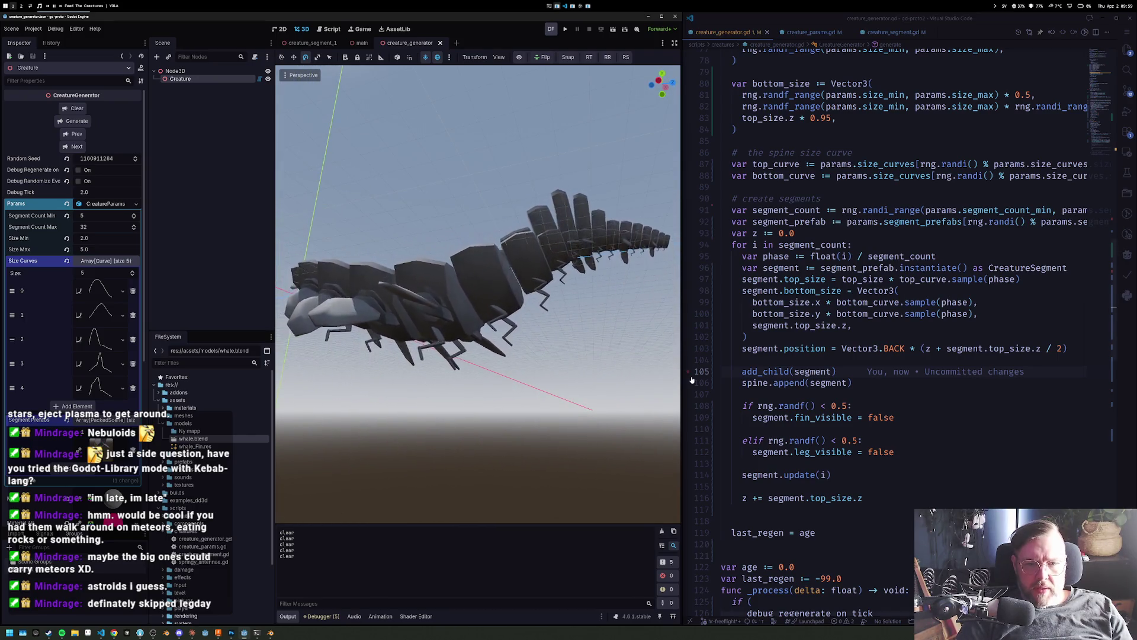
{"action": "left_click", "coordinate": [794, 416]}
Step: Turn the fin if-check into a direct fin_visible assignment from the random comparison
{"action": "left_click", "coordinate": [822, 406]}
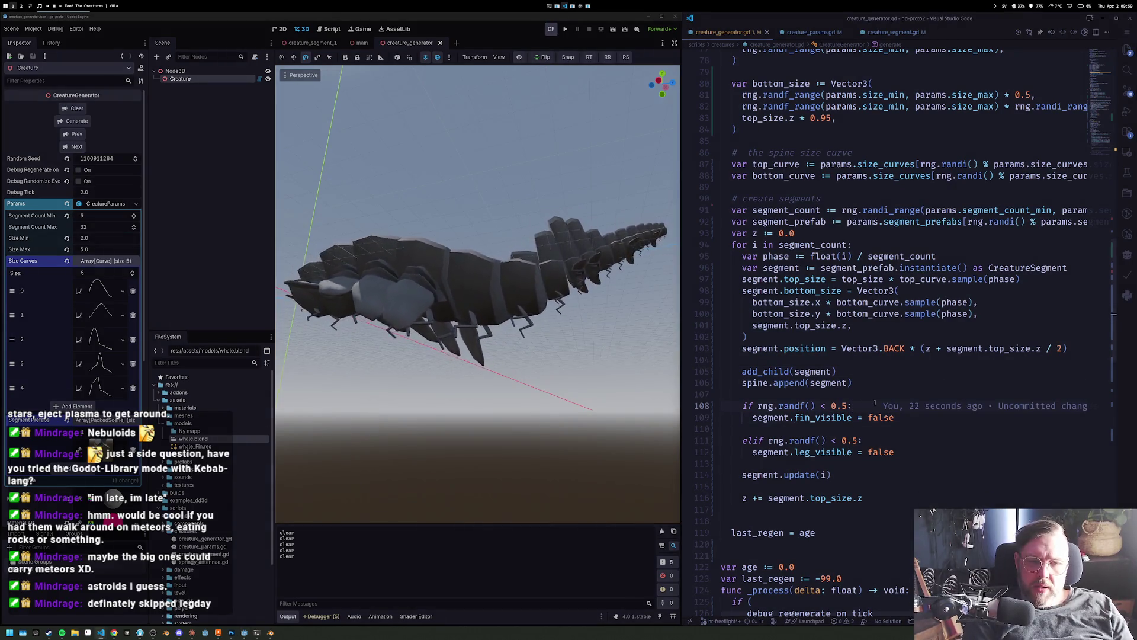
{"action": "key", "text": "Delete"}
{"action": "type", "text": ">"}
{"action": "key", "text": "Down"}
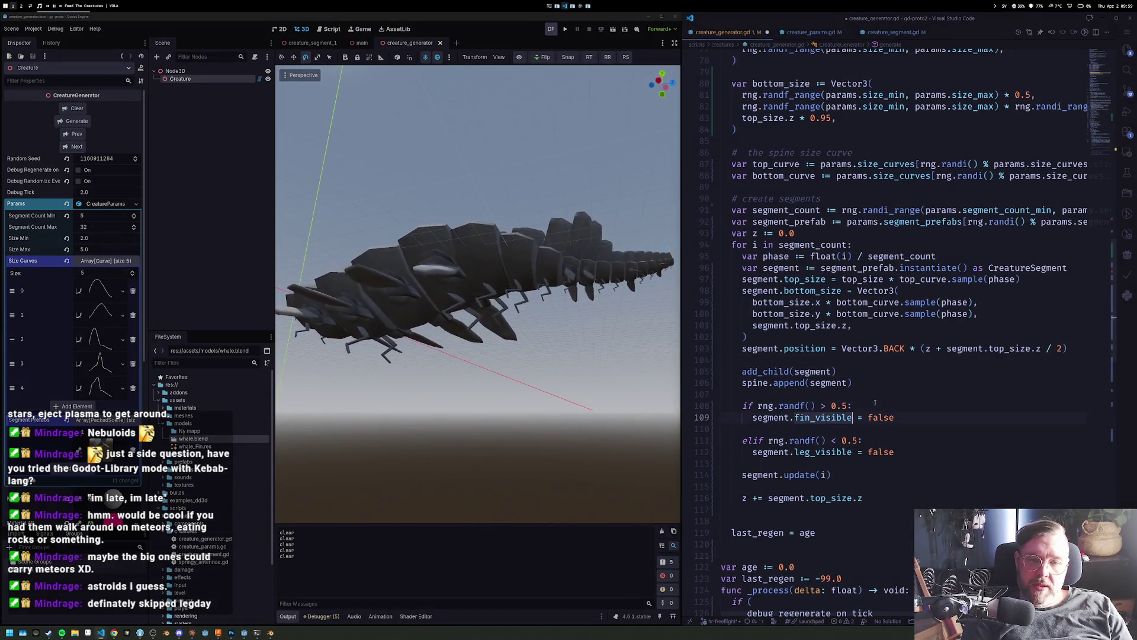
{"action": "key", "text": "Home"}
{"action": "key", "text": "BackSpace"}
{"action": "key", "text": "Up"}
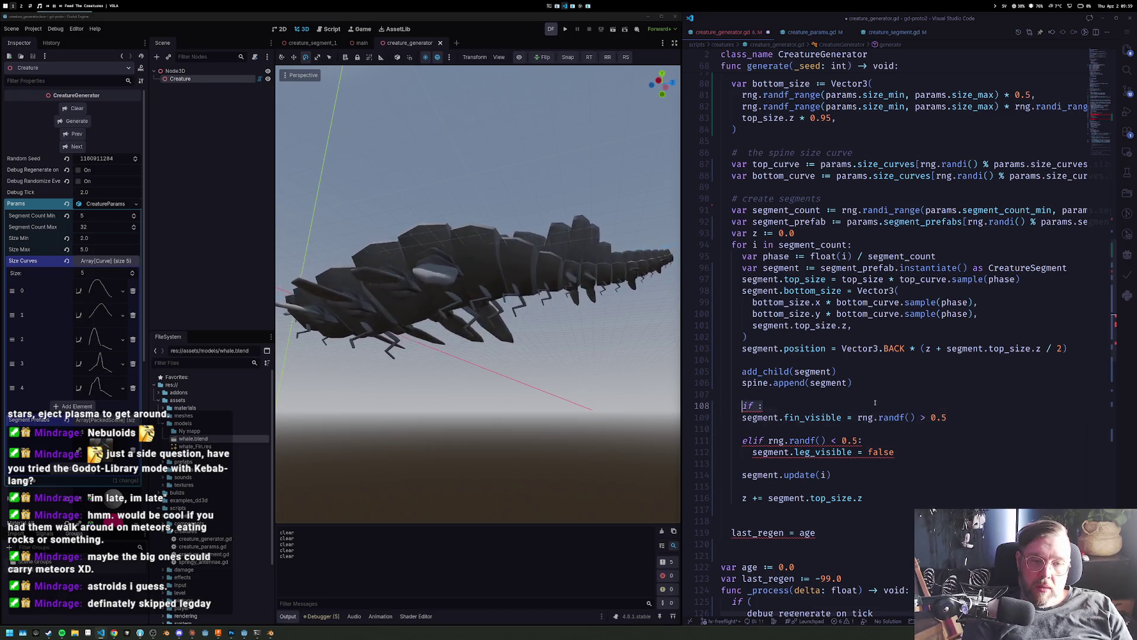
Step: Replace the leg check's old random condition with 'not segment.fin_visible'
{"action": "key", "text": "Down"}
{"action": "key", "text": "Down"}
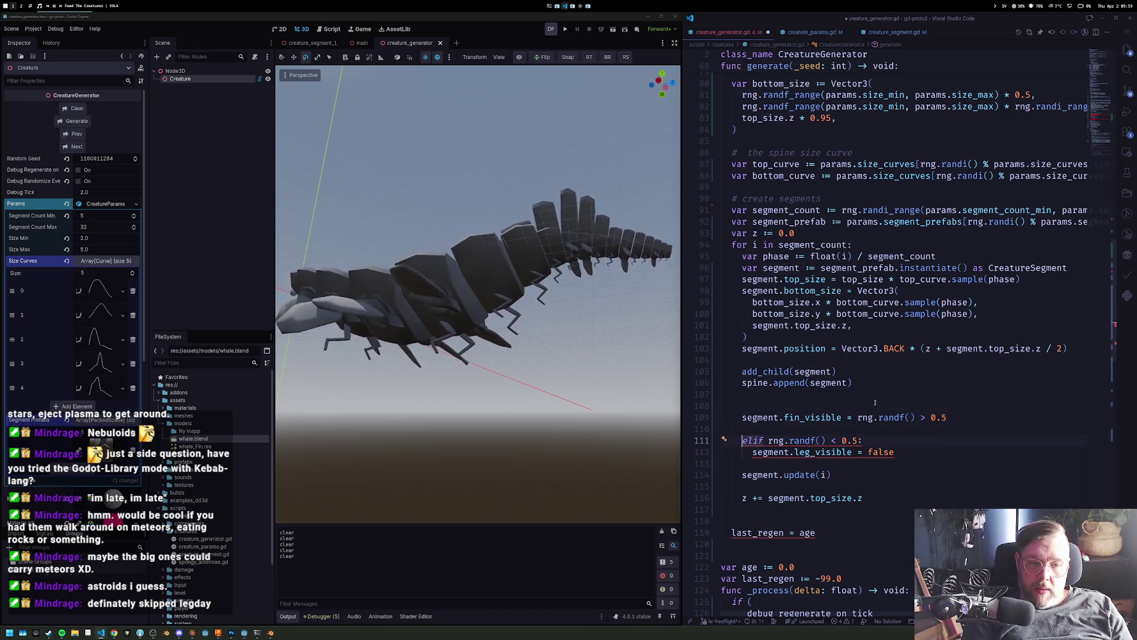
{"action": "key", "text": "ctrl+Right"}
{"action": "key", "text": "Right"}
{"action": "key", "text": "shift+End"}
{"action": "key", "text": "shift+Left"}
{"action": "type", "text": "not seg"}
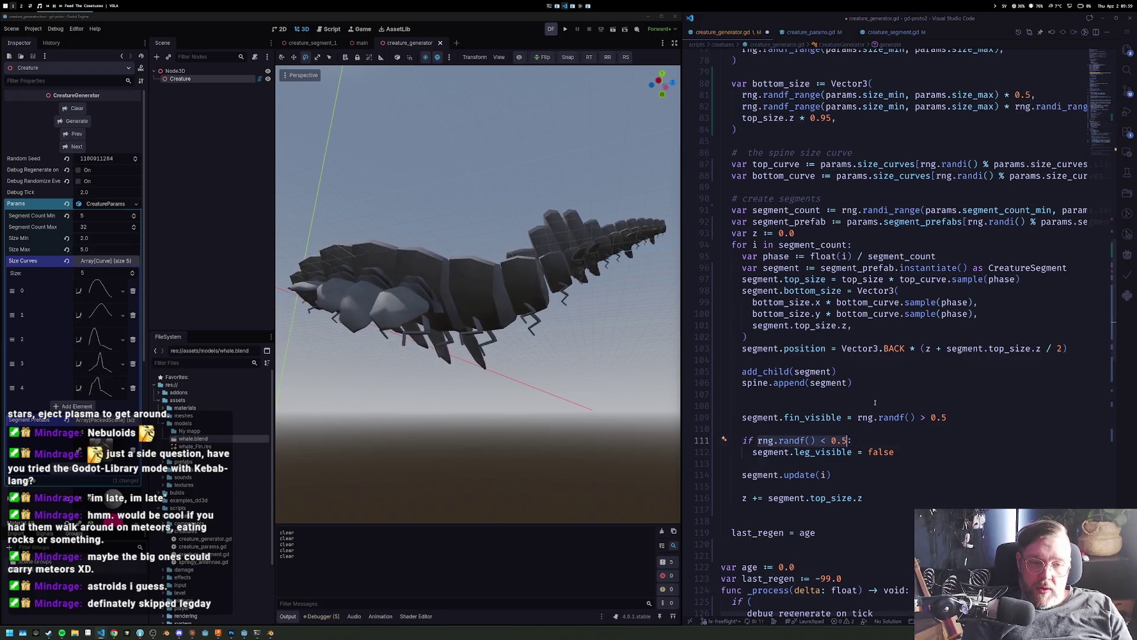
{"action": "type", "text": "ment.fin_"}
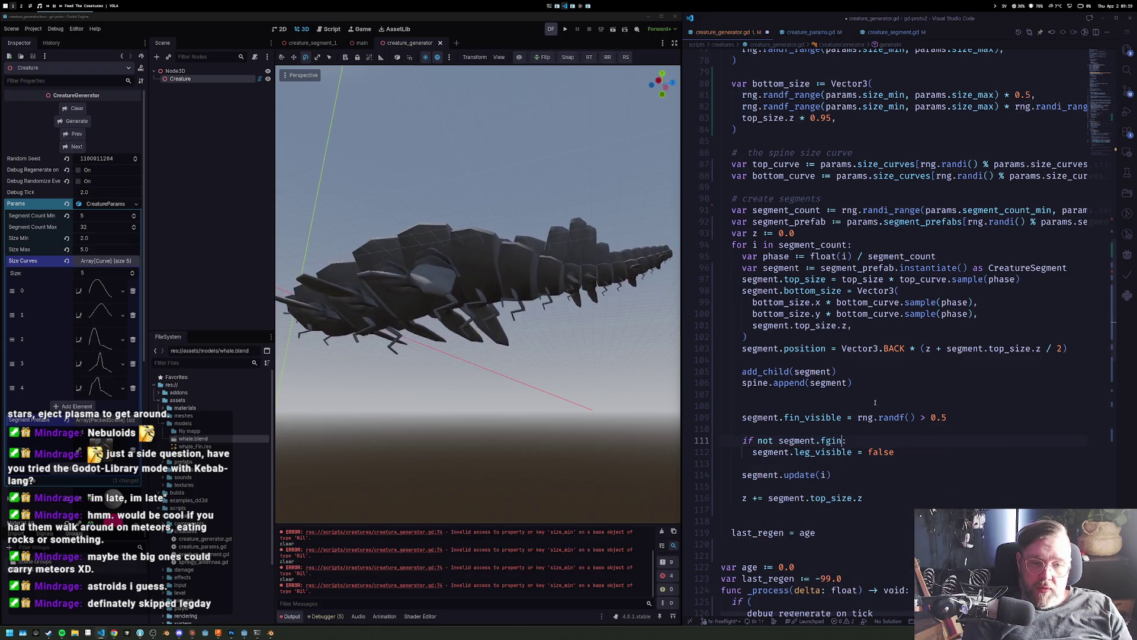
{"action": "type", "text": "visible"}
{"action": "key", "text": "Down"}
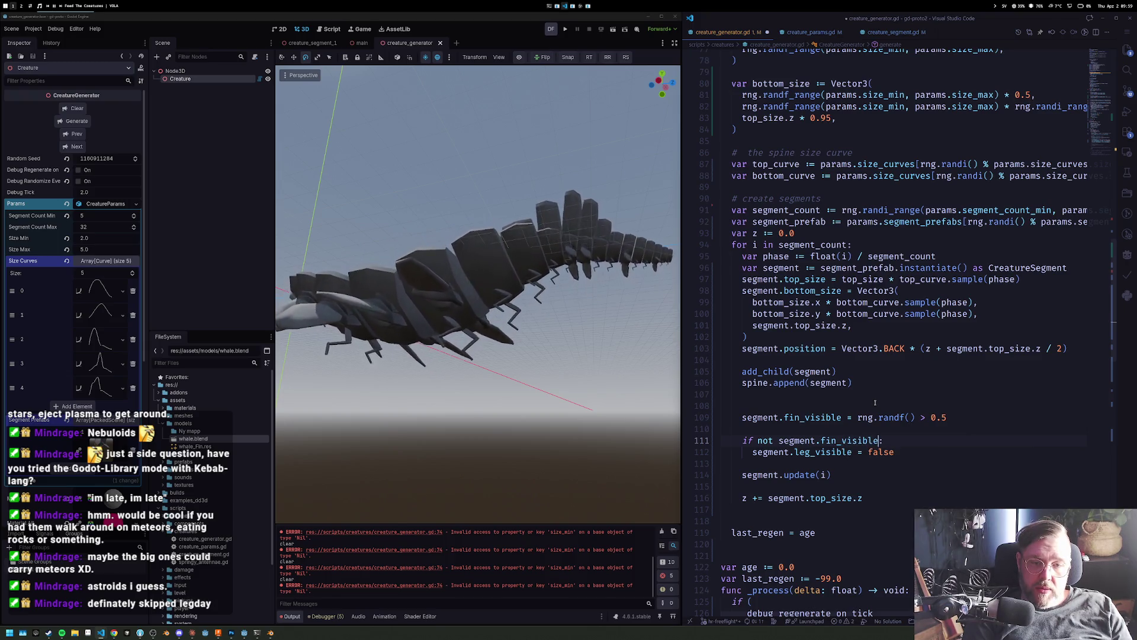
{"action": "key", "text": "ctrl+Delete"}
Step: Restore the fin assignment's comparison to rng.randf() < 0.5
{"action": "key", "text": "Up"}
{"action": "key", "text": "Up"}
{"action": "key", "text": "Up"}
{"action": "key", "text": "End"}
{"action": "key", "text": "ctrl+shift+Left"}
{"action": "key", "text": "ctrl+shift+Left"}
{"action": "key", "text": "ctrl+shift+Left"}
{"action": "key", "text": "Right"}
{"action": "key", "text": "ctrl+Left"}
{"action": "key", "text": "ctrl+Left"}
{"action": "key", "text": "ctrl+Left"}
{"action": "key", "text": "Delete"}
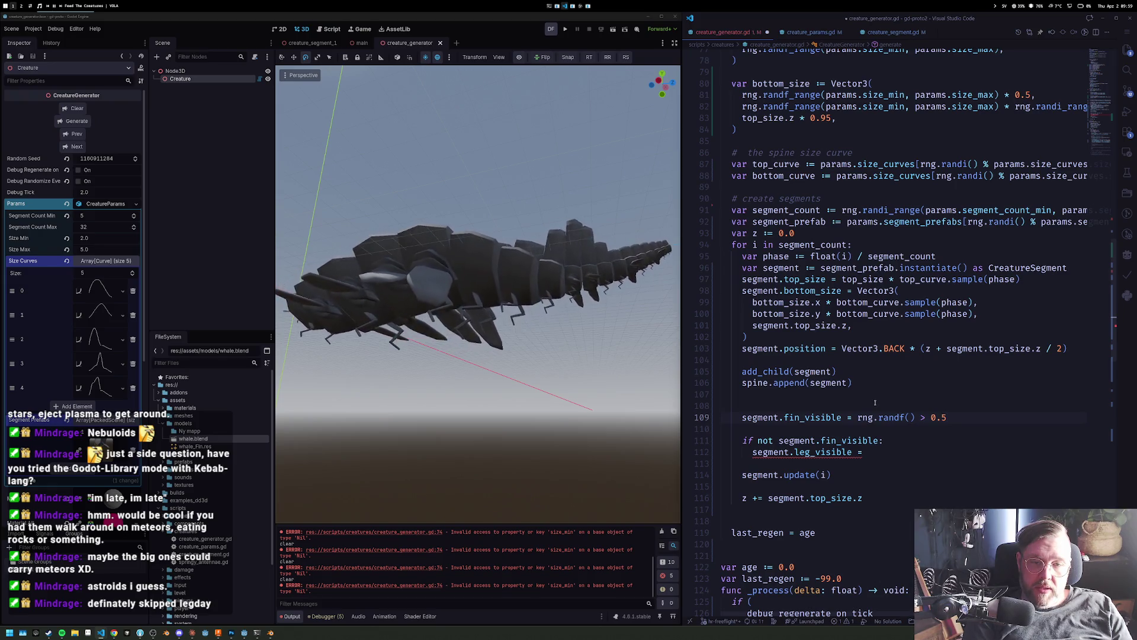
{"action": "type", "text": "<"}
Step: Copy rng.randf() < 0.5 onto the end of the leg assignment and save the script
{"action": "key", "text": "ctrl+Left"}
{"action": "key", "text": "ctrl+Left"}
{"action": "key", "text": "ctrl+Left"}
{"action": "key", "text": "shift+End"}
{"action": "key", "text": "ctrl+c"}
{"action": "key", "text": "Down"}
{"action": "key", "text": "Down"}
{"action": "key", "text": "Down"}
{"action": "key", "text": "End"}
{"action": "key", "text": "ctrl+v"}
{"action": "key", "text": "ctrl+s"}
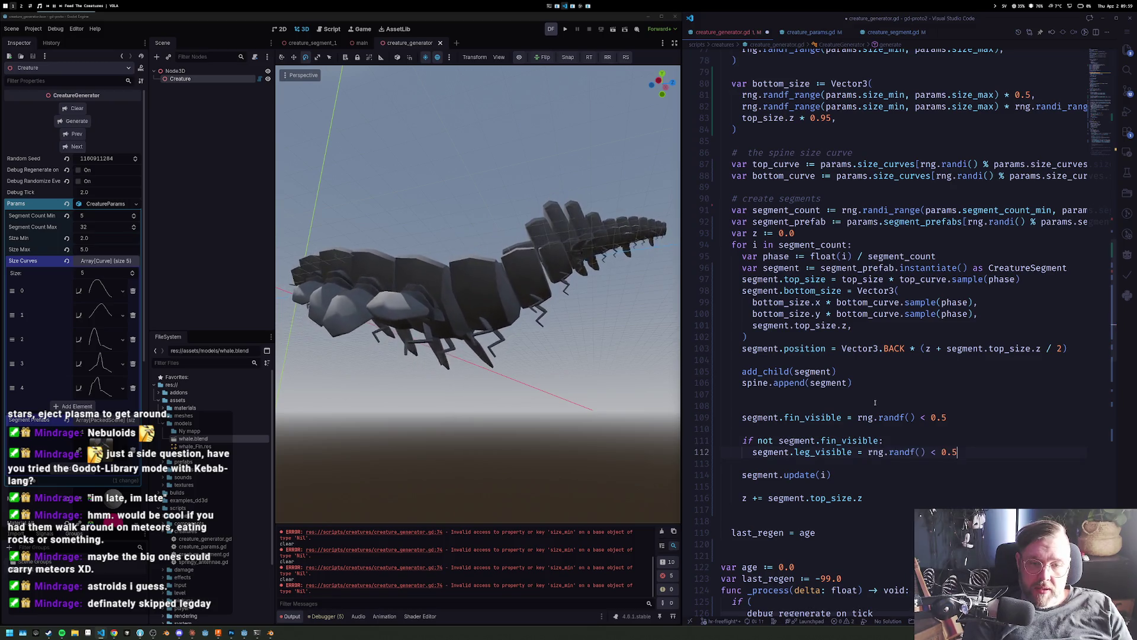
Step: Dedent the leg assignment and remove the leftover fin_visible if line
{"action": "mouse_move", "coordinate": [393, 291]}
{"action": "left_mouse_down"}
{"action": "mouse_move", "coordinate": [495, 273]}
{"action": "mouse_move", "coordinate": [462, 201]}
{"action": "left_mouse_up"}
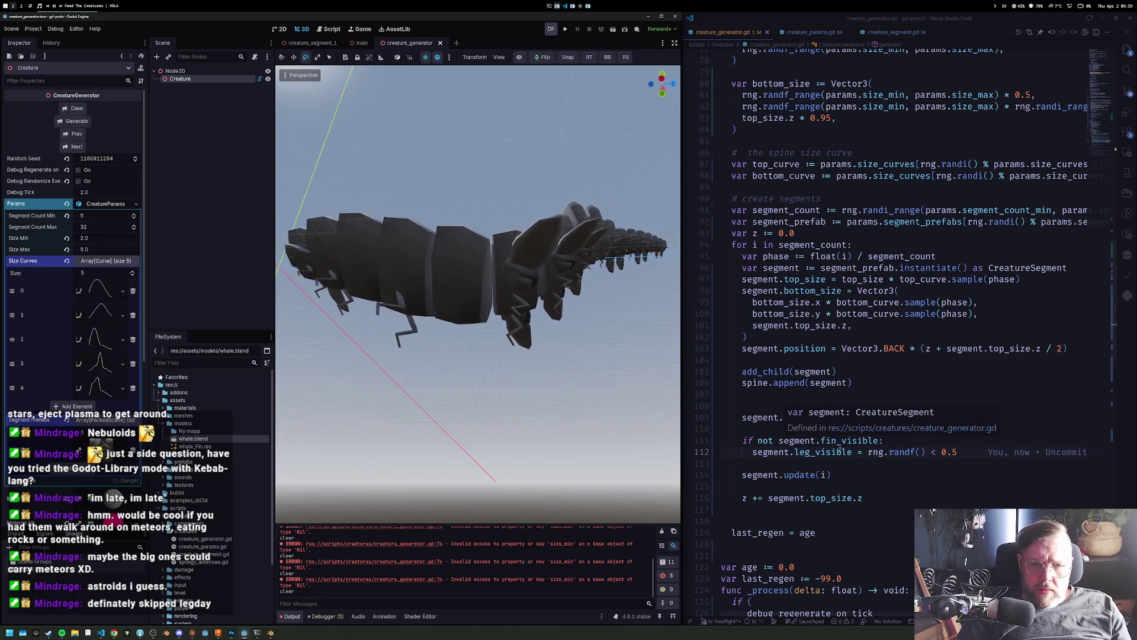
{"action": "left_click", "coordinate": [756, 448]}
{"action": "key", "text": "BackSpace"}
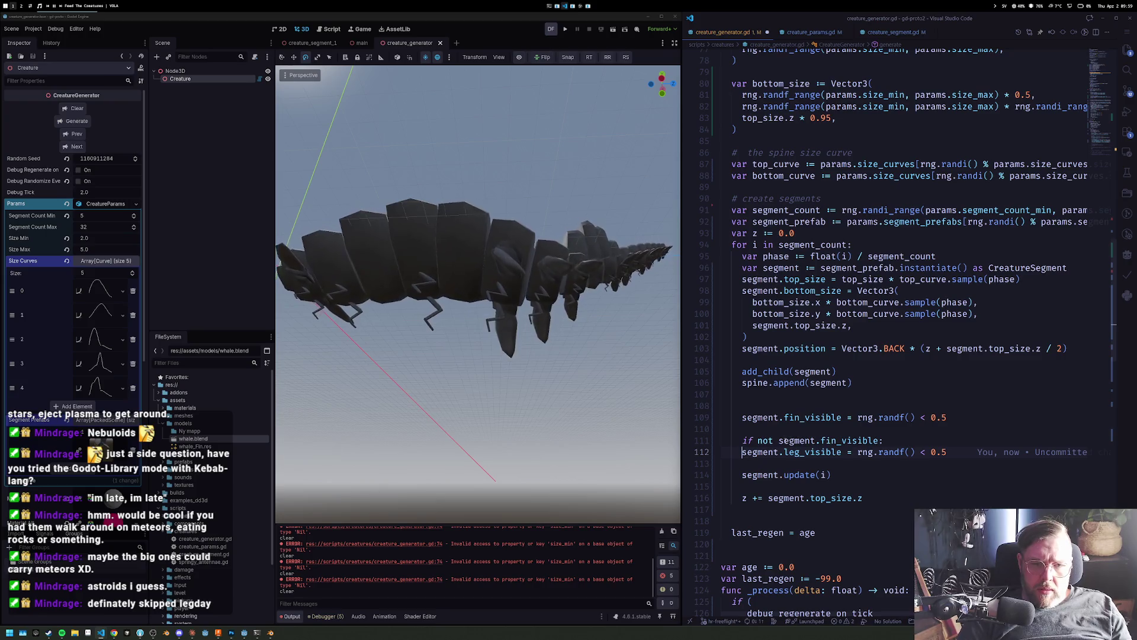
{"action": "left_click", "coordinate": [877, 441]}
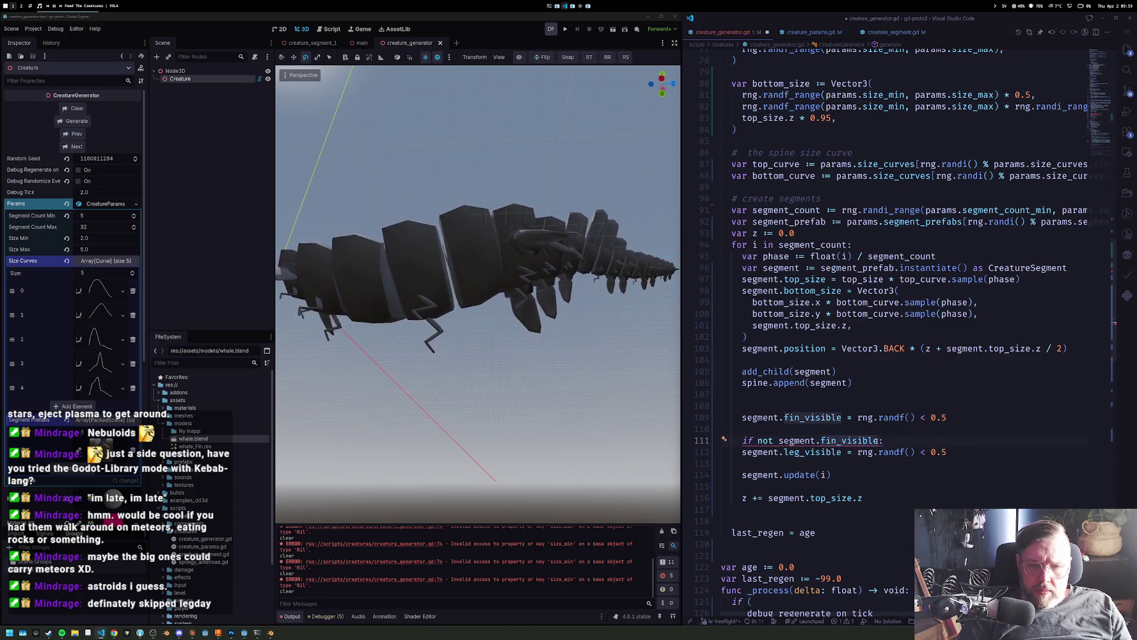
{"action": "key", "text": "ctrl+shift+Left"}
{"action": "key", "text": "ctrl+shift+Left"}
{"action": "key", "text": "ctrl+shift+Left"}
{"action": "key", "text": "BackSpace"}
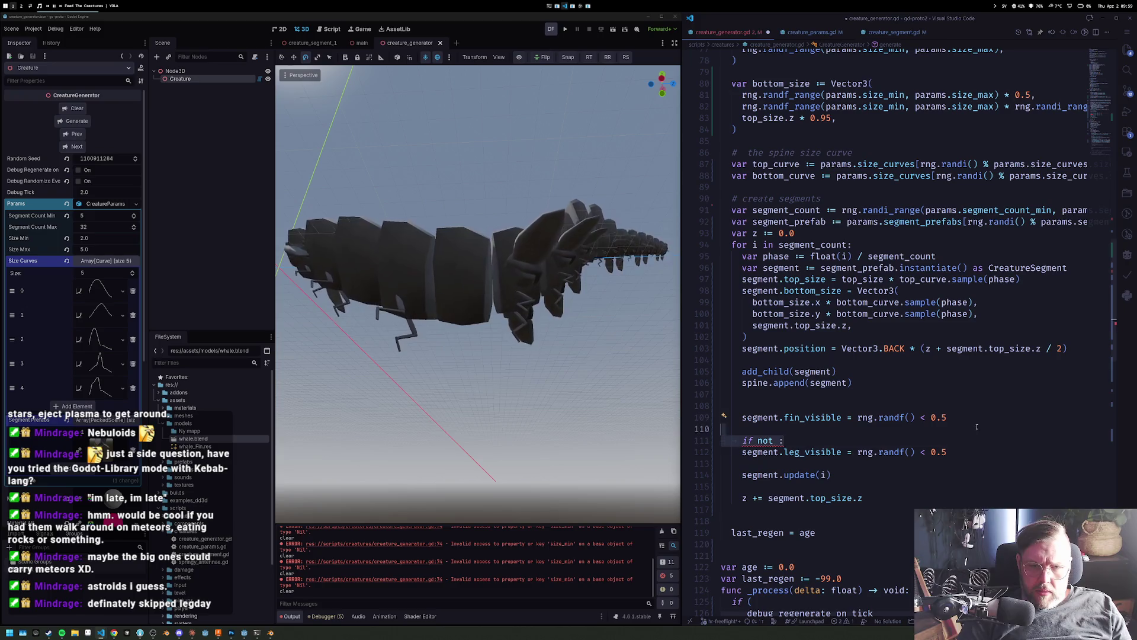
{"action": "key", "text": "ctrl+shift+k"}
{"action": "key", "text": "ctrl+shift+k"}
Step: Make leg_visible = not segment.fin_visible and rng.randf() < 0.5, then regenerate the creature
{"action": "left_click", "coordinate": [858, 429]}
{"action": "type", "text": "segment.fin_visible and"}
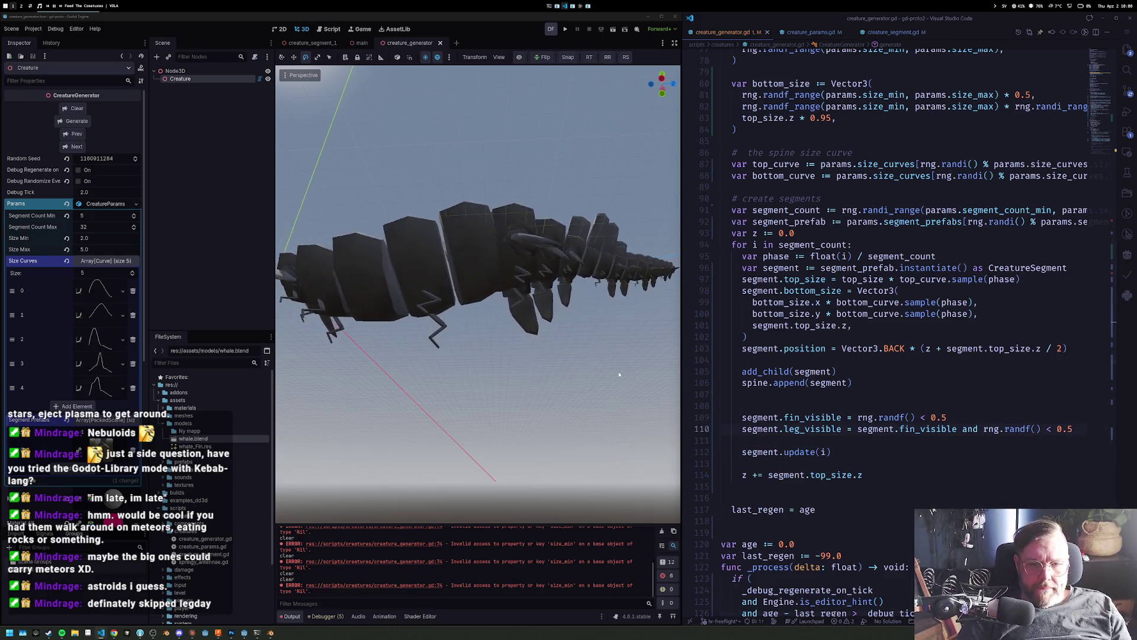
{"action": "left_click", "coordinate": [858, 428]}
{"action": "type", "text": "not"}
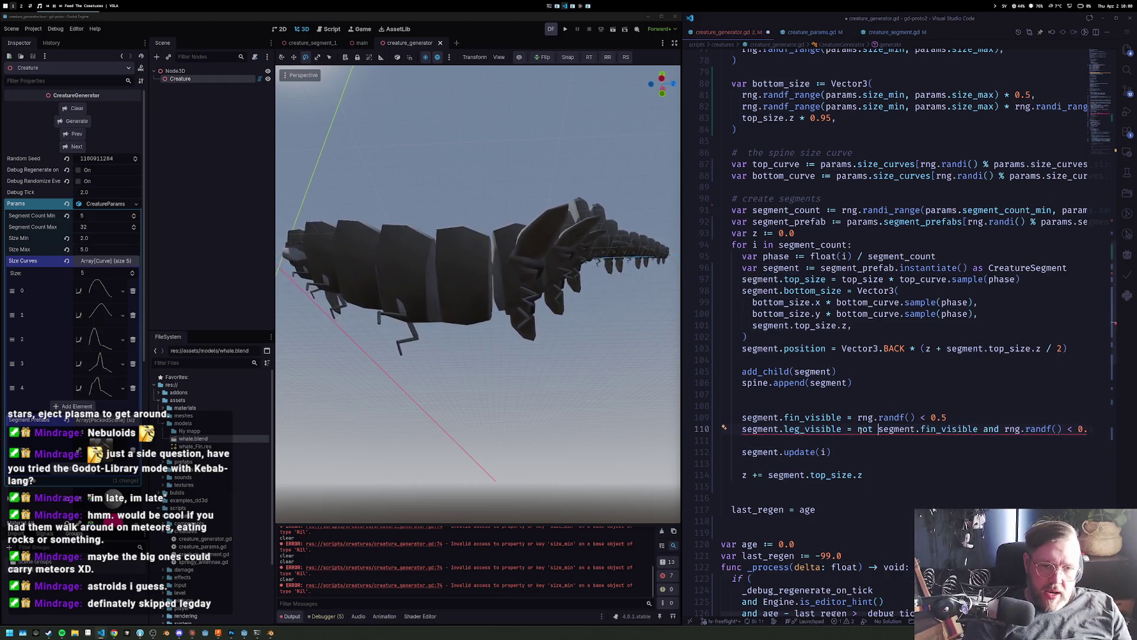
{"action": "left_click", "coordinate": [61, 121]}
Step: Orbit and zoom around the creature, run the game with F5, then edit the fin chance to 0.25
{"action": "mouse_move", "coordinate": [355, 195]}
{"action": "left_mouse_down"}
{"action": "mouse_move", "coordinate": [562, 271]}
{"action": "mouse_move", "coordinate": [434, 357]}
{"action": "left_mouse_up"}
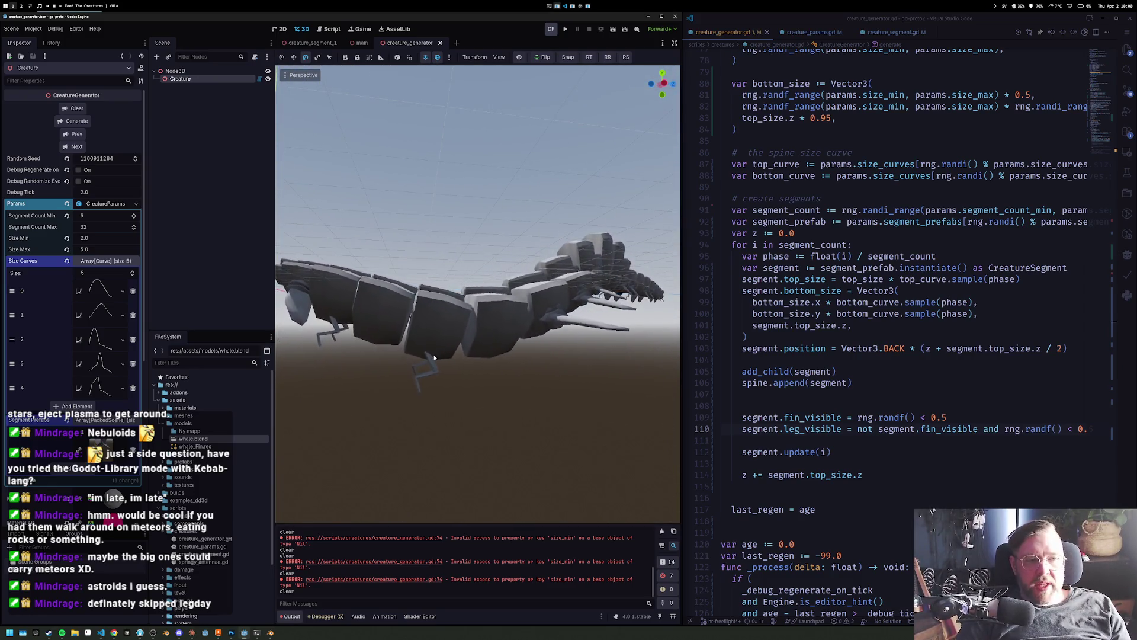
{"action": "scroll", "coordinate": [439, 350], "scroll_direction": "down", "scroll_amount": 5}
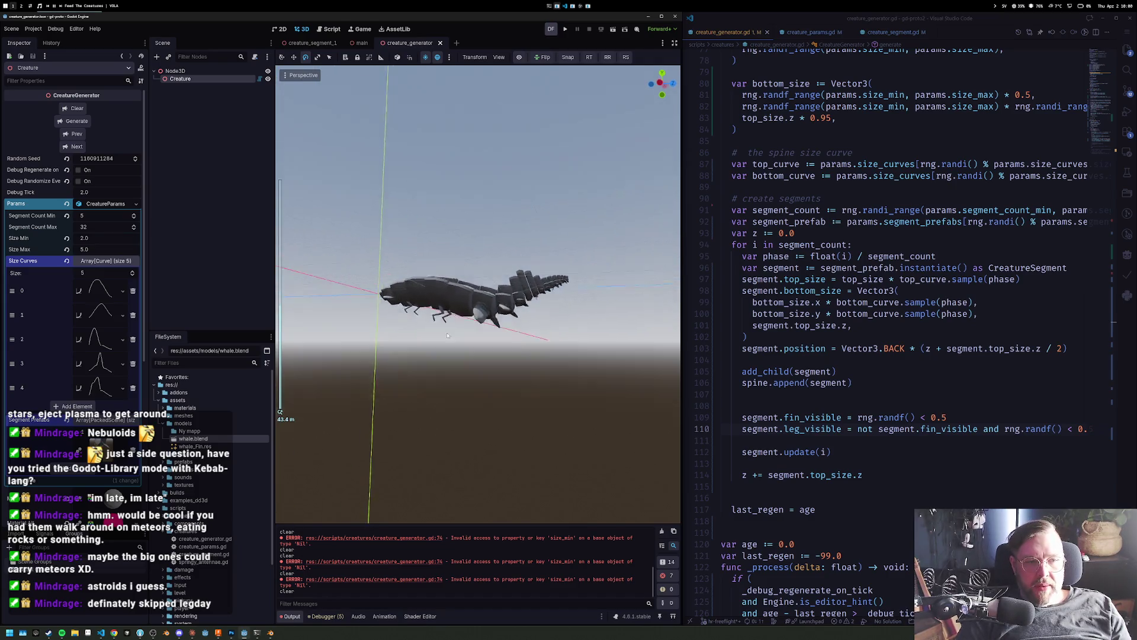
{"action": "mouse_move", "coordinate": [442, 335]}
{"action": "left_mouse_down"}
{"action": "mouse_move", "coordinate": [487, 334]}
{"action": "mouse_move", "coordinate": [432, 305]}
{"action": "mouse_move", "coordinate": [510, 340]}
{"action": "left_mouse_up"}
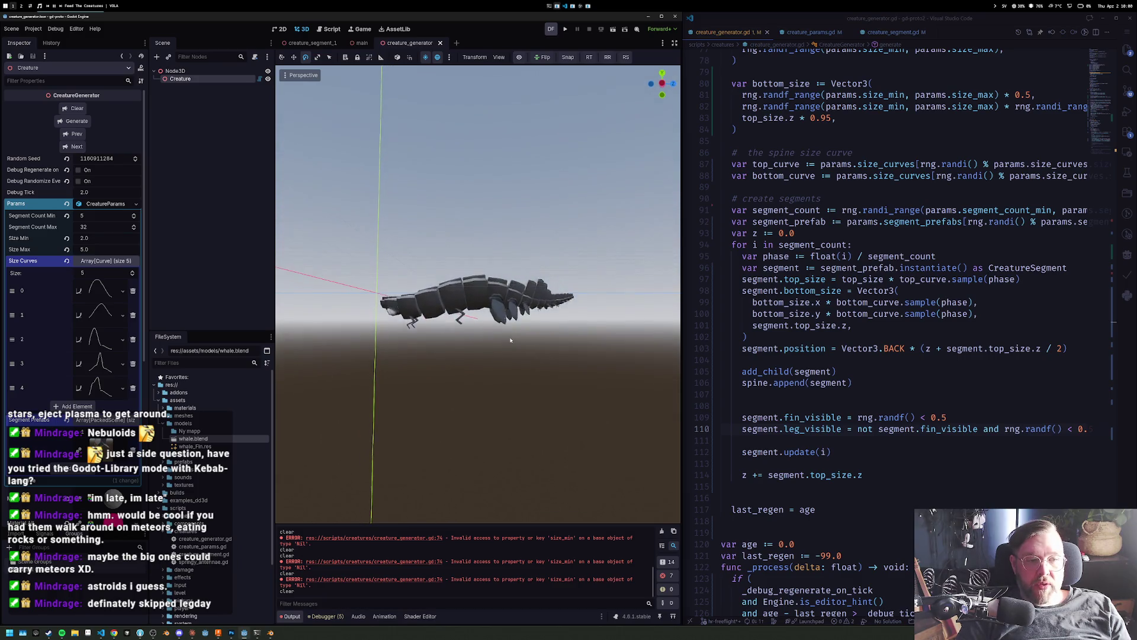
{"action": "key", "text": "F5"}
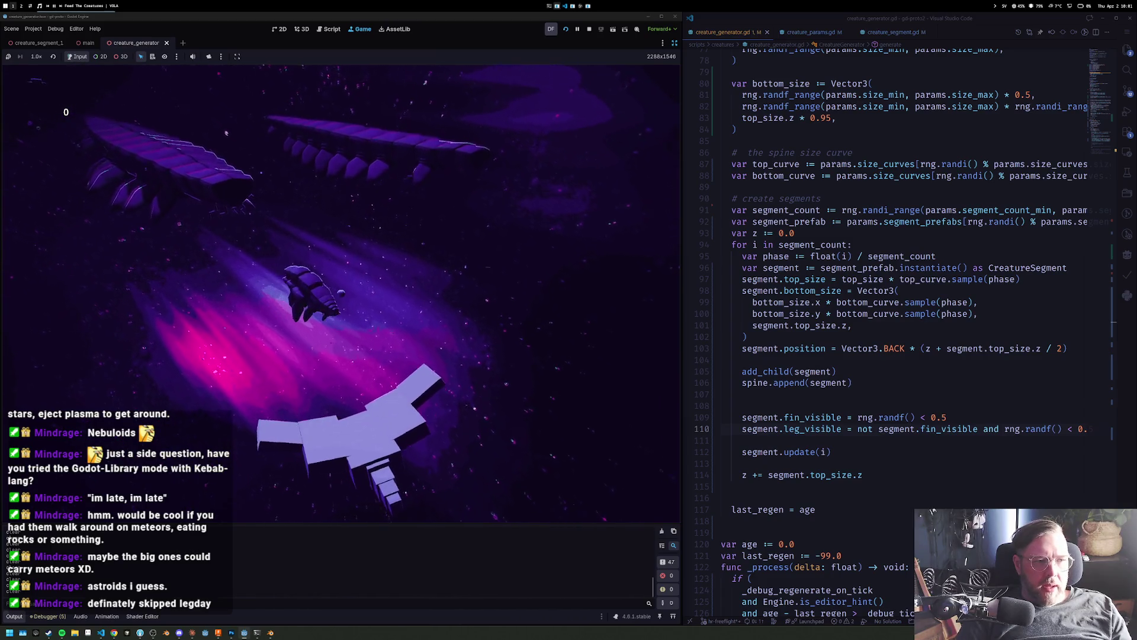
{"action": "left_click", "coordinate": [941, 418]}
{"action": "type", "text": "2"}
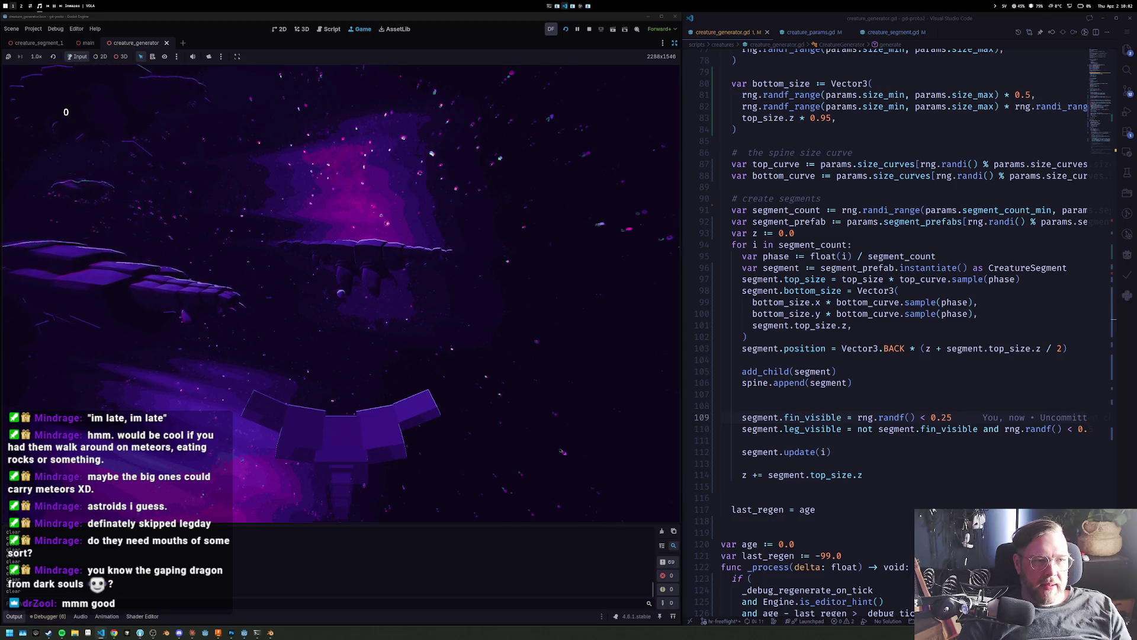
Step: Scroll the script down to the _process function
{"action": "scroll", "coordinate": [883, 404], "scroll_direction": "down", "scroll_amount": 6}
{"action": "scroll", "coordinate": [882, 404], "scroll_direction": "down", "scroll_amount": 10}
Step: Add a phase variable initialised to z, use phase in the sine term, and save
{"action": "left_click", "coordinate": [884, 276]}
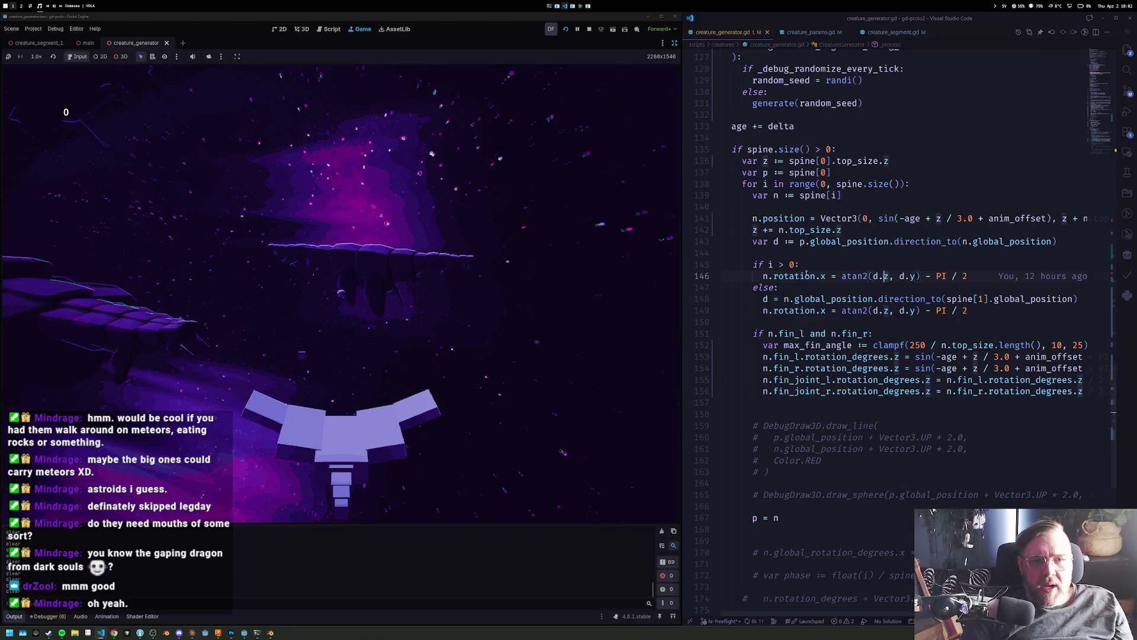
{"action": "left_click", "coordinate": [903, 219]}
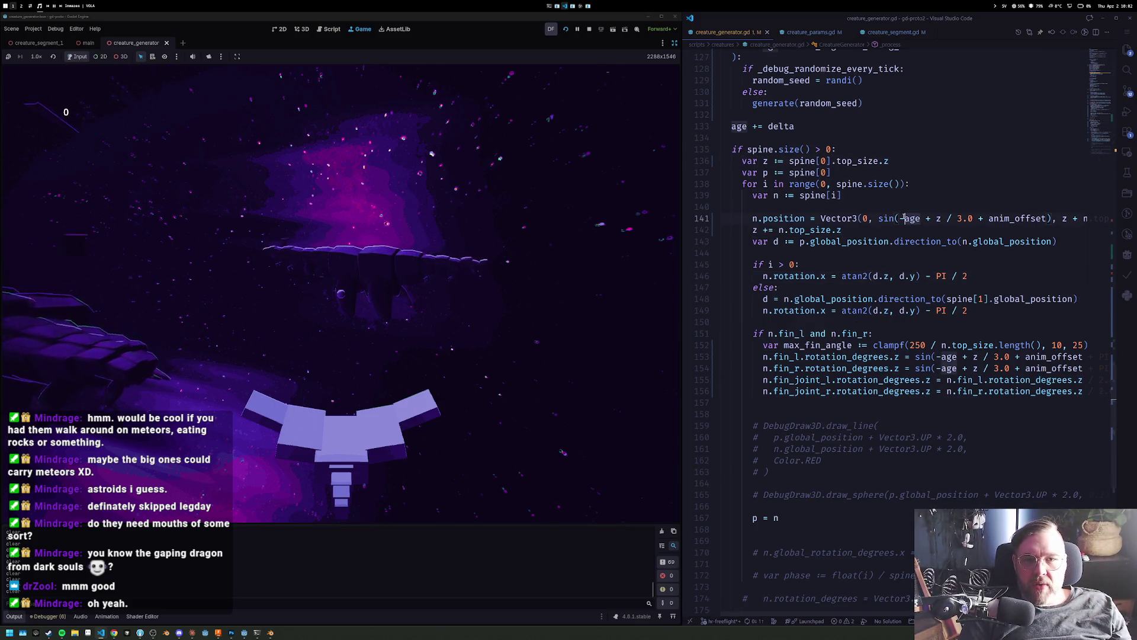
{"action": "key", "text": "Right"}
{"action": "key", "text": "Right"}
{"action": "key", "text": "Right"}
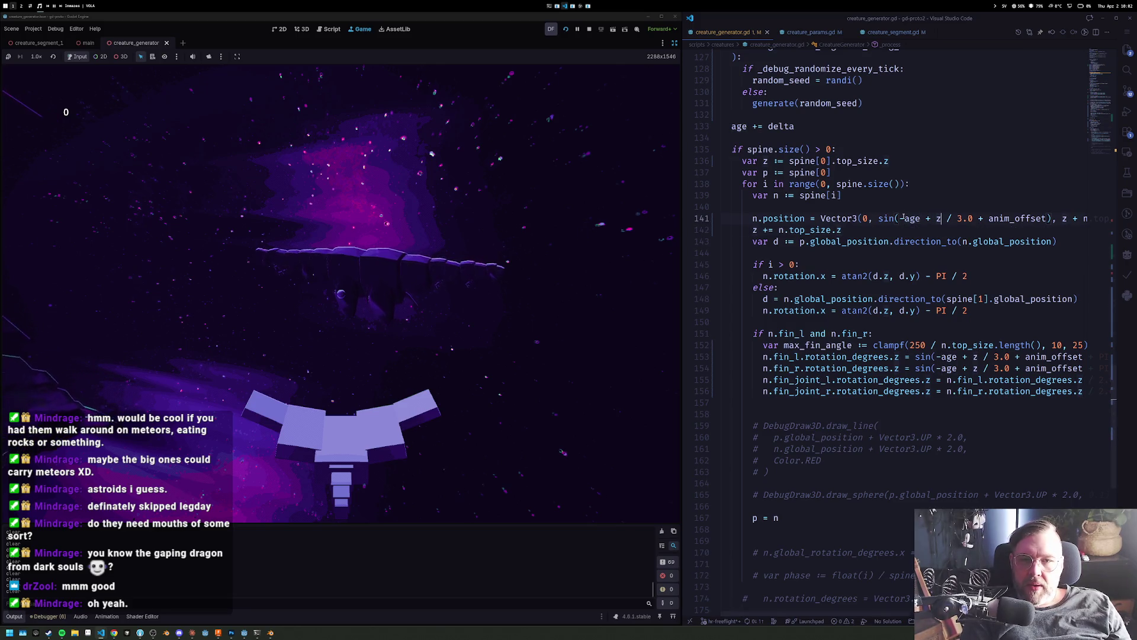
{"action": "key", "text": "Return"}
{"action": "type", "text": "var phawse"}
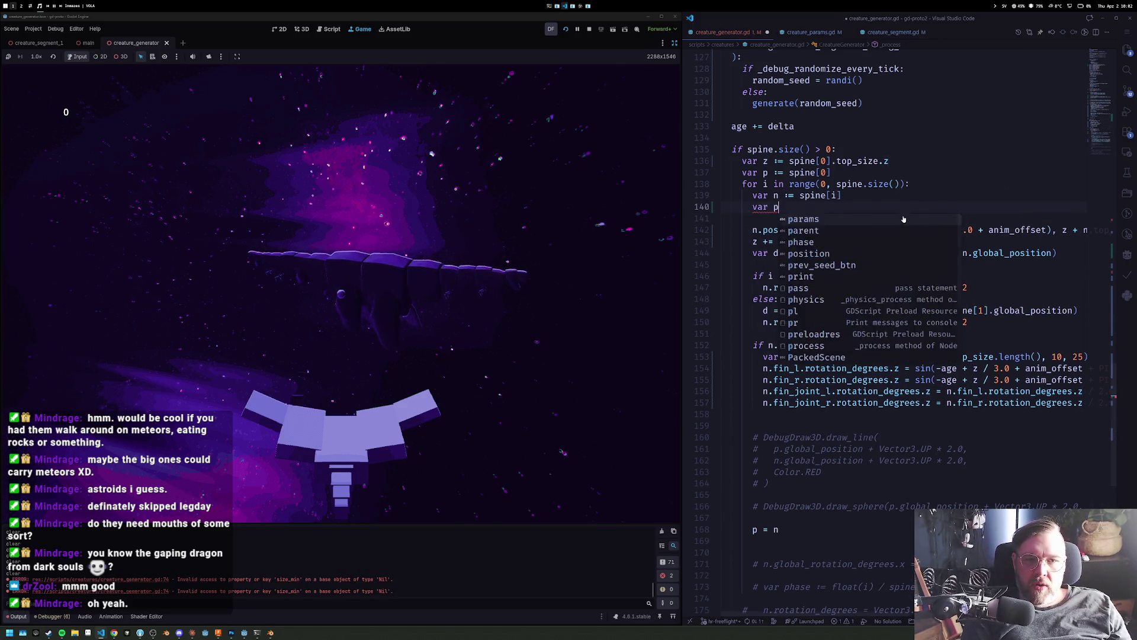
{"action": "type", "text": "= "}
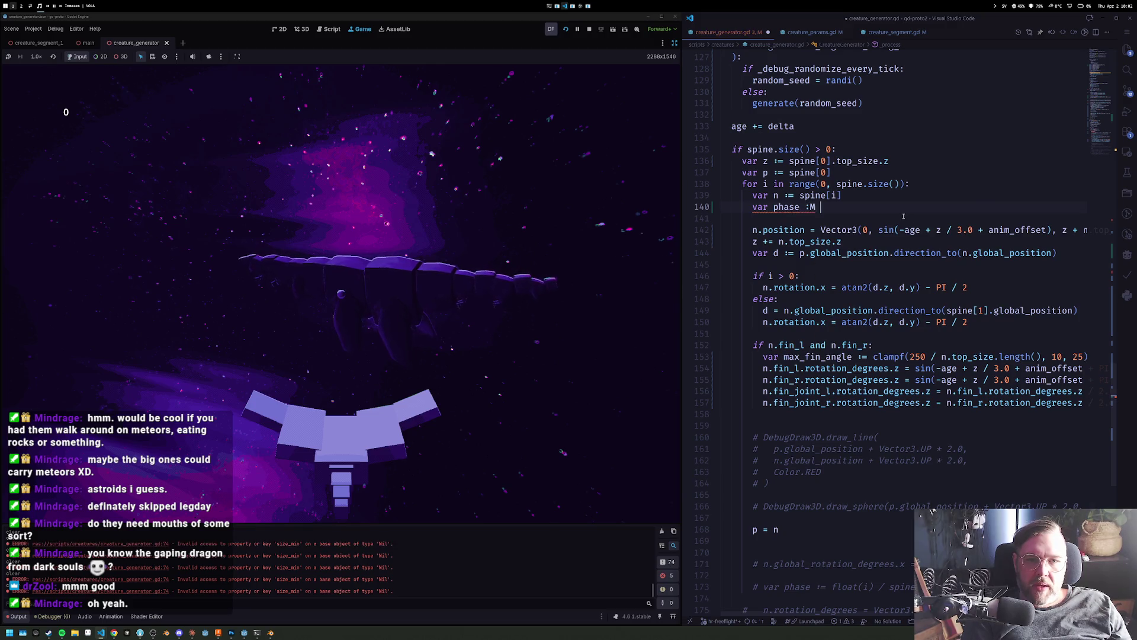
{"action": "type", "text": "z"}
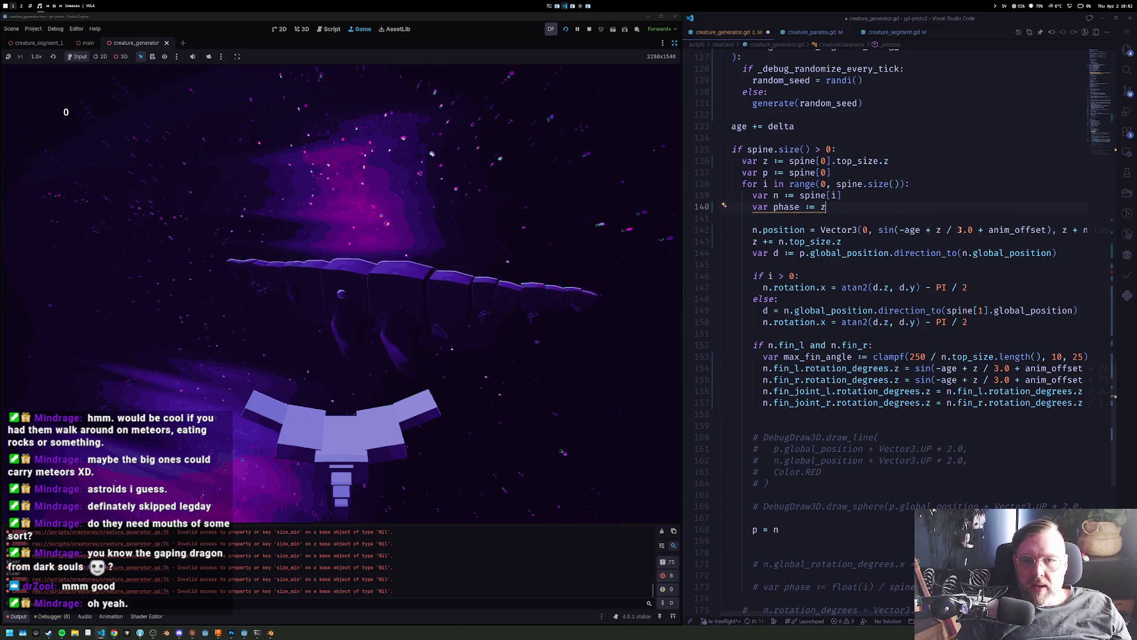
{"action": "left_click", "coordinate": [941, 230]}
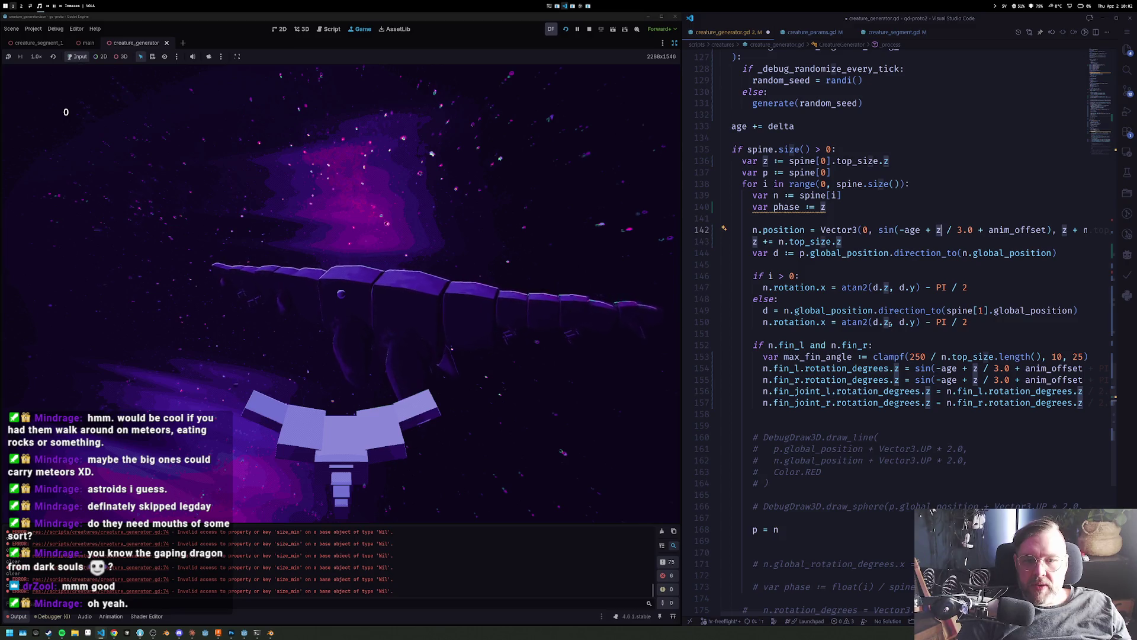
{"action": "key", "text": "BackSpace"}
{"action": "type", "text": "phase"}
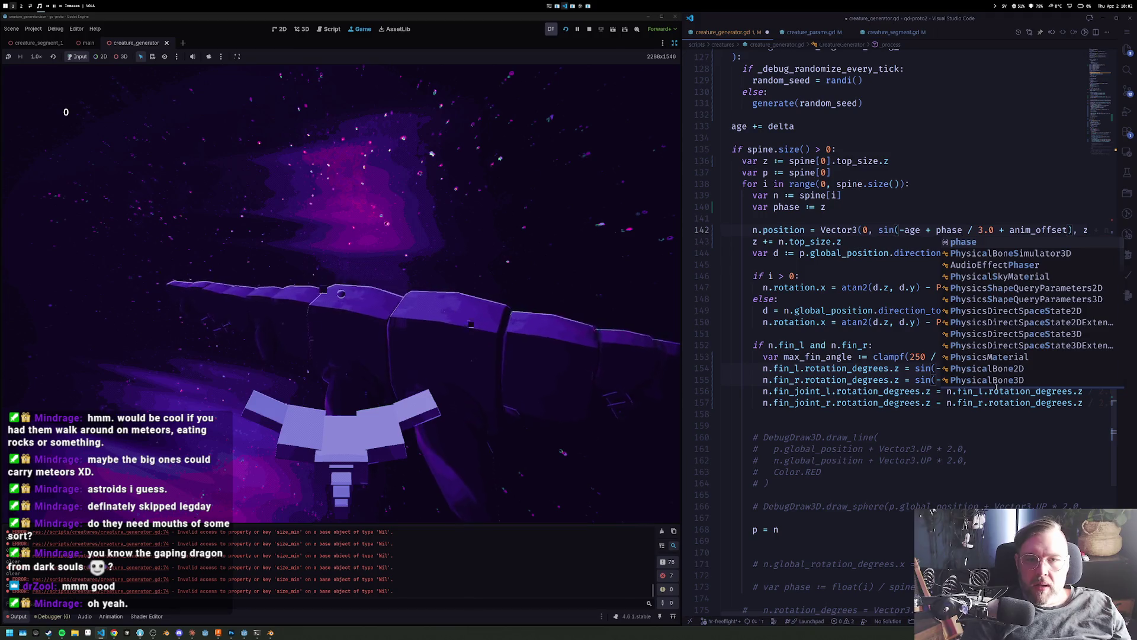
{"action": "key", "text": "Escape"}
{"action": "key", "text": "ctrl+s"}
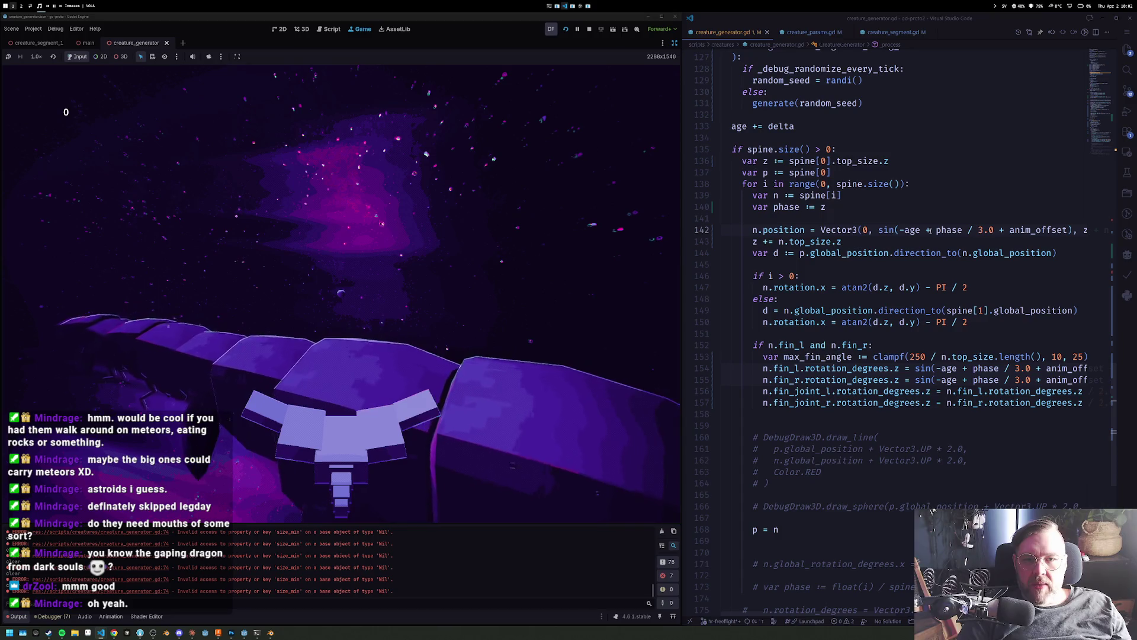
Step: Define phase as float(i) / spine.size() * 2
{"action": "left_click", "coordinate": [833, 208]}
{"action": "key", "text": "BackSpace"}
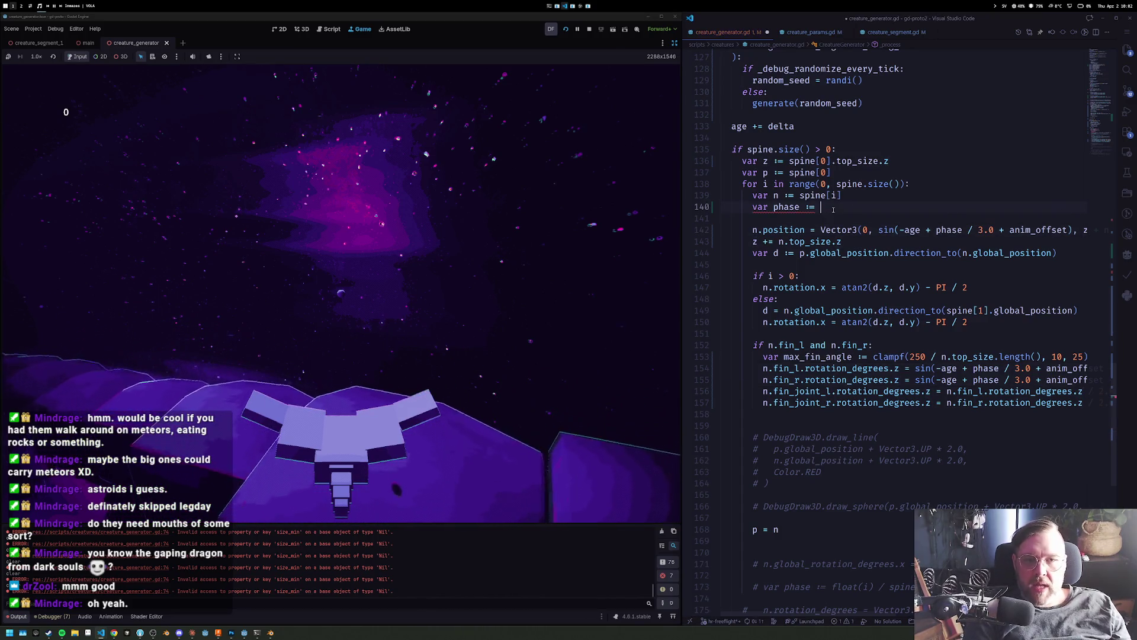
{"action": "type", "text": "float(o"}
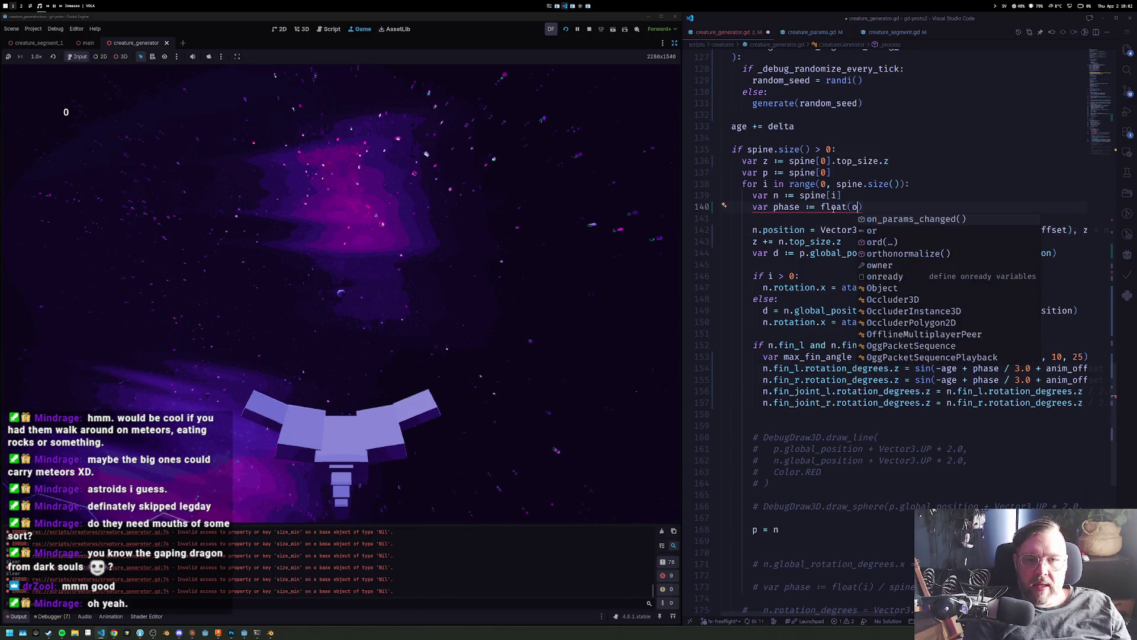
{"action": "key", "text": "BackSpace"}
{"action": "type", "text": "i)/spi"}
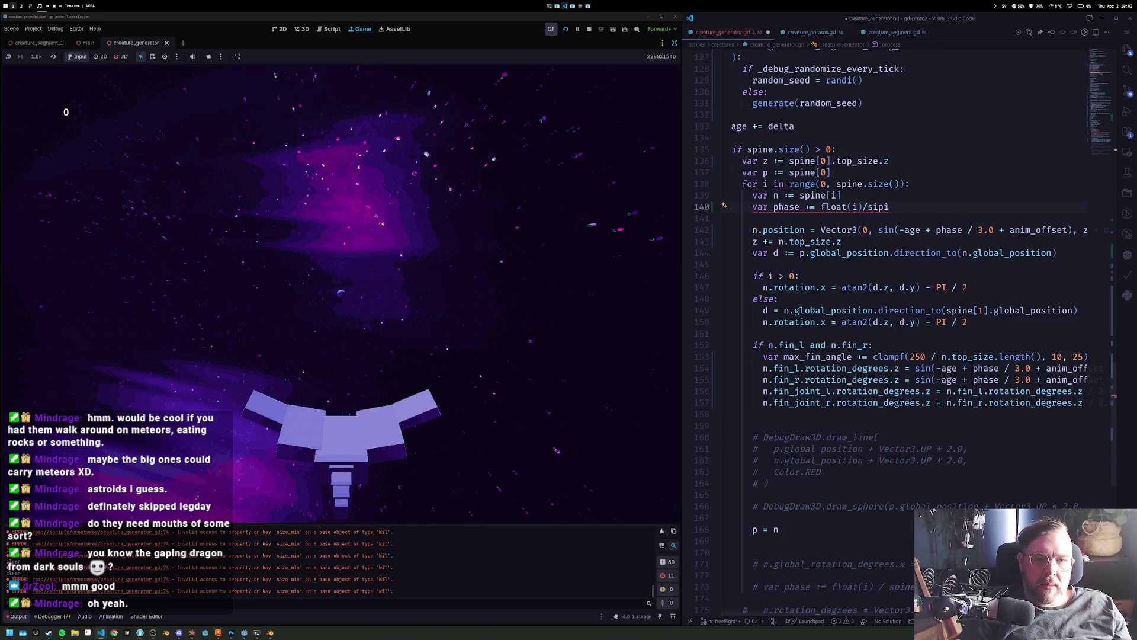
{"action": "type", "text": "ne_s"}
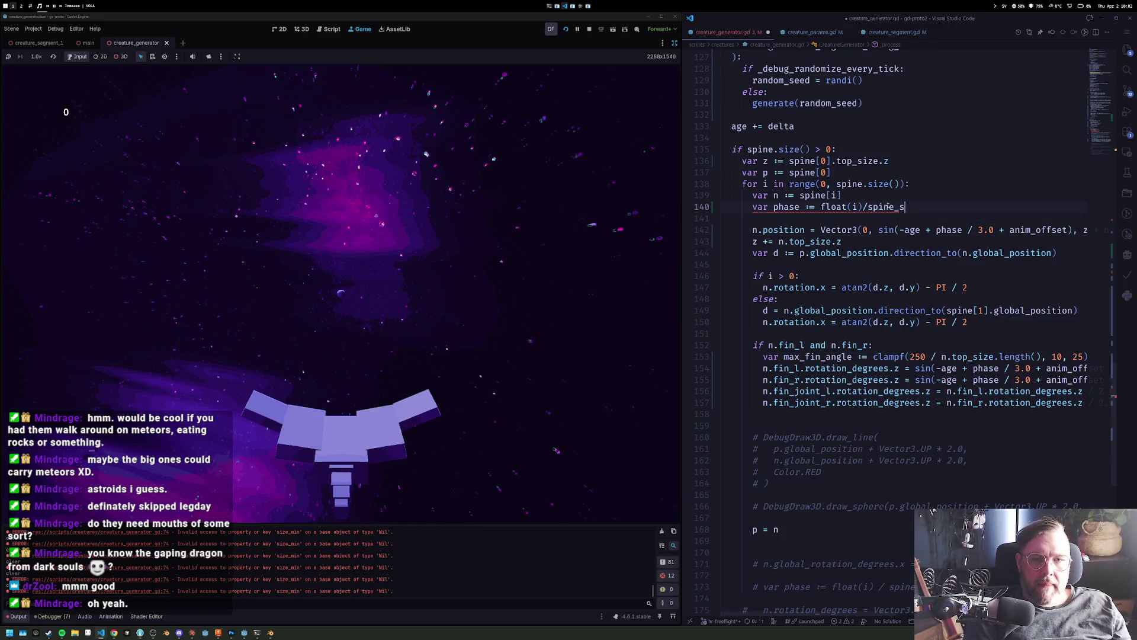
{"action": "key", "text": "BackSpace"}
{"action": "key", "text": "BackSpace"}
{"action": "type", "text": ".size()"}
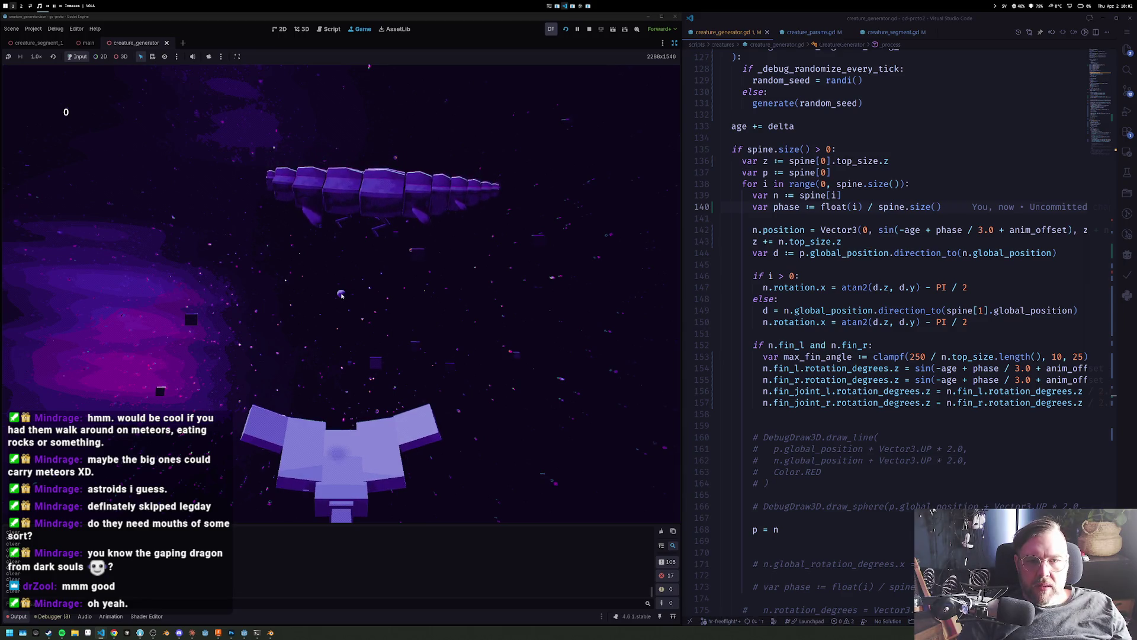
{"action": "type", "text": "* 2."}
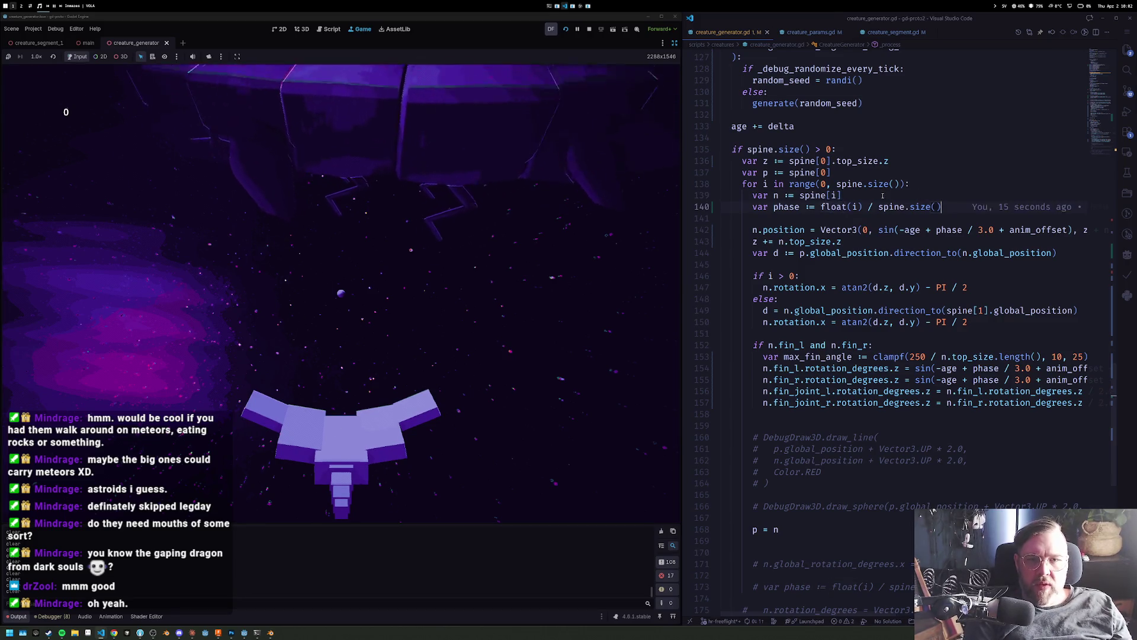
Step: Tune the phase multiplier, saving at 10.0 and finally 20.0 to hot-reload the game
{"action": "key", "text": "Left"}
{"action": "key", "text": "Left"}
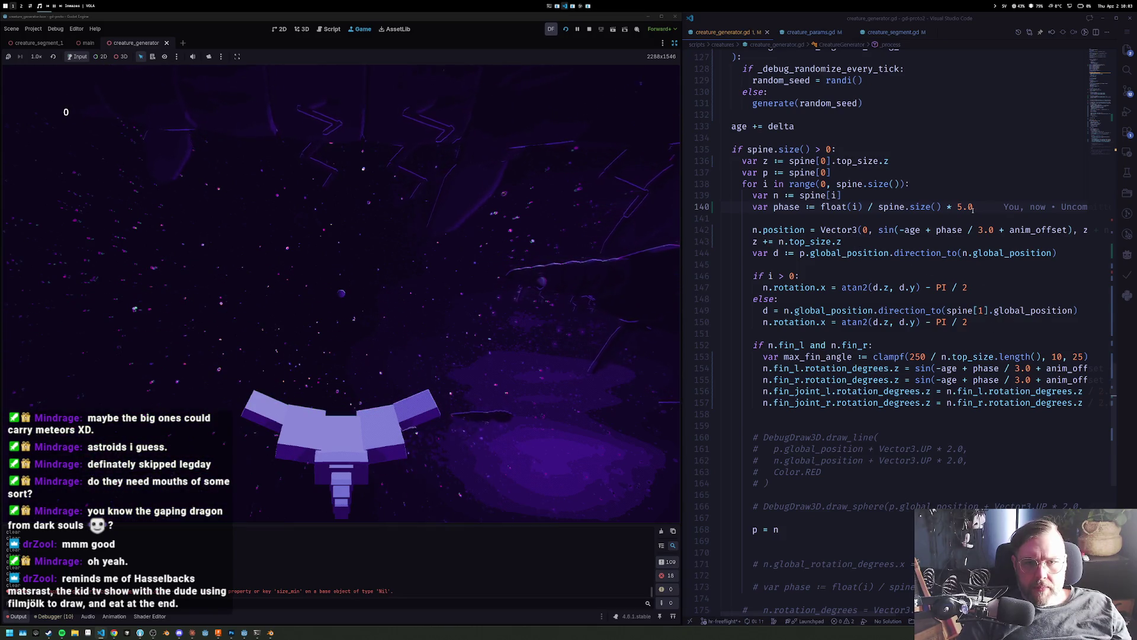
{"action": "type", "text": "0"}
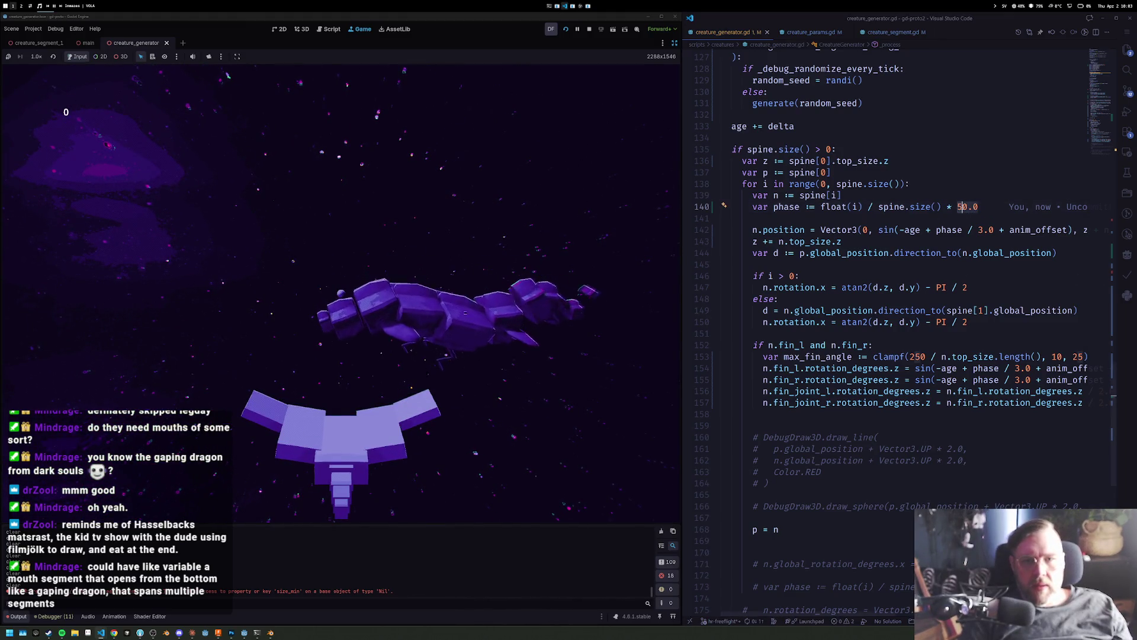
{"action": "type", "text": "1"}
{"action": "key", "text": "ctrl+s"}
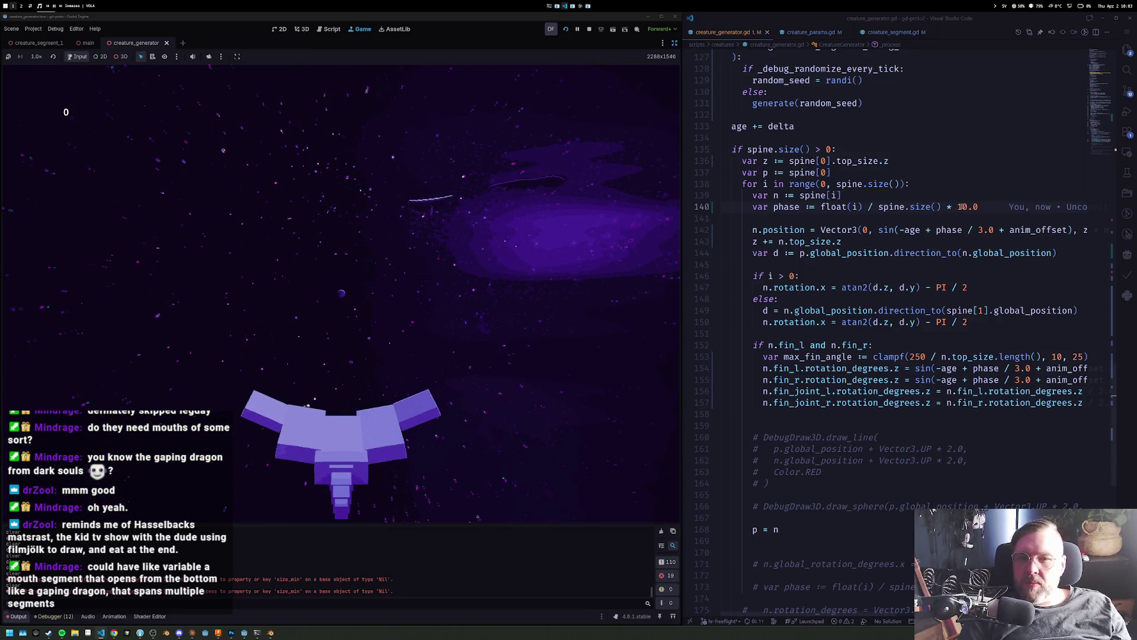
{"action": "key", "text": "BackSpace"}
{"action": "key", "text": "ctrl+s"}
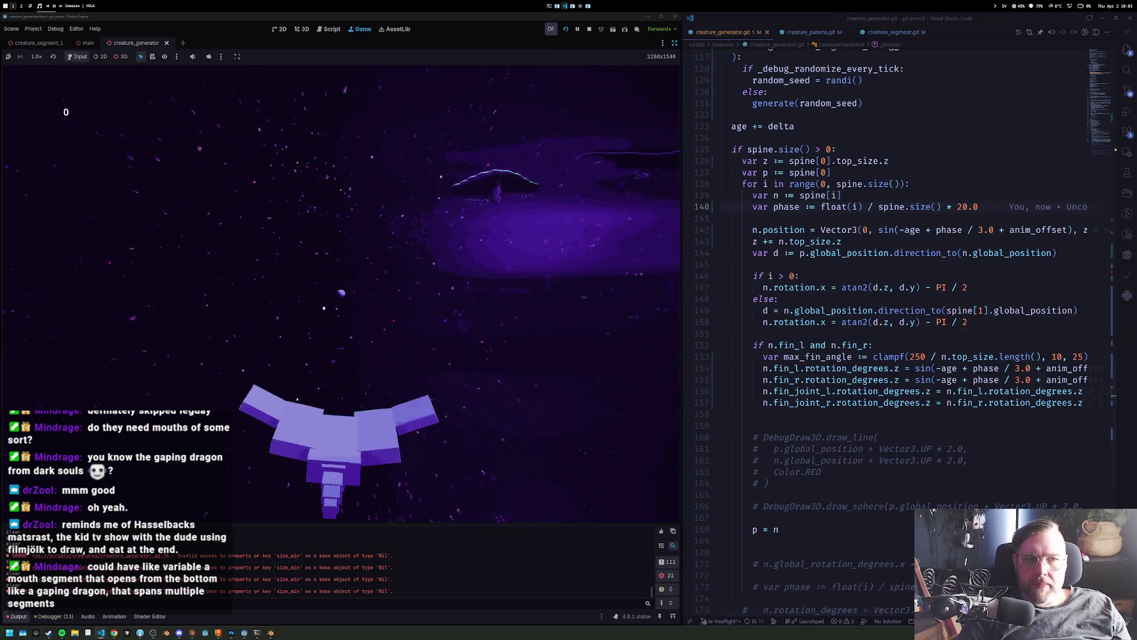
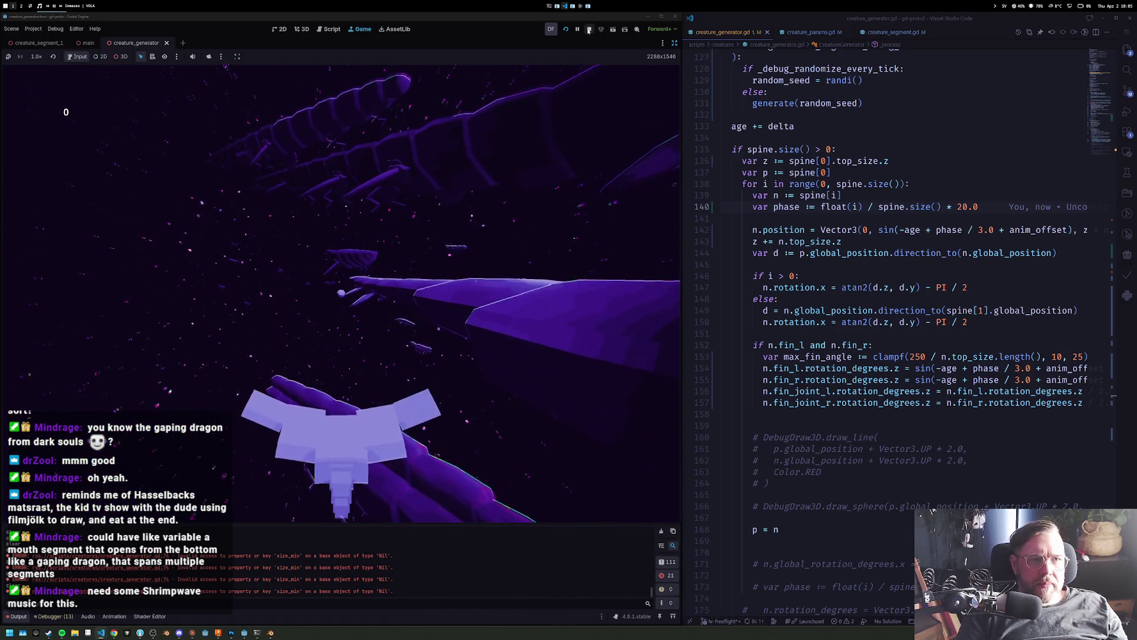
Step: Stop the running game and switch to the creature_segment_1 scene, orbiting the segment model
{"action": "key", "text": "F8"}
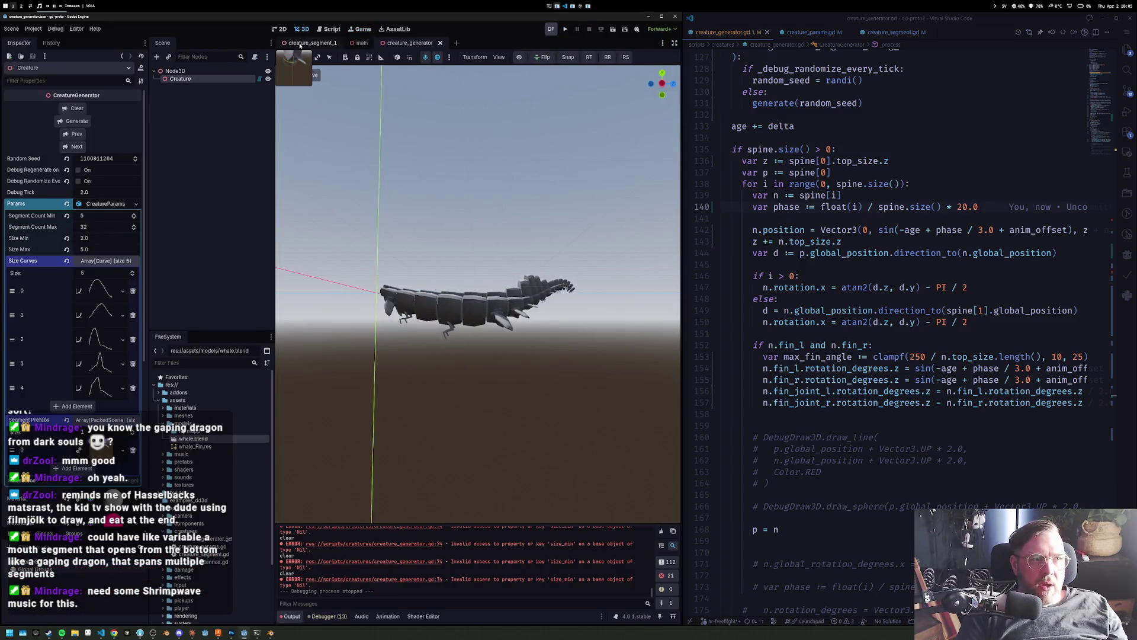
{"action": "left_click", "coordinate": [300, 44]}
{"action": "scroll", "coordinate": [533, 236], "scroll_direction": "up", "scroll_amount": 3}
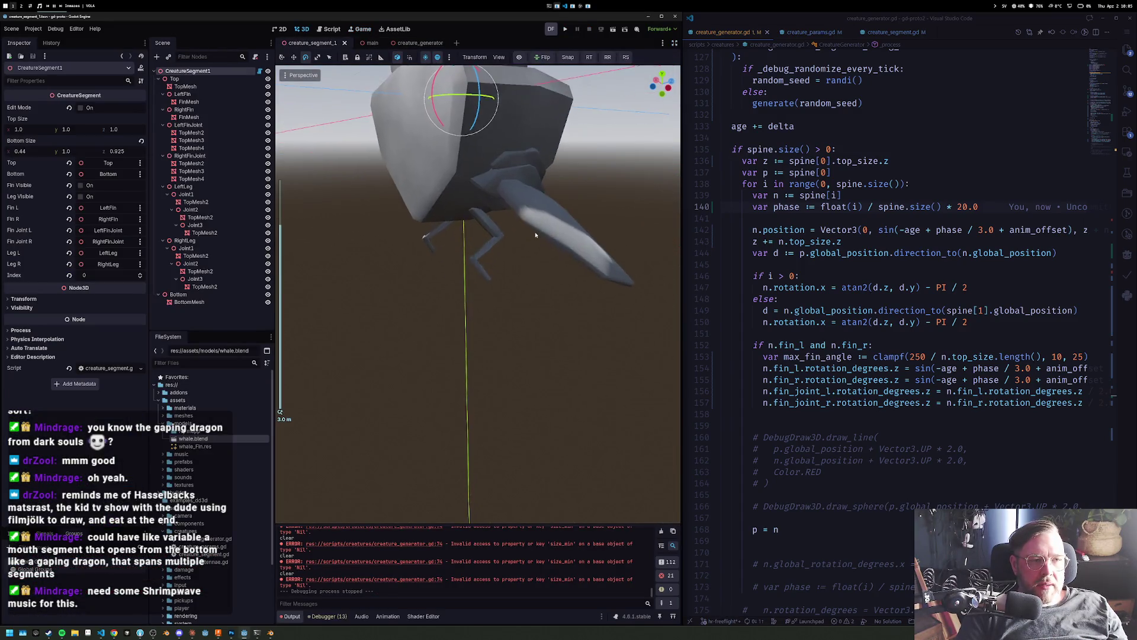
{"action": "left_click_drag", "start_coordinate": [527, 194], "coordinate": [529, 173]}
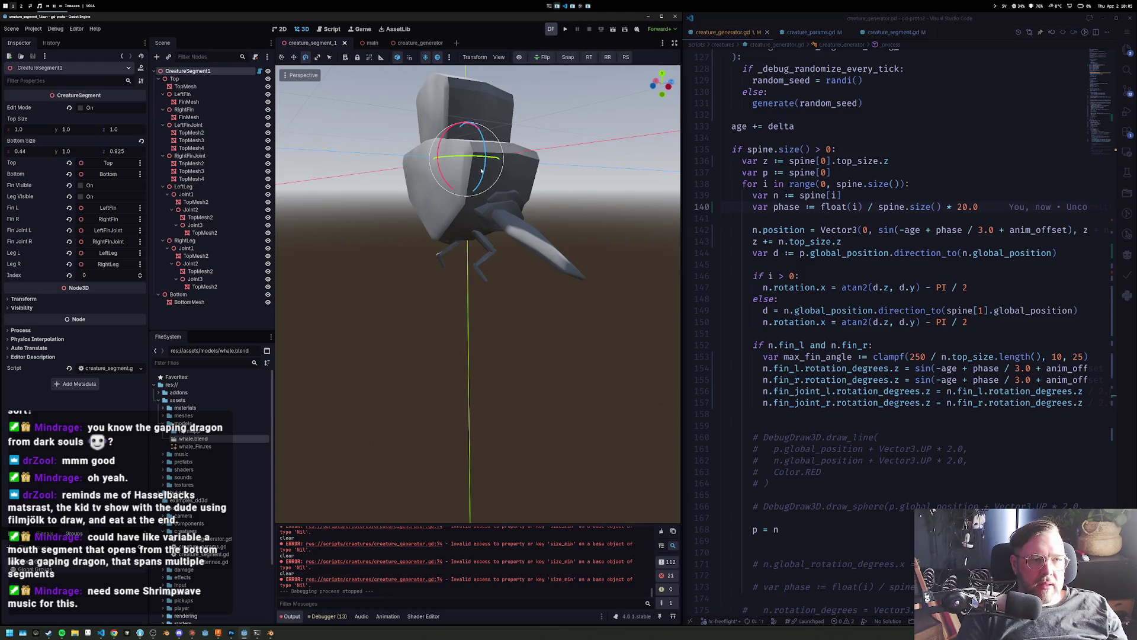
Step: Collapse the LeftFin, RightFin, LeftFinJoint and RightFinJoint branches in the Scene tree
{"action": "right_click", "coordinate": [166, 81]}
{"action": "key", "text": "Escape"}
{"action": "left_click", "coordinate": [163, 94]}
{"action": "left_click", "coordinate": [162, 101]}
{"action": "left_click", "coordinate": [163, 110]}
{"action": "left_click", "coordinate": [163, 118]}
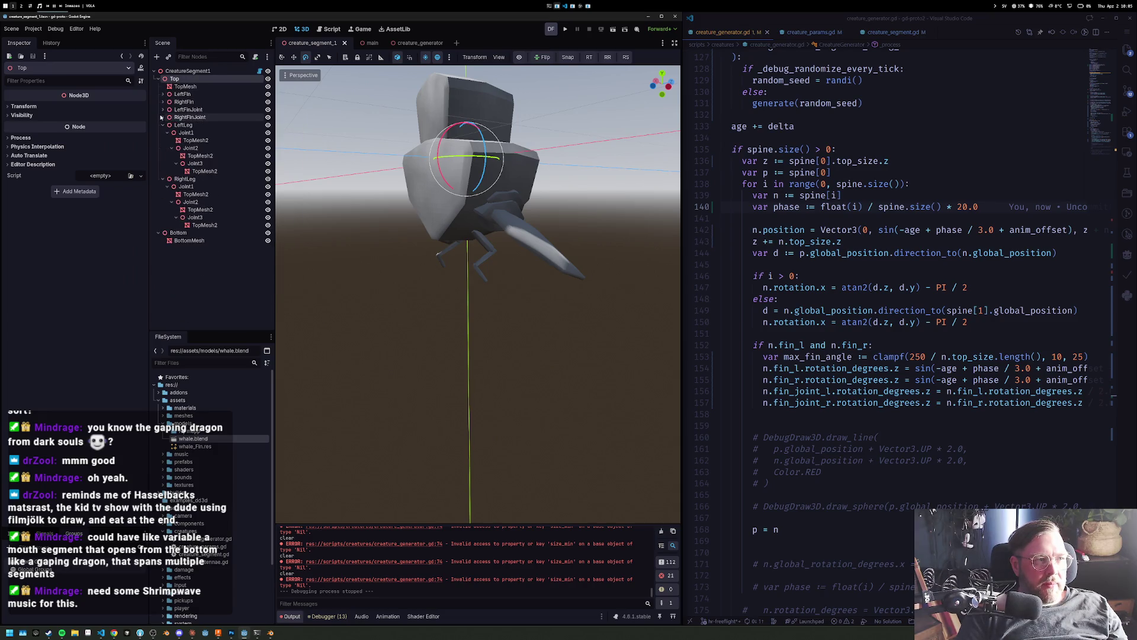
Step: Search the node types for 'Eye' and 'Left' under Top, then cancel without adding
{"action": "right_click", "coordinate": [178, 81]}
{"action": "left_click", "coordinate": [202, 89]}
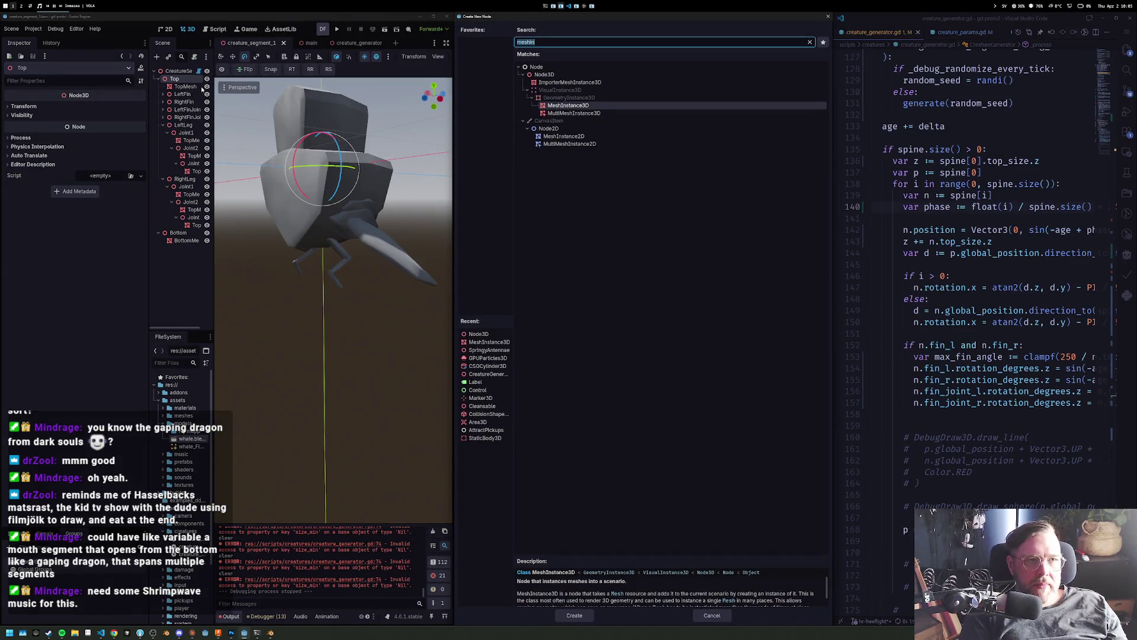
{"action": "type", "text": "Eye"}
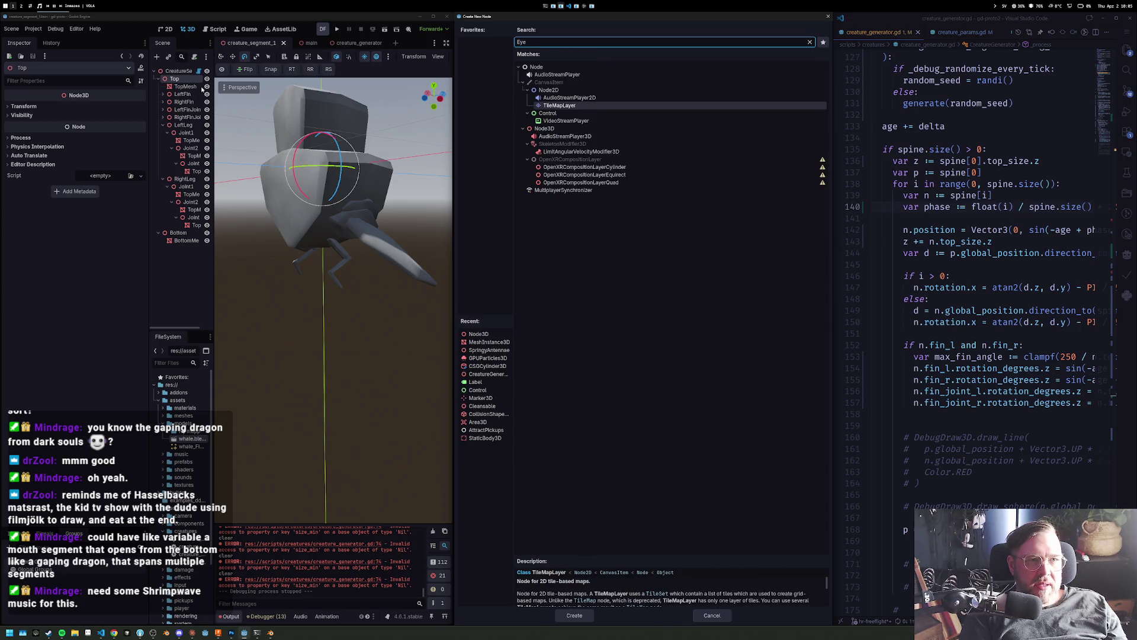
{"action": "key", "text": "BackSpace"}
{"action": "key", "text": "BackSpace"}
{"action": "key", "text": "BackSpace"}
{"action": "type", "text": "Left"}
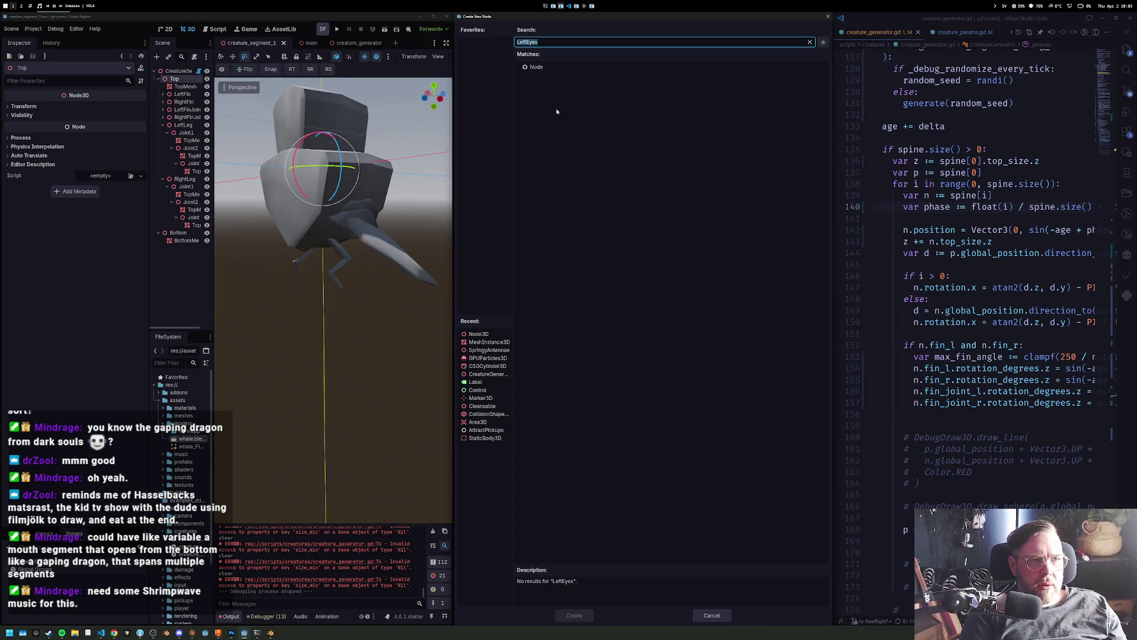
{"action": "key", "text": "Escape"}
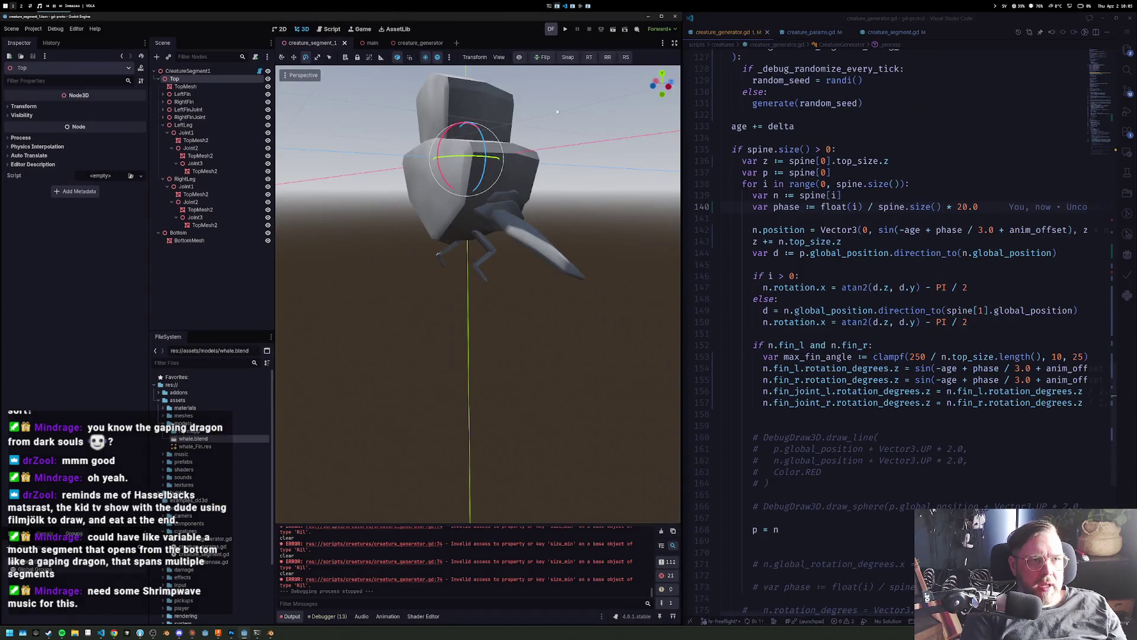
Step: Add a Node3D under Top, place it right after TopMesh and rename it LeftEyes
{"action": "right_click", "coordinate": [181, 79]}
{"action": "left_click", "coordinate": [207, 87]}
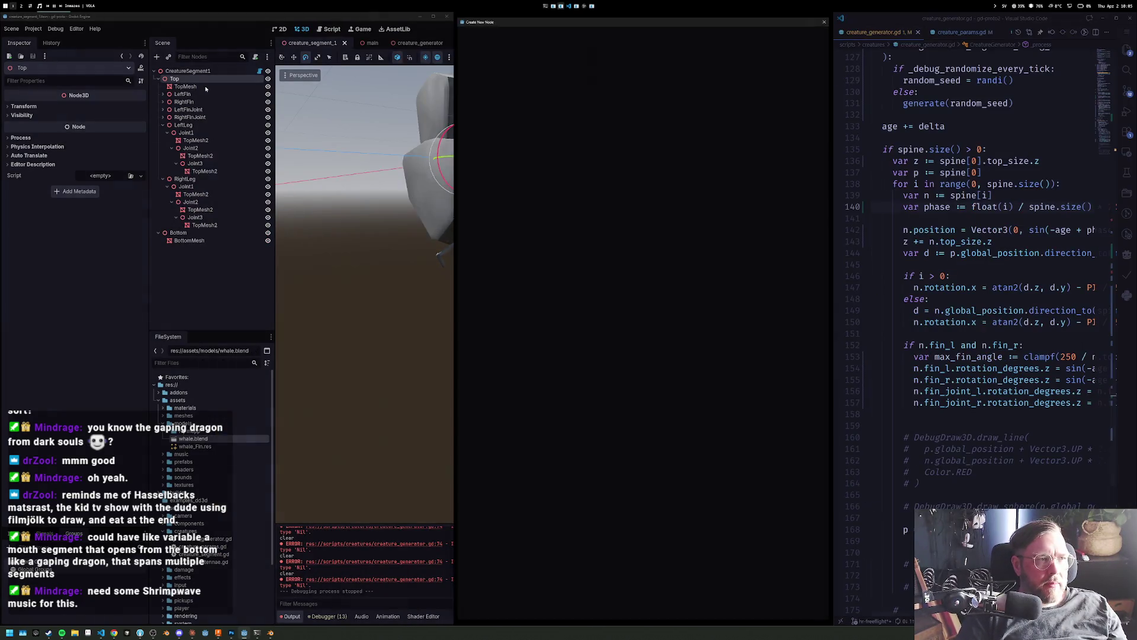
{"action": "type", "text": "node3"}
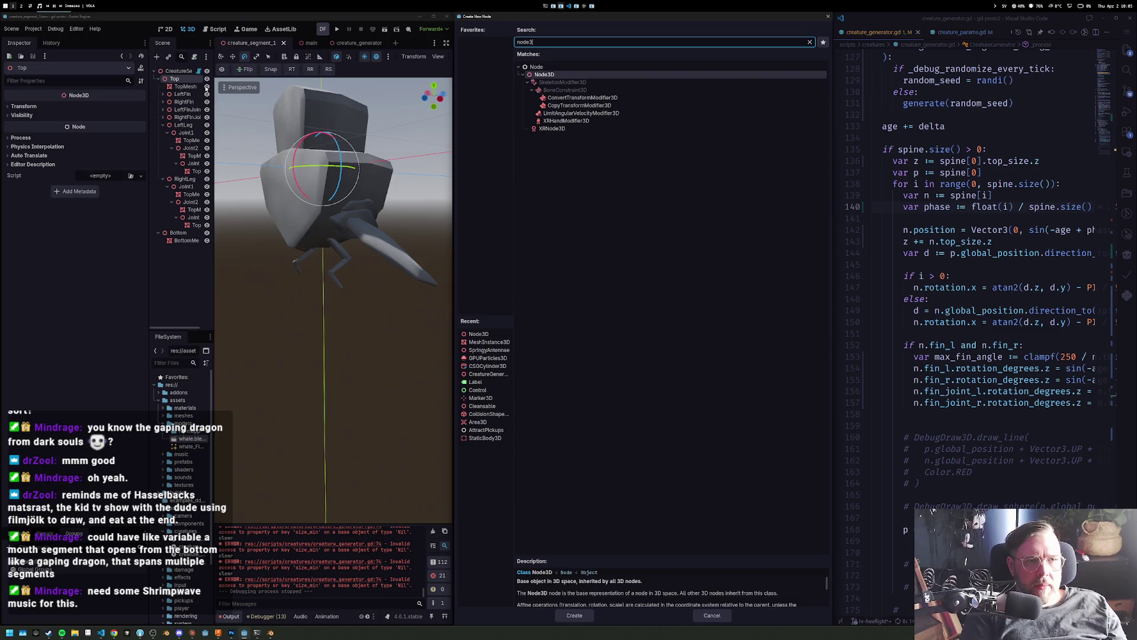
{"action": "key", "text": "Return"}
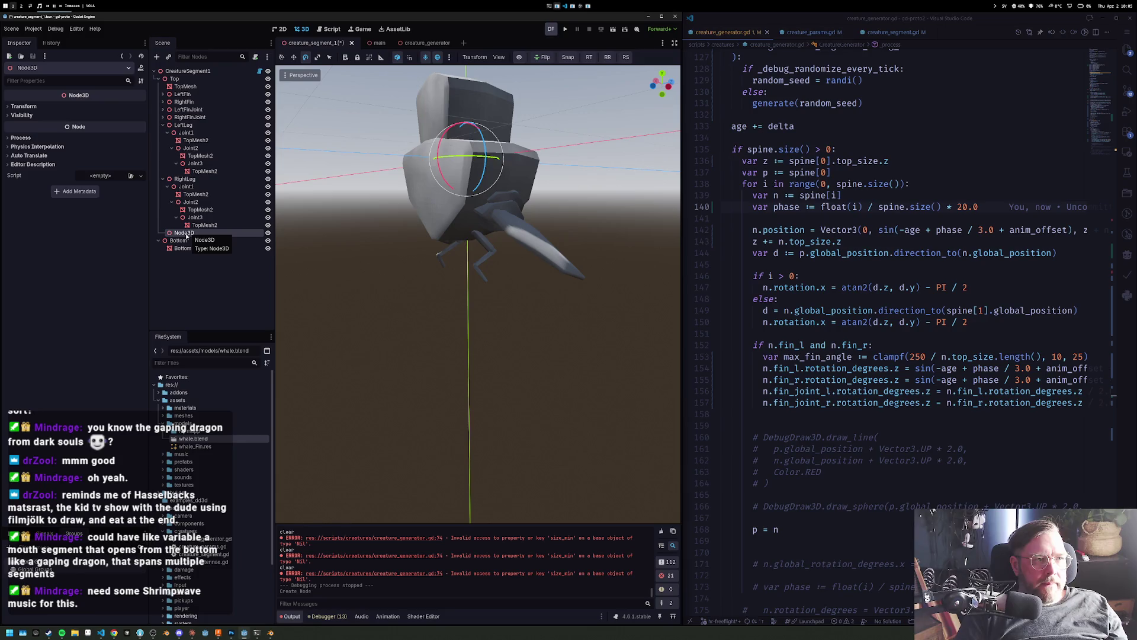
{"action": "mouse_move", "coordinate": [186, 235]}
{"action": "left_mouse_down"}
{"action": "mouse_move", "coordinate": [208, 97]}
{"action": "mouse_move", "coordinate": [231, 96]}
{"action": "left_mouse_up"}
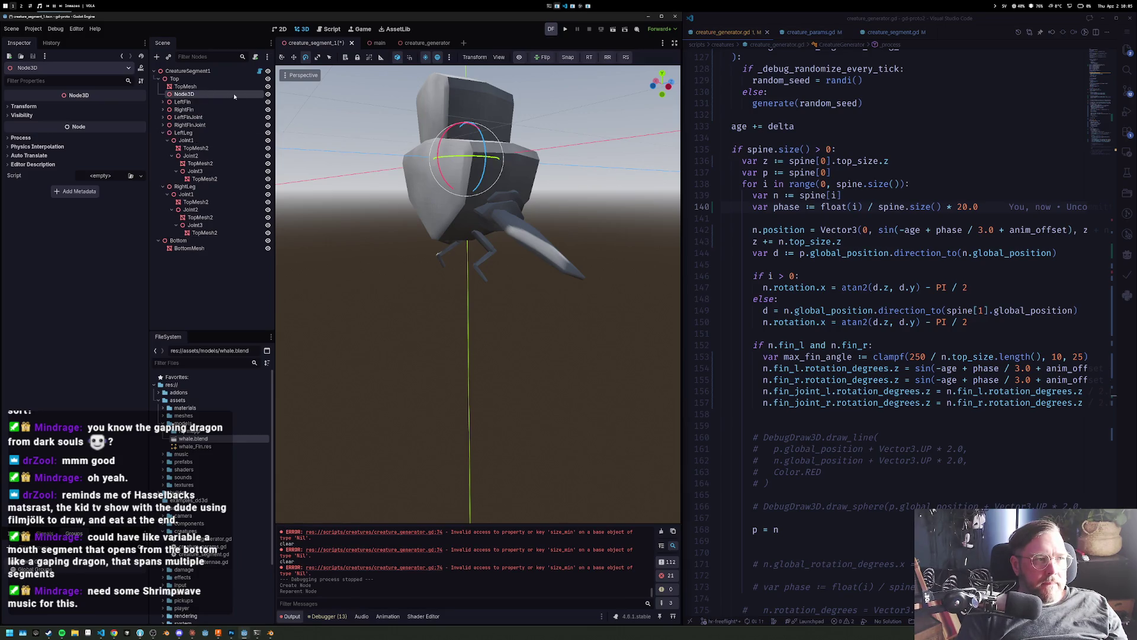
{"action": "double_click", "coordinate": [188, 96]}
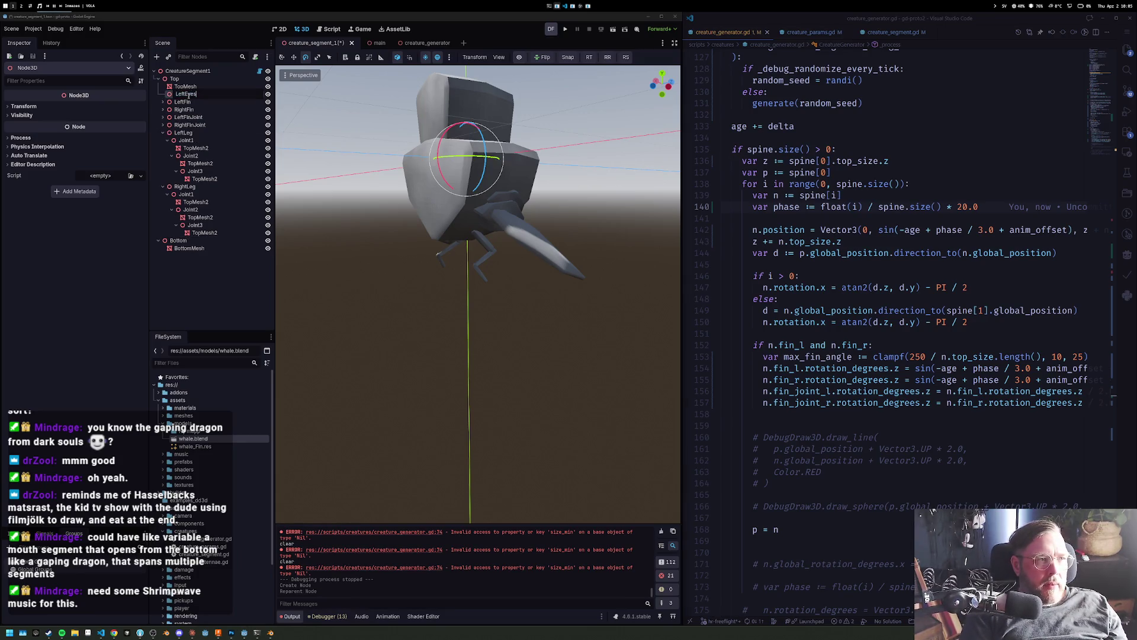
{"action": "key", "text": "Return"}
Step: Add a MeshInstance3D child to LeftEyes
{"action": "right_click", "coordinate": [200, 97]}
{"action": "key", "text": "Escape"}
{"action": "right_click", "coordinate": [199, 96]}
{"action": "left_click", "coordinate": [234, 102]}
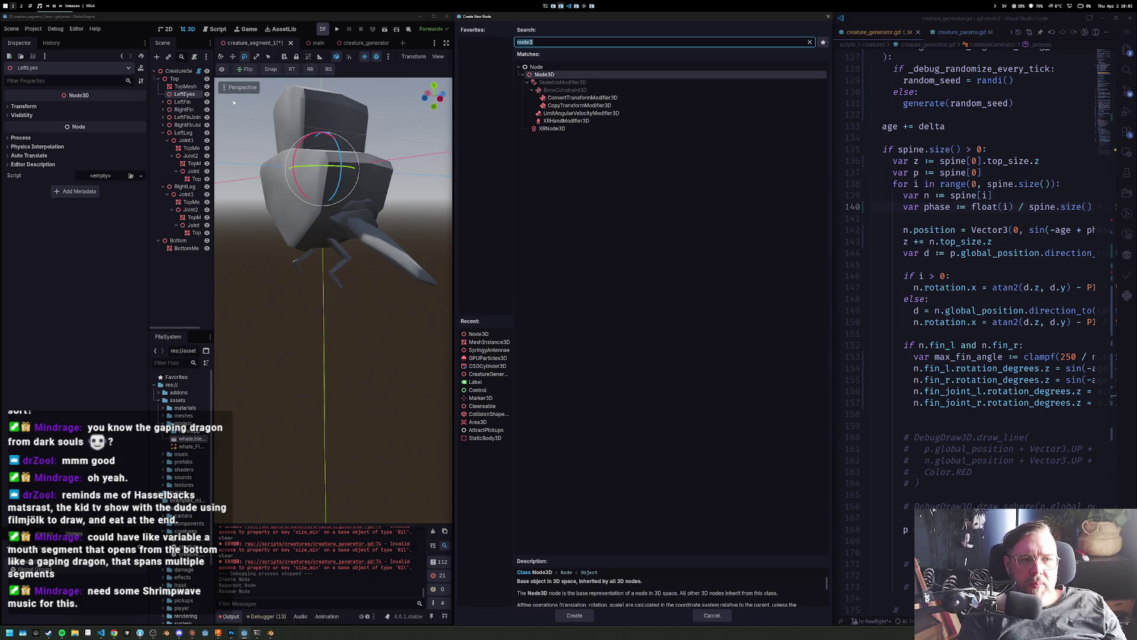
{"action": "type", "text": "meshin"}
{"action": "key", "text": "Return"}
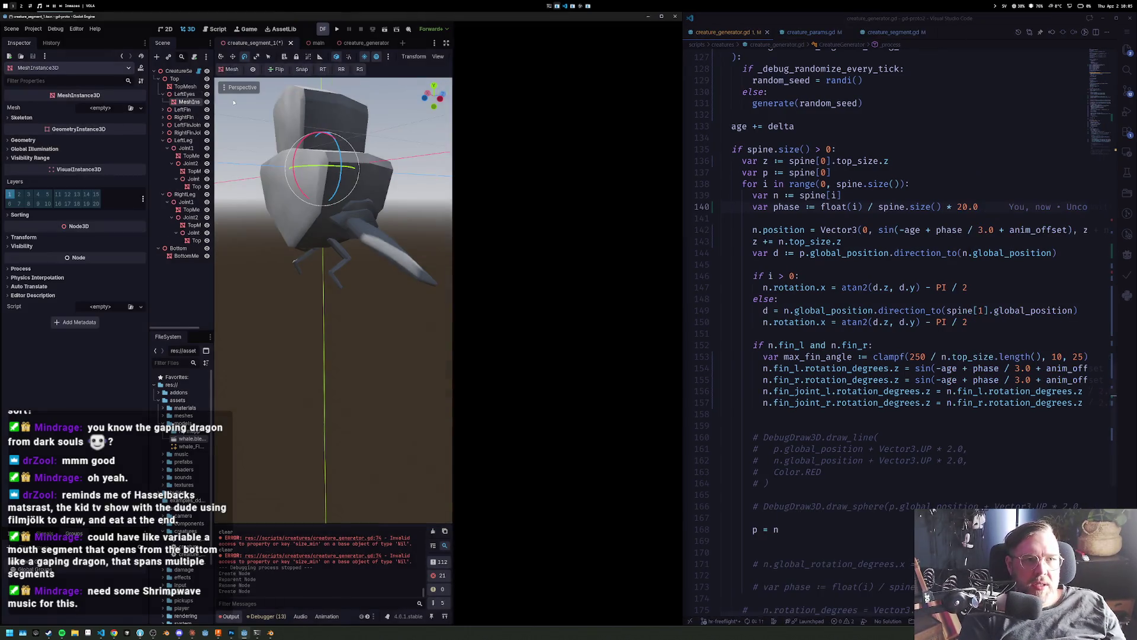
Step: Rename the mesh Eye1 and give it a SphereMesh with 16 radial segments and 8 rings
{"action": "double_click", "coordinate": [233, 102]}
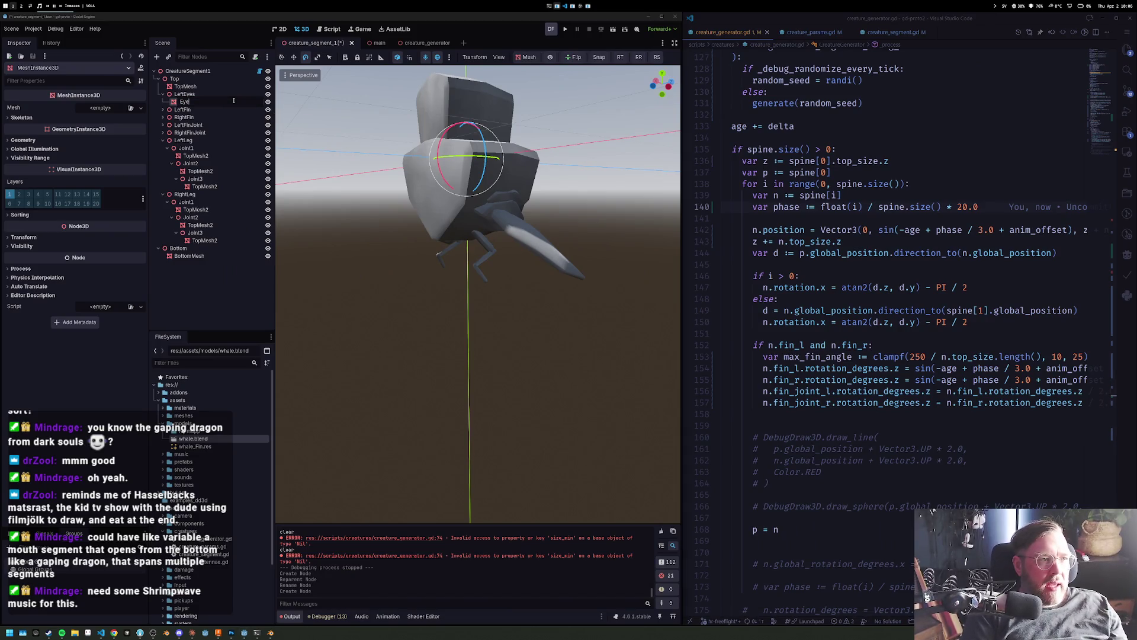
{"action": "type", "text": "1"}
{"action": "key", "text": "Return"}
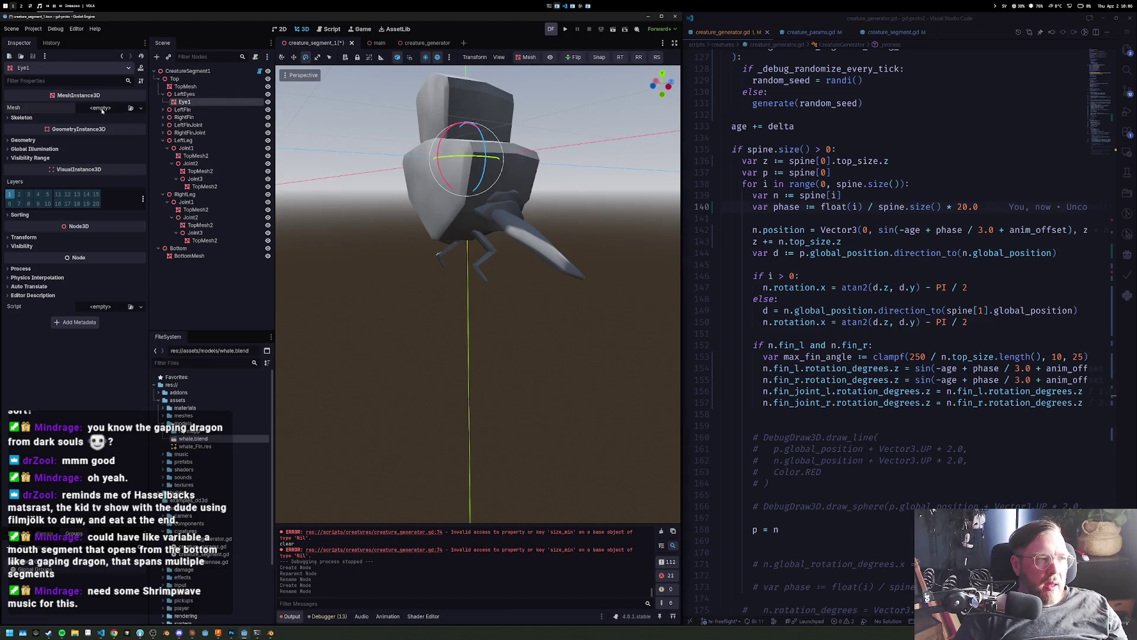
{"action": "left_click", "coordinate": [101, 108]}
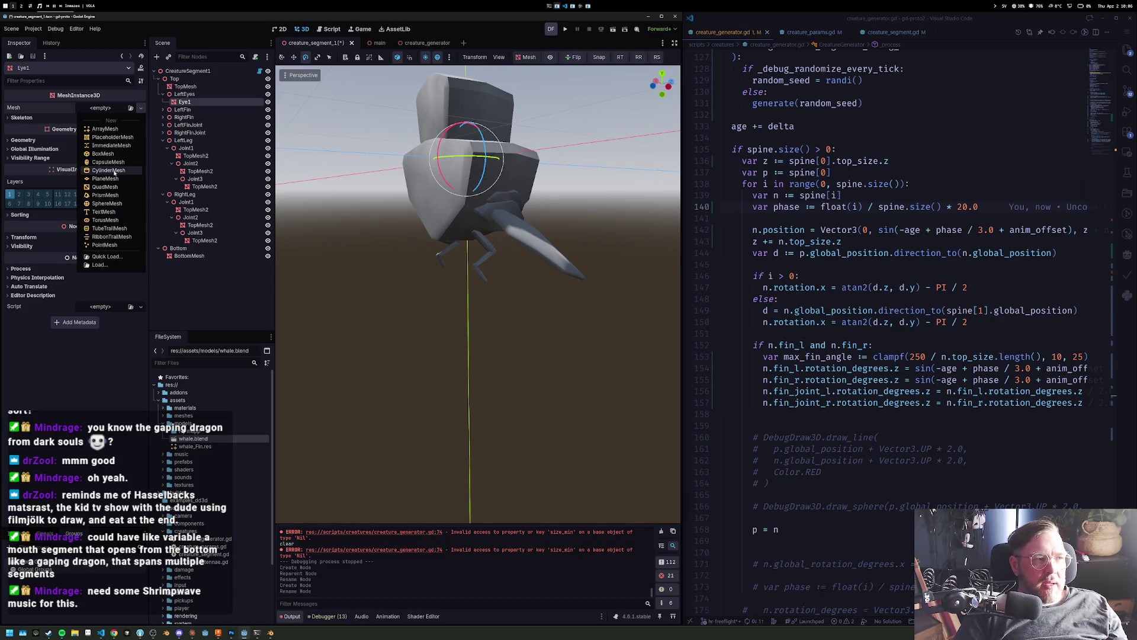
{"action": "left_click", "coordinate": [106, 204]}
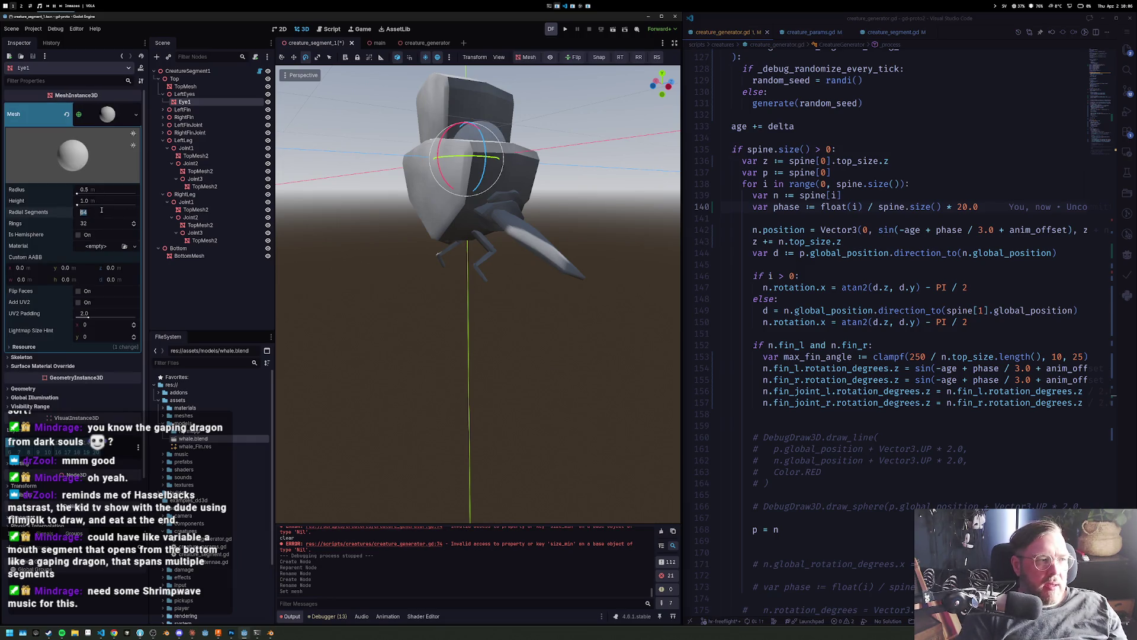
{"action": "key", "text": "Tab"}
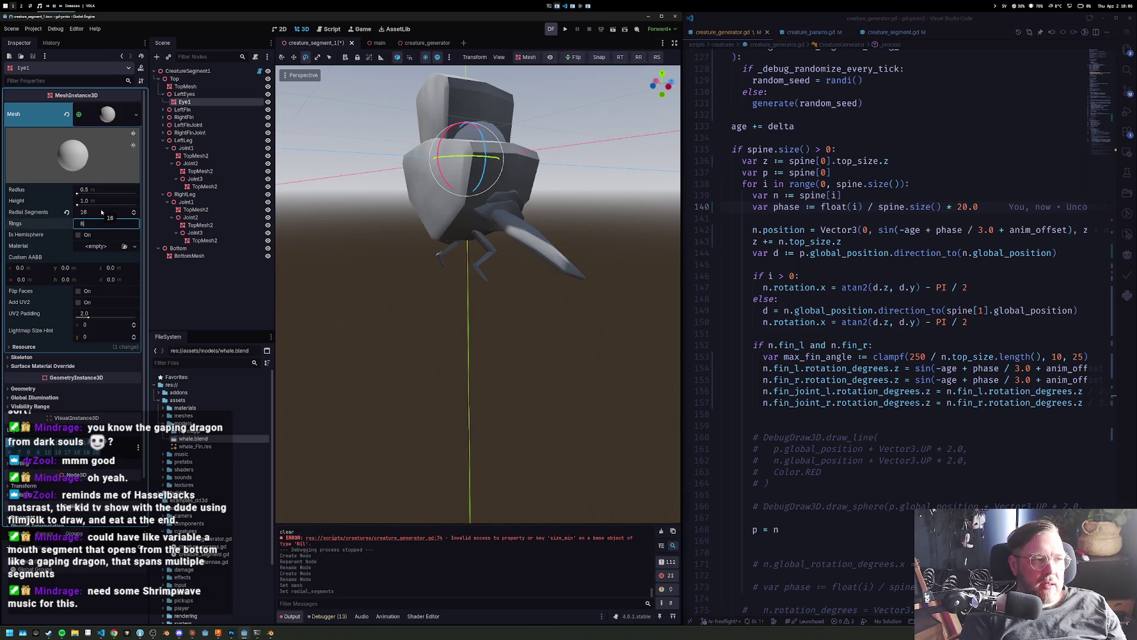
{"action": "type", "text": "8"}
{"action": "key", "text": "Return"}
Step: Move the eye onto the body and quick-load the pink material into Material Override
{"action": "key", "text": "w"}
{"action": "mouse_move", "coordinate": [465, 142]}
{"action": "left_mouse_down"}
{"action": "mouse_move", "coordinate": [551, 190]}
{"action": "mouse_move", "coordinate": [579, 189]}
{"action": "left_mouse_up"}
{"action": "scroll", "coordinate": [578, 190], "scroll_direction": "up", "scroll_amount": 4}
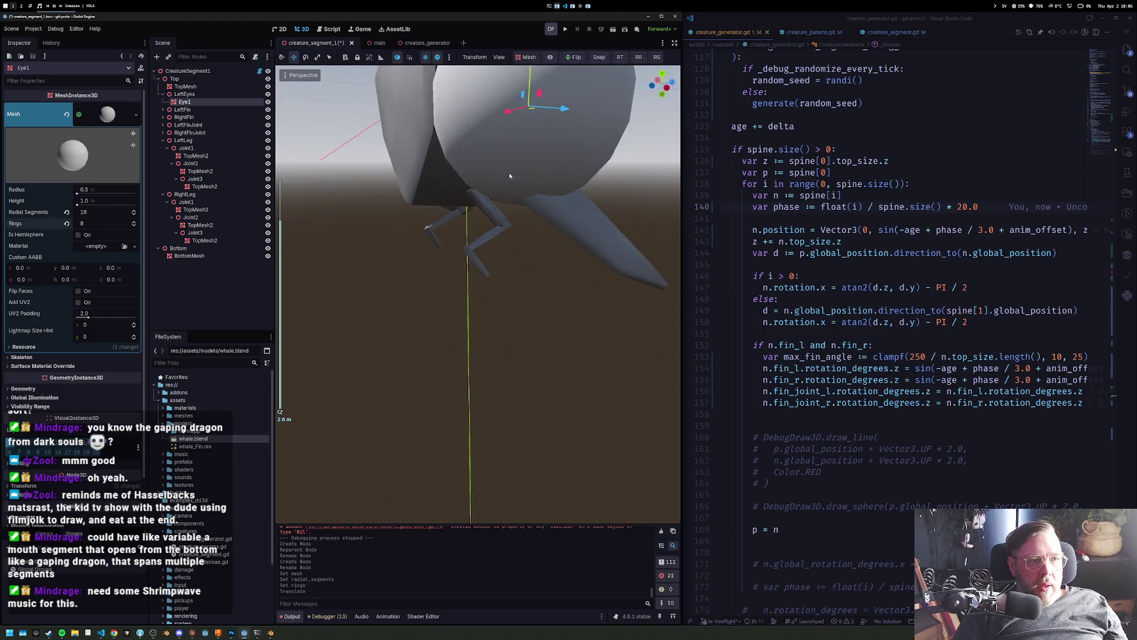
{"action": "scroll", "coordinate": [508, 176], "scroll_direction": "down", "scroll_amount": 4}
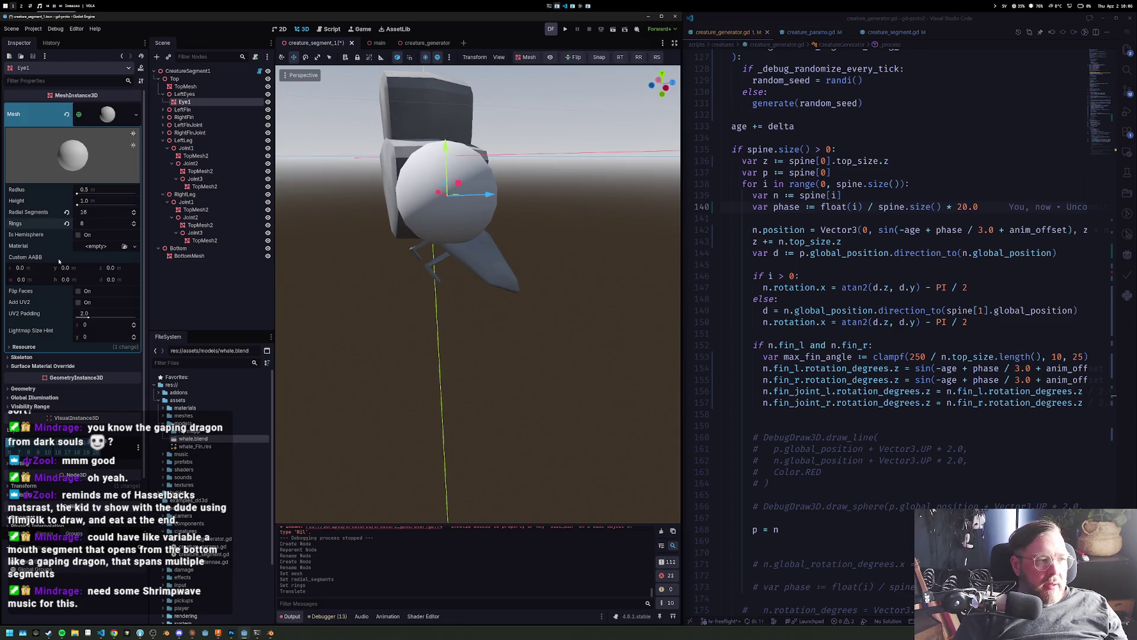
{"action": "left_click", "coordinate": [24, 389]}
{"action": "left_click", "coordinate": [111, 400]}
{"action": "left_click", "coordinate": [101, 448]}
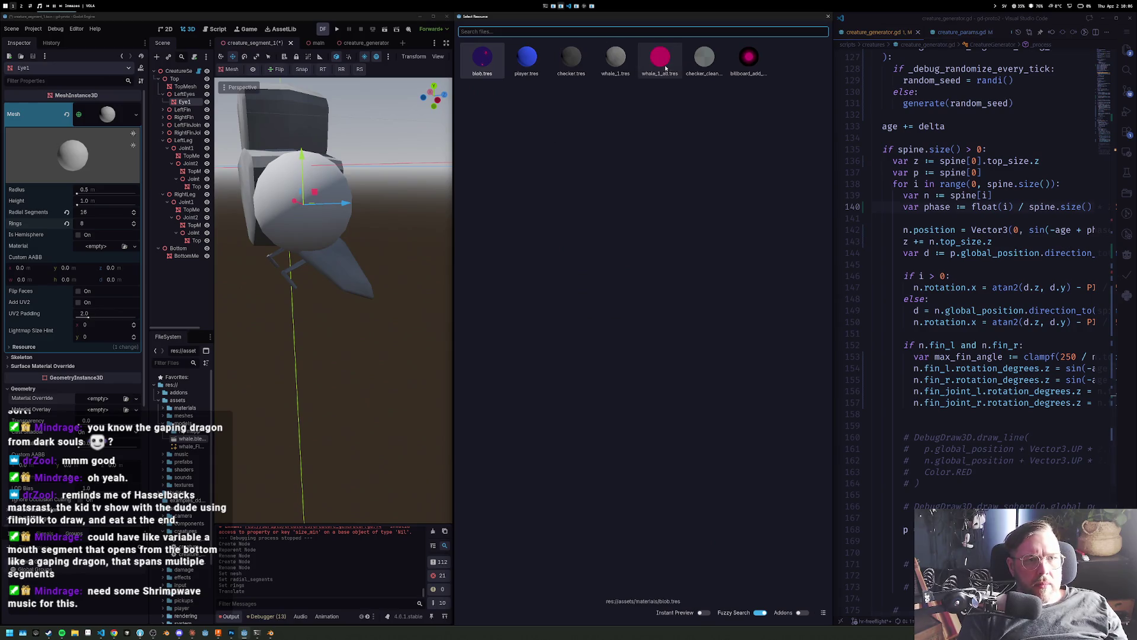
{"action": "double_click", "coordinate": [662, 62]}
Step: Shrink Eye1 and place it at the upper left of the segment's front
{"action": "key", "text": "s"}
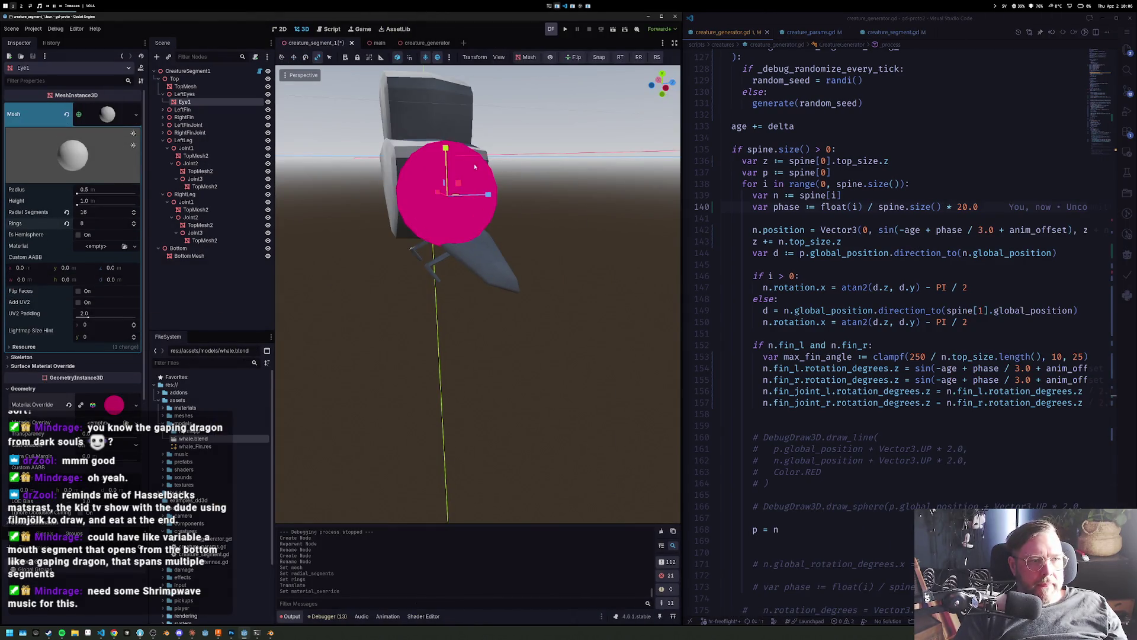
{"action": "left_click", "coordinate": [452, 190]}
{"action": "scroll", "coordinate": [474, 237], "scroll_direction": "up", "scroll_amount": 5}
{"action": "key", "text": "g"}
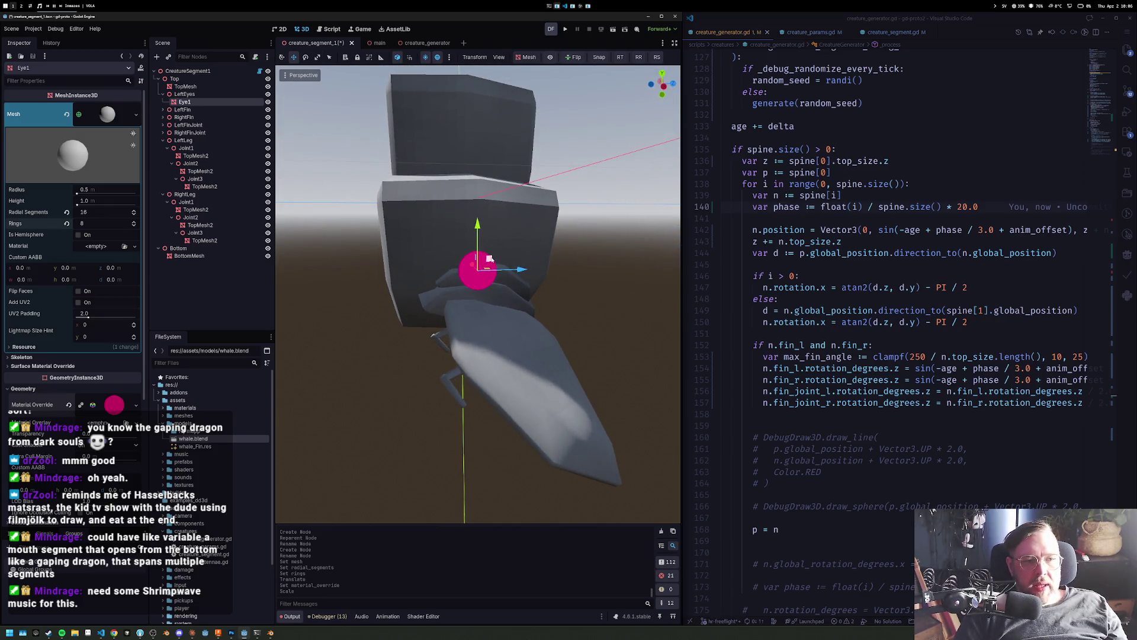
{"action": "left_click", "coordinate": [470, 237]}
{"action": "mouse_move", "coordinate": [470, 237]}
{"action": "left_mouse_down"}
{"action": "mouse_move", "coordinate": [587, 234]}
{"action": "mouse_move", "coordinate": [564, 224]}
{"action": "left_mouse_up"}
{"action": "left_click_drag", "start_coordinate": [559, 226], "coordinate": [562, 222]}
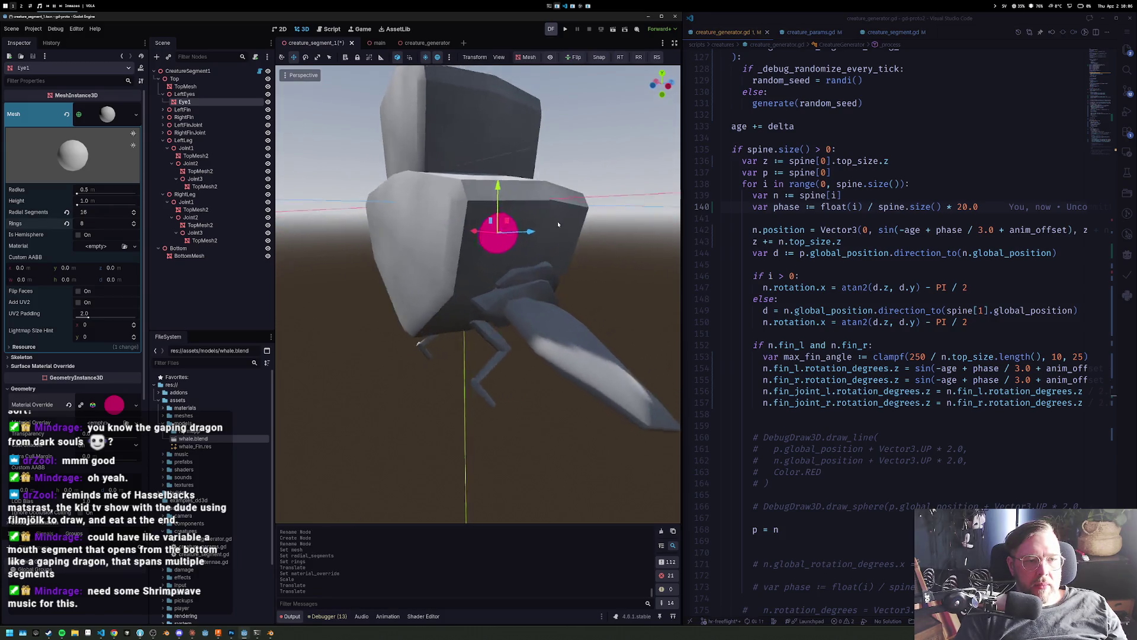
{"action": "scroll", "coordinate": [477, 249], "scroll_direction": "up", "scroll_amount": 5}
{"action": "key", "text": "r"}
{"action": "mouse_move", "coordinate": [477, 250]}
{"action": "left_mouse_down"}
{"action": "mouse_move", "coordinate": [455, 251]}
{"action": "mouse_move", "coordinate": [482, 237]}
{"action": "mouse_move", "coordinate": [495, 249]}
{"action": "mouse_move", "coordinate": [486, 237]}
{"action": "mouse_move", "coordinate": [532, 246]}
{"action": "mouse_move", "coordinate": [557, 215]}
{"action": "mouse_move", "coordinate": [542, 236]}
{"action": "mouse_move", "coordinate": [530, 217]}
{"action": "left_mouse_up"}
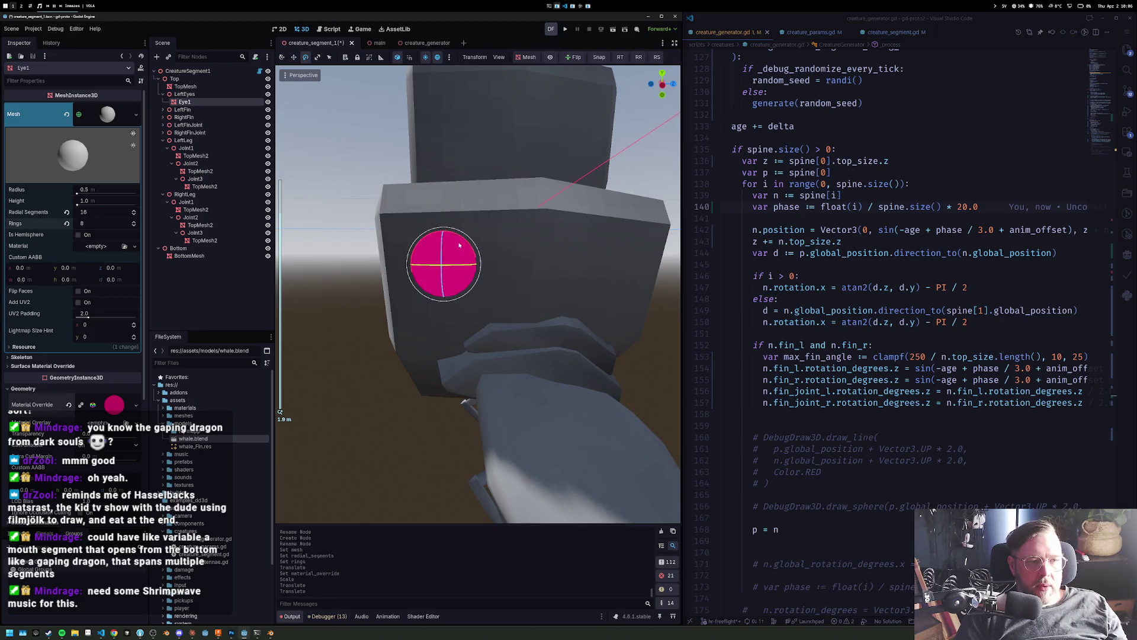
Step: Duplicate the eye into Eye2, Eye3 and Eye4, resizing and moving each copy
{"action": "key", "text": "w"}
{"action": "key", "text": "ctrl+d"}
{"action": "key", "text": "e"}
{"action": "key", "text": "r"}
{"action": "key", "text": "ctrl+z"}
{"action": "key", "text": "w"}
{"action": "key", "text": "ctrl+d"}
Step: Keep duplicating into Eye5 through Eye11, spreading the copies across the cluster's lower left
{"action": "key", "text": "ctrl+d"}
{"action": "key", "text": "r"}
{"action": "key", "text": "ctrl+z"}
{"action": "key", "text": "w"}
{"action": "key", "text": "ctrl+d"}
{"action": "mouse_move", "coordinate": [489, 260]}
{"action": "left_mouse_down"}
{"action": "mouse_move", "coordinate": [477, 275]}
{"action": "mouse_move", "coordinate": [479, 251]}
{"action": "mouse_move", "coordinate": [442, 251]}
{"action": "left_mouse_up"}
{"action": "key", "text": "ctrl+d"}
{"action": "key", "text": "ctrl+d"}
{"action": "mouse_move", "coordinate": [442, 251]}
{"action": "left_mouse_down"}
{"action": "mouse_move", "coordinate": [463, 279]}
{"action": "mouse_move", "coordinate": [437, 218]}
{"action": "mouse_move", "coordinate": [481, 198]}
{"action": "mouse_move", "coordinate": [546, 195]}
{"action": "mouse_move", "coordinate": [557, 259]}
{"action": "mouse_move", "coordinate": [308, 240]}
{"action": "mouse_move", "coordinate": [335, 235]}
{"action": "mouse_move", "coordinate": [320, 249]}
{"action": "mouse_move", "coordinate": [371, 262]}
{"action": "mouse_move", "coordinate": [324, 260]}
{"action": "mouse_move", "coordinate": [541, 266]}
{"action": "left_mouse_up"}
{"action": "key", "text": "ctrl+d"}
{"action": "key", "text": "ctrl+d"}
{"action": "key", "text": "ctrl+d"}
{"action": "key", "text": "ctrl+d"}
{"action": "left_click", "coordinate": [314, 254]}
{"action": "key", "text": "ctrl+z"}
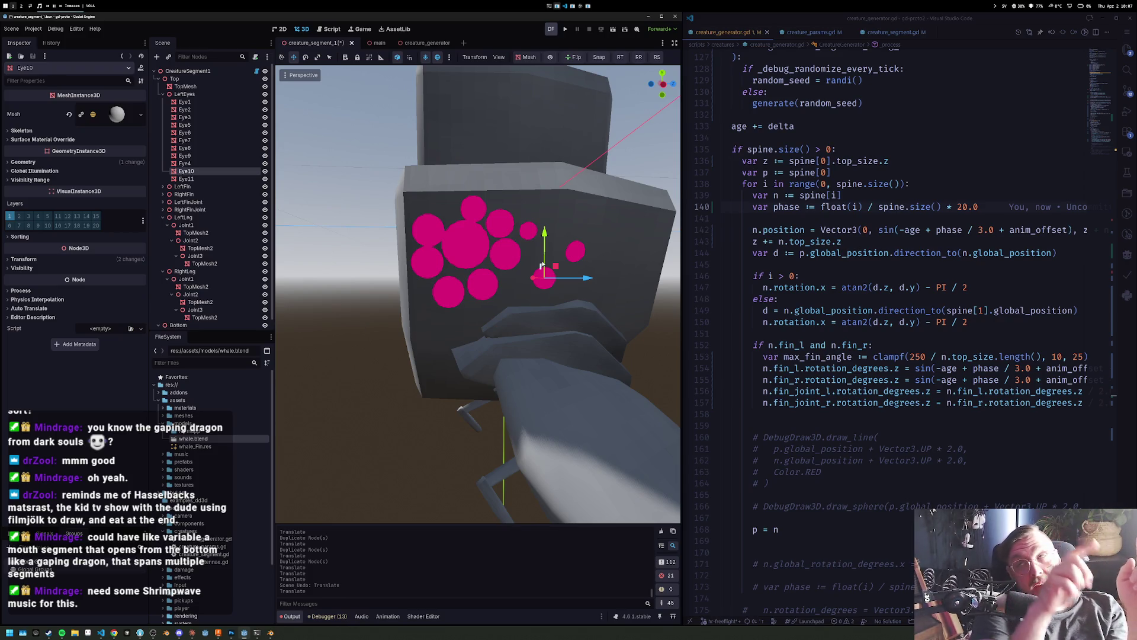
Step: Move Eye7 upward, enlarge Eye6, and resize and reposition Eye8 in the cluster
{"action": "left_click", "coordinate": [468, 286]}
{"action": "left_click", "coordinate": [443, 291]}
{"action": "mouse_move", "coordinate": [435, 301]}
{"action": "left_mouse_down"}
{"action": "mouse_move", "coordinate": [444, 261]}
{"action": "mouse_move", "coordinate": [417, 269]}
{"action": "left_mouse_up"}
{"action": "key", "text": "w"}
{"action": "left_click", "coordinate": [418, 268]}
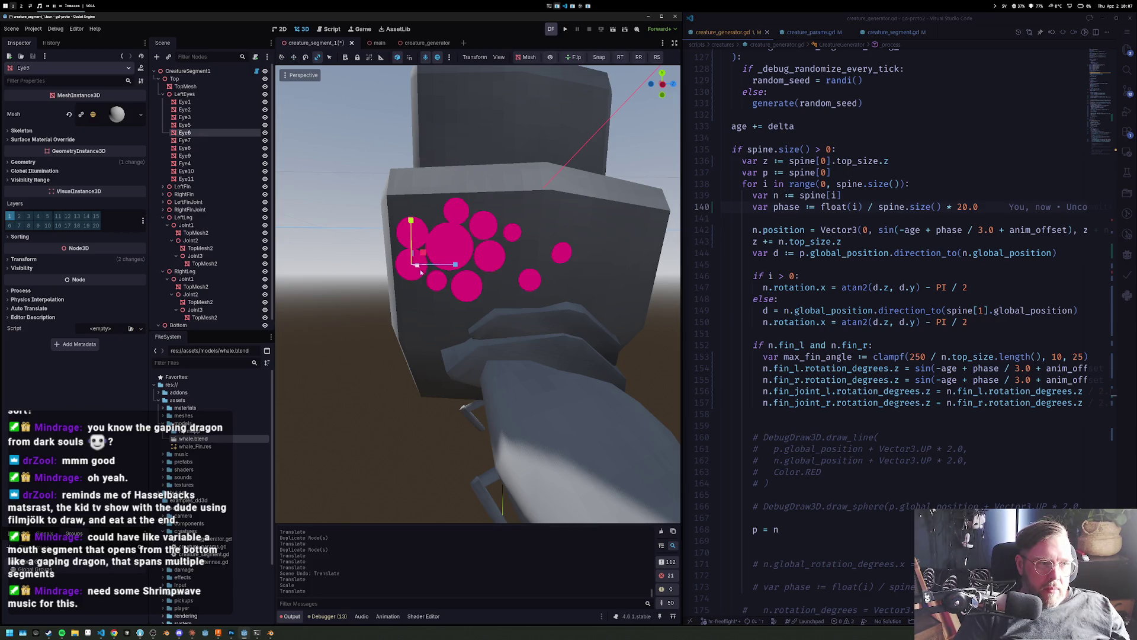
{"action": "mouse_move", "coordinate": [412, 272]}
{"action": "left_mouse_down"}
{"action": "mouse_move", "coordinate": [433, 250]}
{"action": "mouse_move", "coordinate": [424, 218]}
{"action": "mouse_move", "coordinate": [557, 249]}
{"action": "mouse_move", "coordinate": [343, 281]}
{"action": "mouse_move", "coordinate": [318, 309]}
{"action": "left_mouse_up"}
{"action": "key", "text": "w"}
{"action": "left_click", "coordinate": [432, 228]}
{"action": "key", "text": "r"}
{"action": "key", "text": "w"}
Step: Orbit around the cluster to adjust Eye5, Eye7 and Eye6, then select CreatureSegment1
{"action": "left_click", "coordinate": [327, 293]}
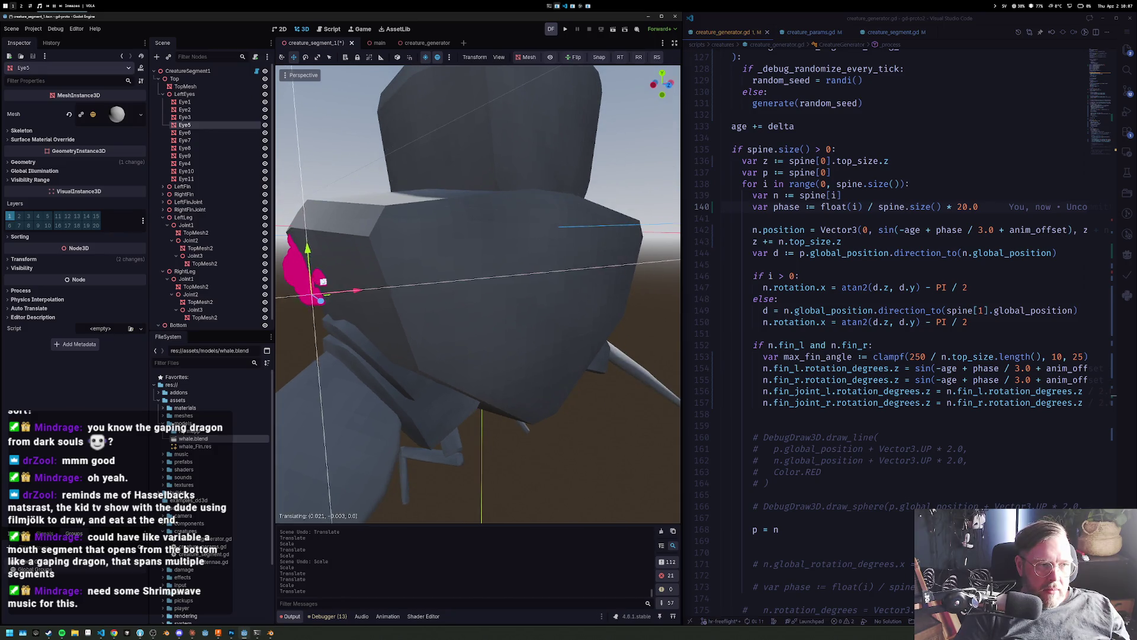
{"action": "scroll", "coordinate": [415, 285], "scroll_direction": "up", "scroll_amount": 5}
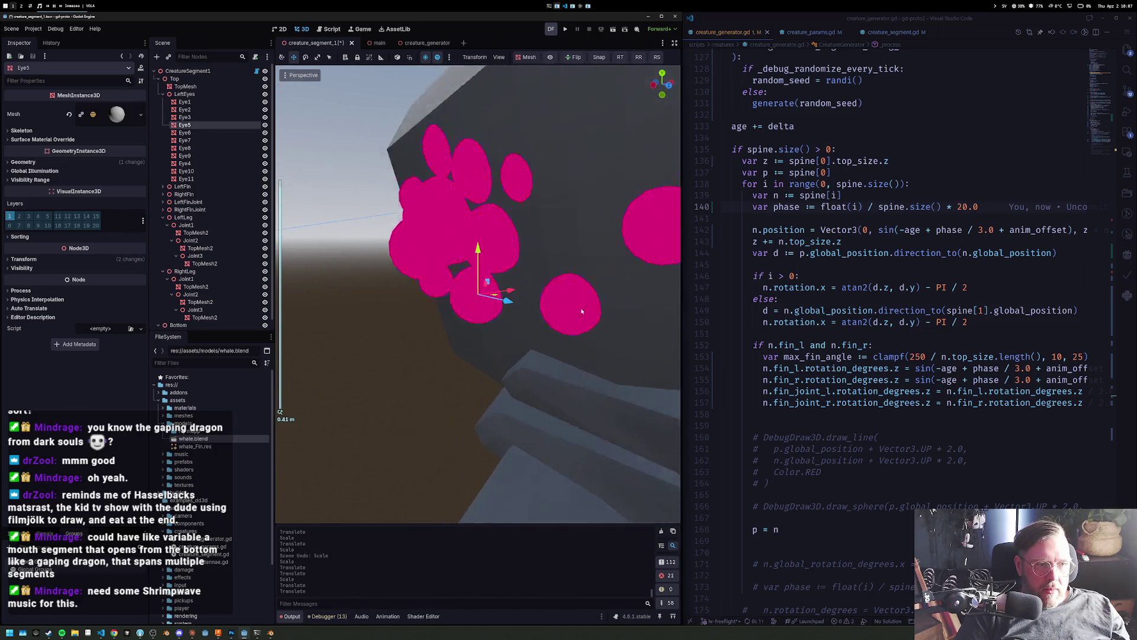
{"action": "left_click", "coordinate": [570, 294]}
{"action": "left_click_drag", "start_coordinate": [570, 293], "coordinate": [521, 274]}
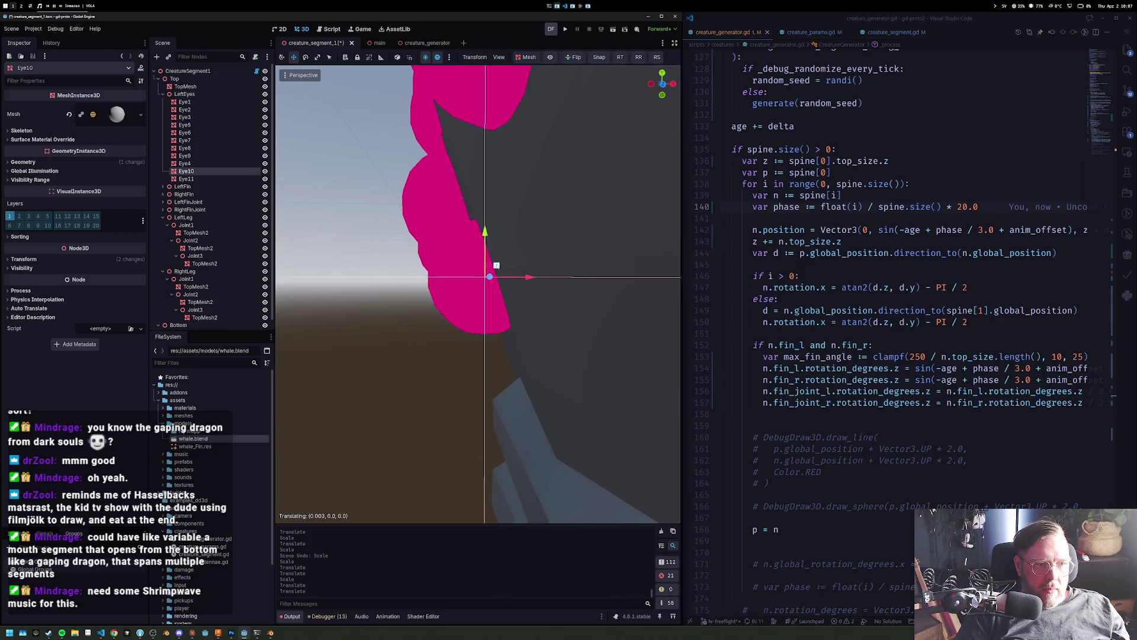
{"action": "left_click_drag", "start_coordinate": [457, 254], "coordinate": [348, 253]}
{"action": "mouse_move", "coordinate": [470, 266]}
{"action": "left_mouse_down"}
{"action": "mouse_move", "coordinate": [551, 322]}
{"action": "mouse_move", "coordinate": [388, 311]}
{"action": "mouse_move", "coordinate": [675, 267]}
{"action": "left_mouse_up"}
{"action": "left_click", "coordinate": [502, 304]}
{"action": "mouse_move", "coordinate": [557, 244]}
{"action": "left_mouse_down"}
{"action": "mouse_move", "coordinate": [428, 244]}
{"action": "mouse_move", "coordinate": [474, 254]}
{"action": "mouse_move", "coordinate": [453, 299]}
{"action": "mouse_move", "coordinate": [616, 240]}
{"action": "mouse_move", "coordinate": [442, 250]}
{"action": "left_mouse_up"}
{"action": "left_click", "coordinate": [451, 302]}
{"action": "mouse_move", "coordinate": [535, 231]}
{"action": "left_mouse_down"}
{"action": "mouse_move", "coordinate": [450, 267]}
{"action": "mouse_move", "coordinate": [427, 243]}
{"action": "mouse_move", "coordinate": [657, 240]}
{"action": "mouse_move", "coordinate": [571, 297]}
{"action": "mouse_move", "coordinate": [510, 307]}
{"action": "mouse_move", "coordinate": [422, 289]}
{"action": "left_mouse_up"}
{"action": "left_click", "coordinate": [450, 266]}
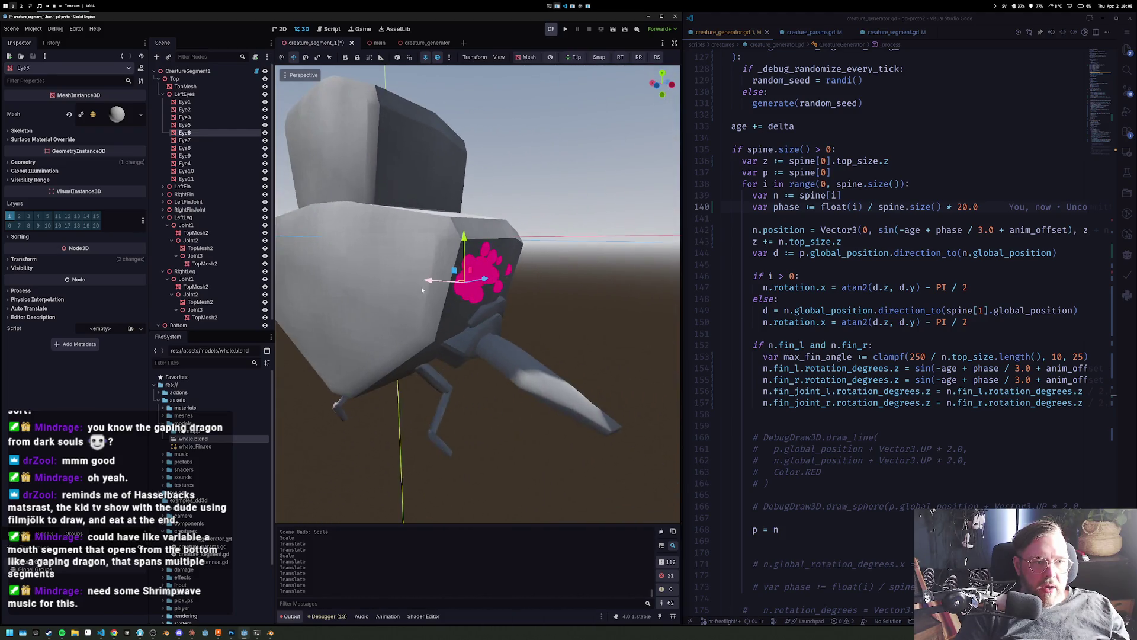
{"action": "left_click", "coordinate": [184, 71]}
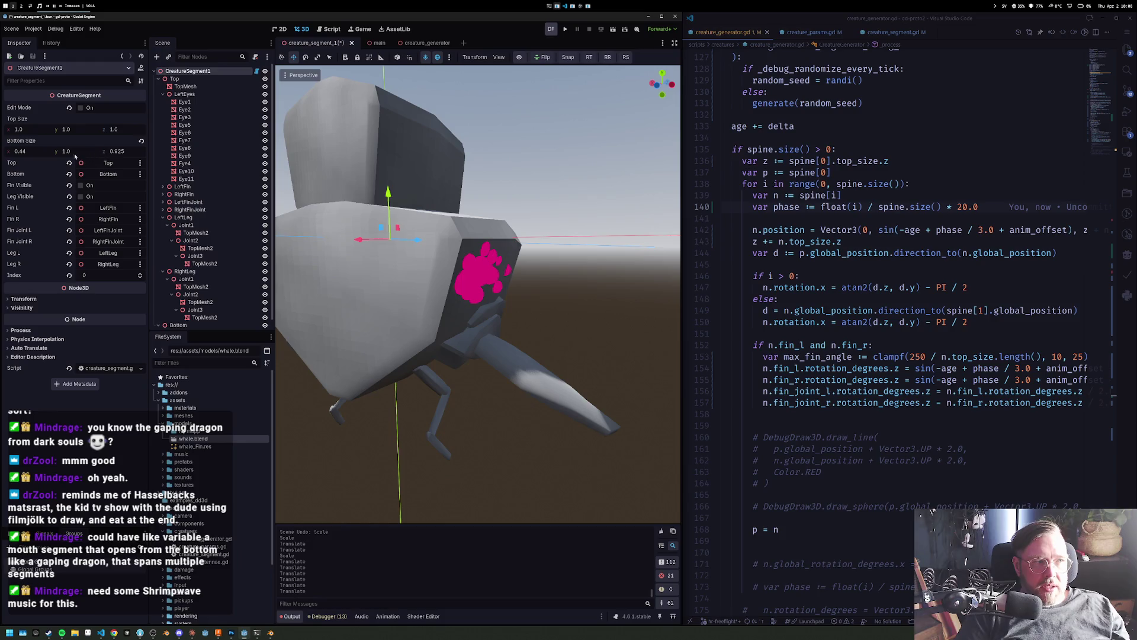
Step: Enable Edit Mode on CreatureSegment1 while nudging Top Size x, producing Nil-to-int update errors
{"action": "left_click_drag", "start_coordinate": [27, 129], "coordinate": [34, 130]}
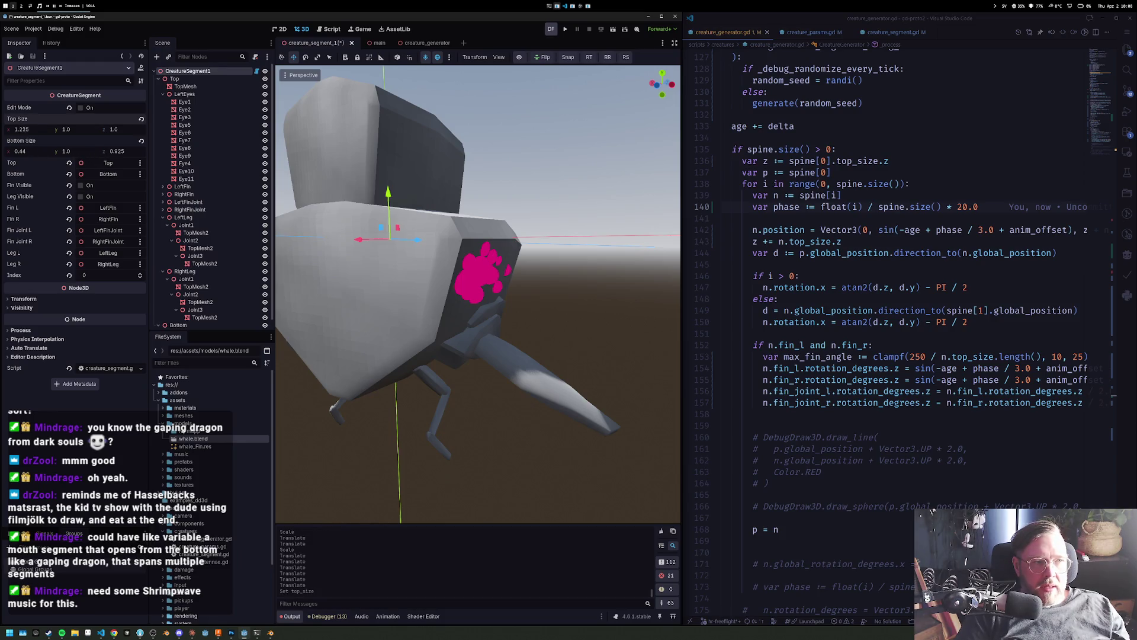
{"action": "left_click", "coordinate": [78, 108]}
{"action": "left_click_drag", "start_coordinate": [19, 134], "coordinate": [27, 134]}
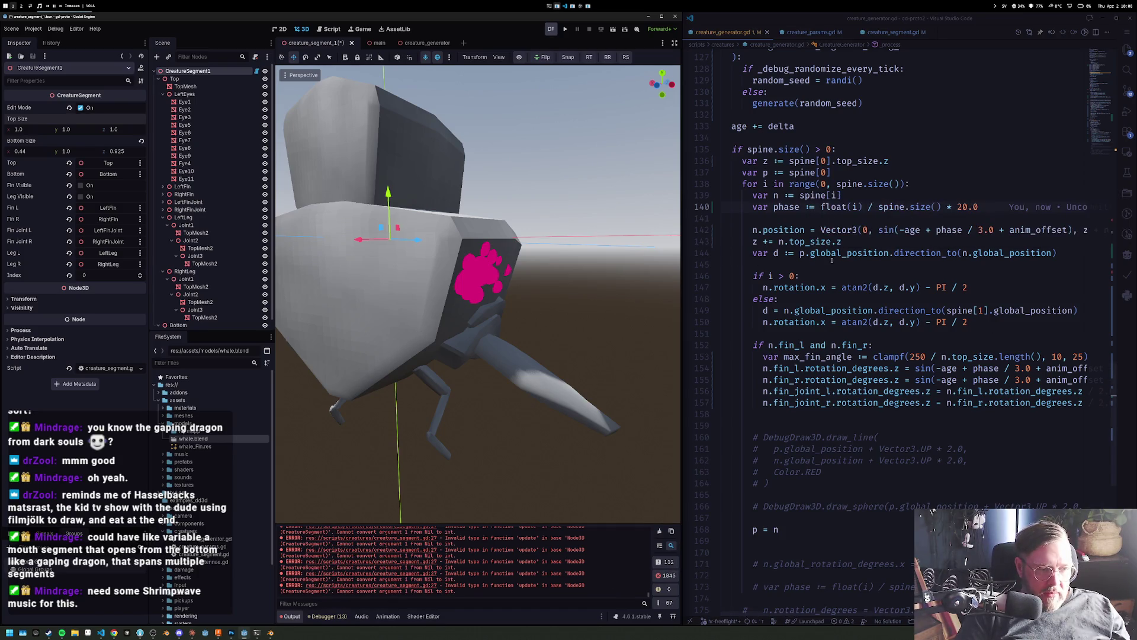
{"action": "scroll", "coordinate": [838, 242], "scroll_direction": "up", "scroll_amount": 7}
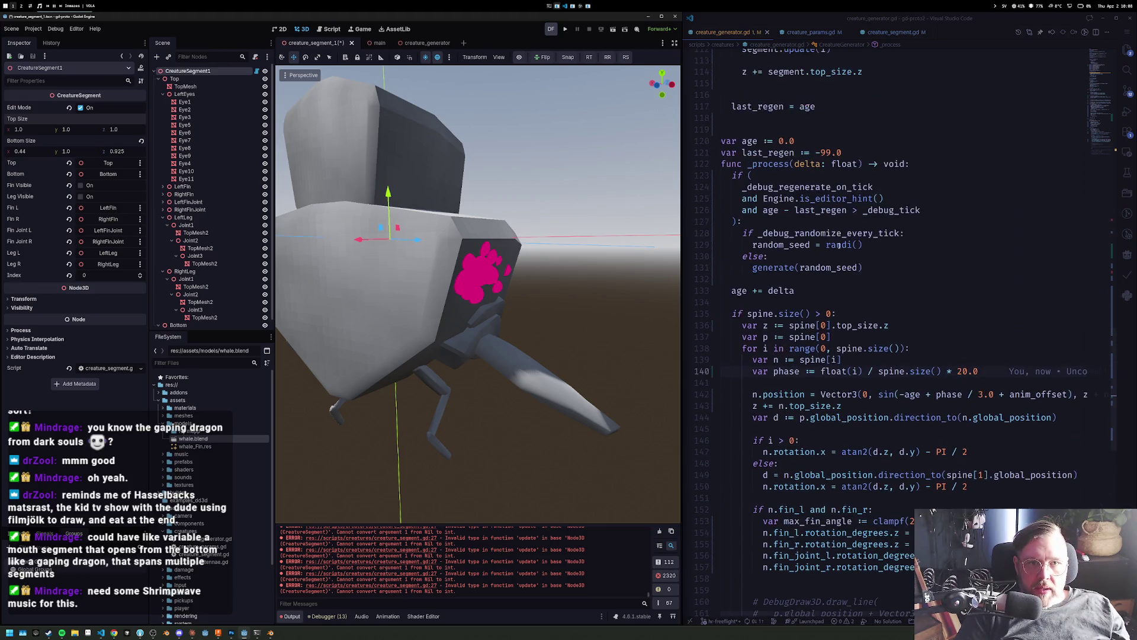
Step: Review the index export and update(index) call in creature_segment.gd, then enable Fin Visible
{"action": "left_click", "coordinate": [811, 32]}
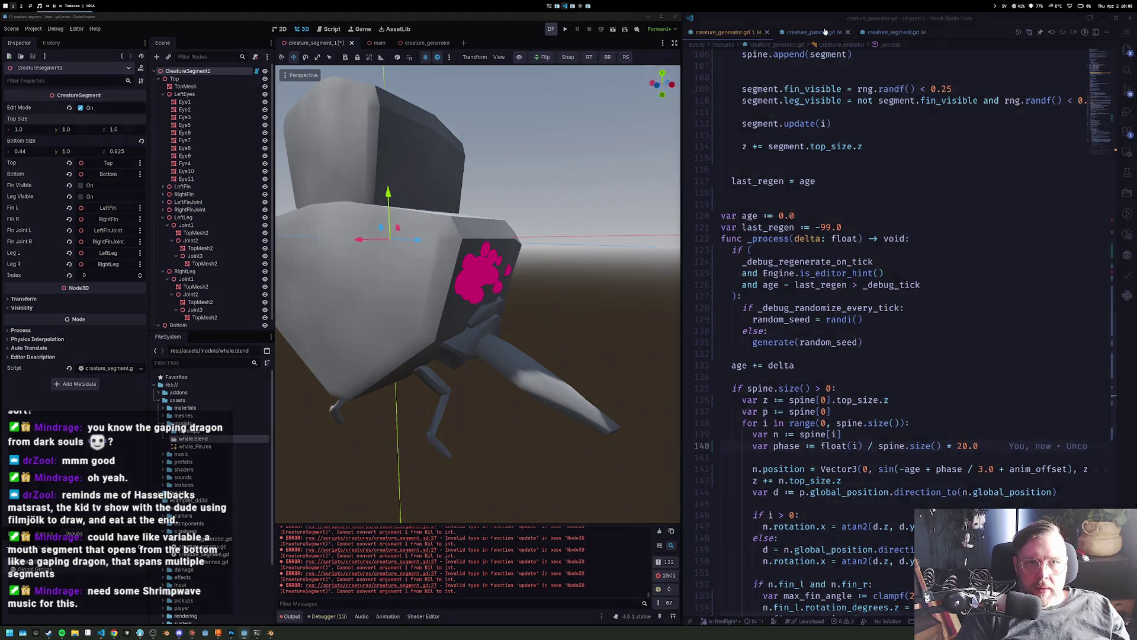
{"action": "left_click", "coordinate": [888, 34]}
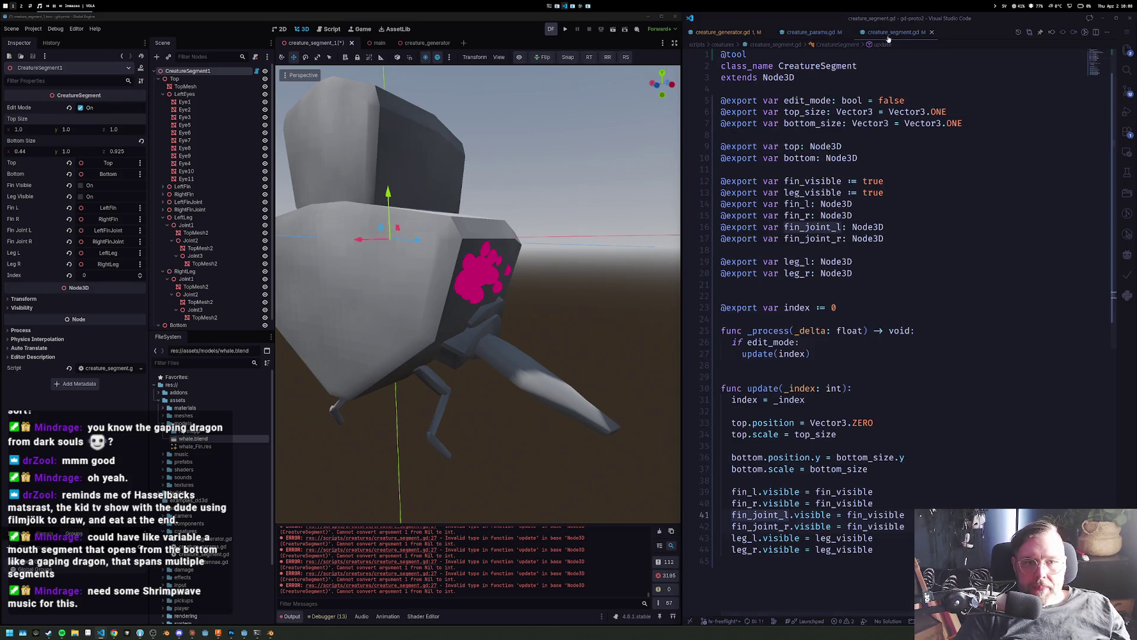
{"action": "left_click", "coordinate": [840, 308]}
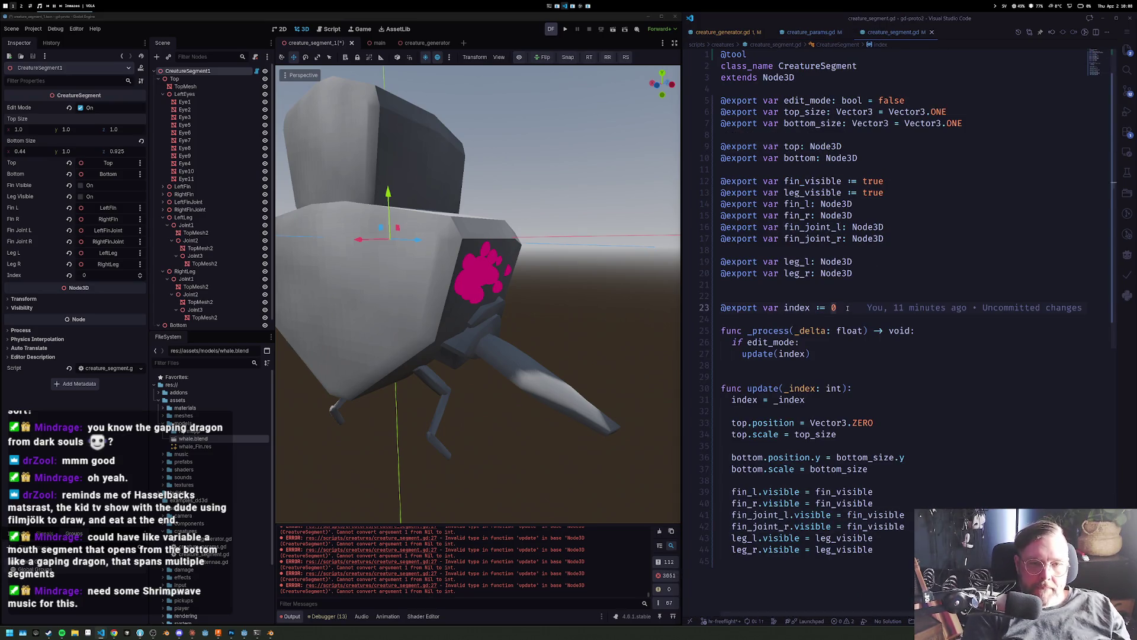
{"action": "key", "text": "Down"}
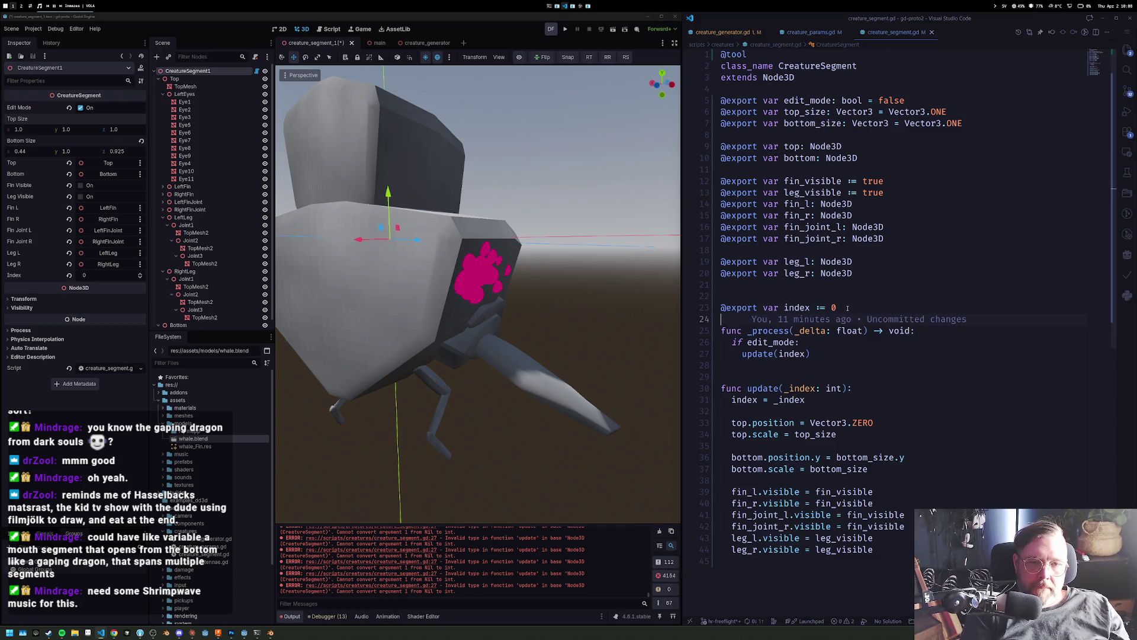
{"action": "key", "text": "Down"}
{"action": "key", "text": "Down"}
{"action": "key", "text": "Down"}
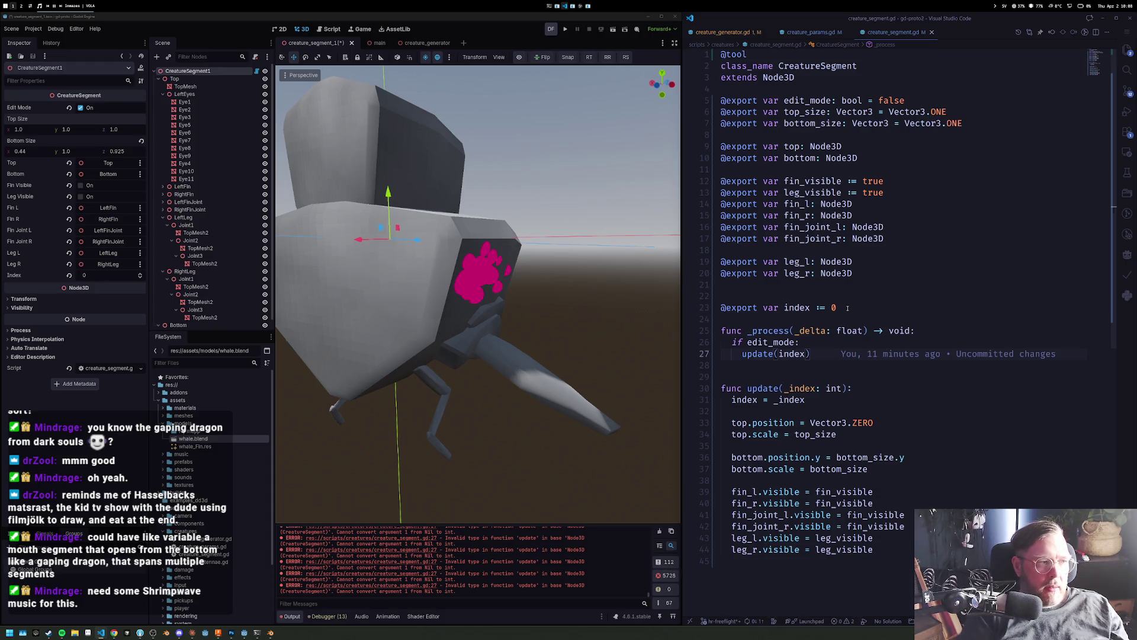
{"action": "left_click", "coordinate": [80, 185]}
Step: Turn on Leg Visible, revert Index, toggle Edit Mode and clear the Output log
{"action": "left_click", "coordinate": [80, 197]}
{"action": "left_click", "coordinate": [69, 275]}
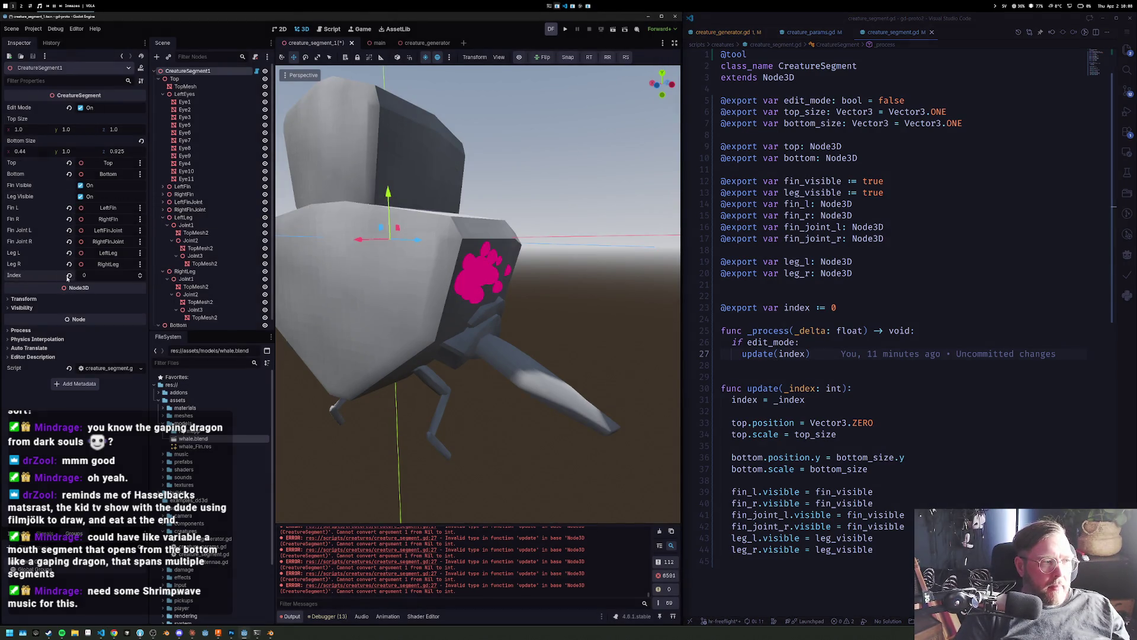
{"action": "left_click", "coordinate": [81, 108]}
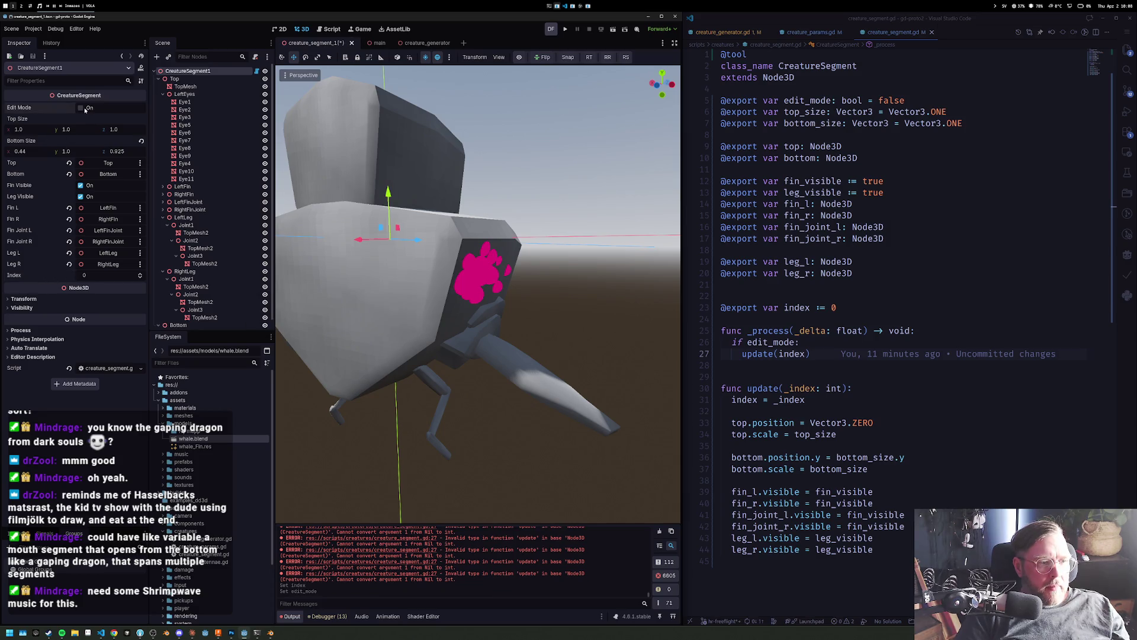
{"action": "left_click", "coordinate": [659, 531]}
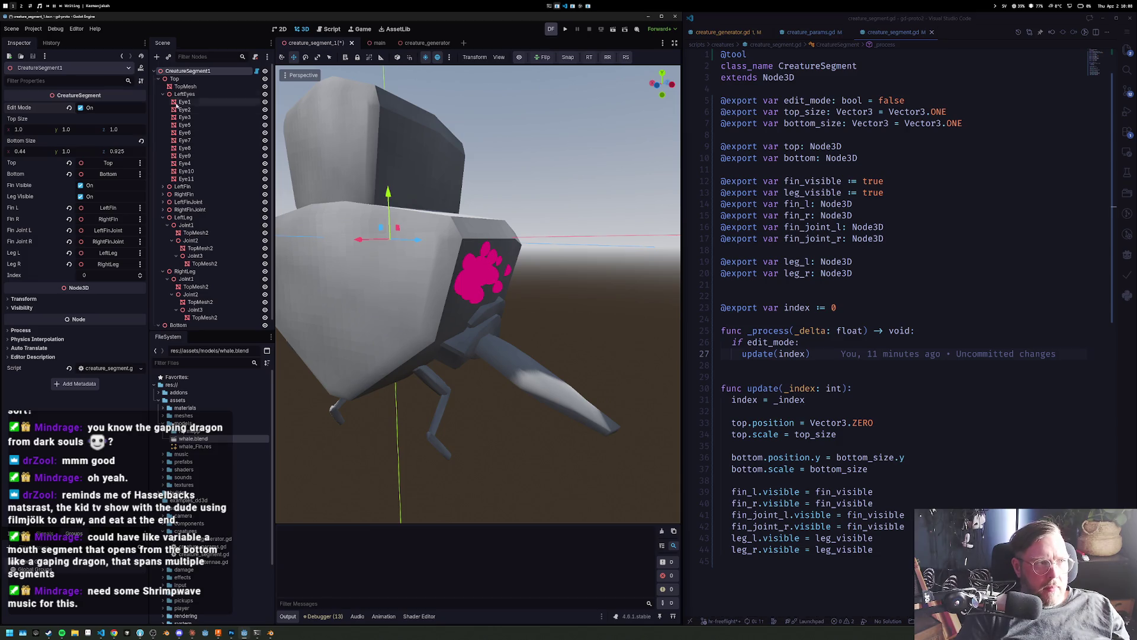
Step: Preview a wider top by raising Top Size x, inspect it, then undo back to 1.0
{"action": "mouse_move", "coordinate": [32, 131]}
{"action": "left_mouse_down"}
{"action": "mouse_move", "coordinate": [89, 131]}
{"action": "mouse_move", "coordinate": [19, 132]}
{"action": "mouse_move", "coordinate": [101, 132]}
{"action": "left_mouse_up"}
{"action": "scroll", "coordinate": [585, 395], "scroll_direction": "down", "scroll_amount": 3}
{"action": "mouse_move", "coordinate": [585, 396]}
{"action": "left_mouse_down"}
{"action": "mouse_move", "coordinate": [533, 385]}
{"action": "mouse_move", "coordinate": [594, 373]}
{"action": "mouse_move", "coordinate": [326, 368]}
{"action": "mouse_move", "coordinate": [616, 393]}
{"action": "left_mouse_up"}
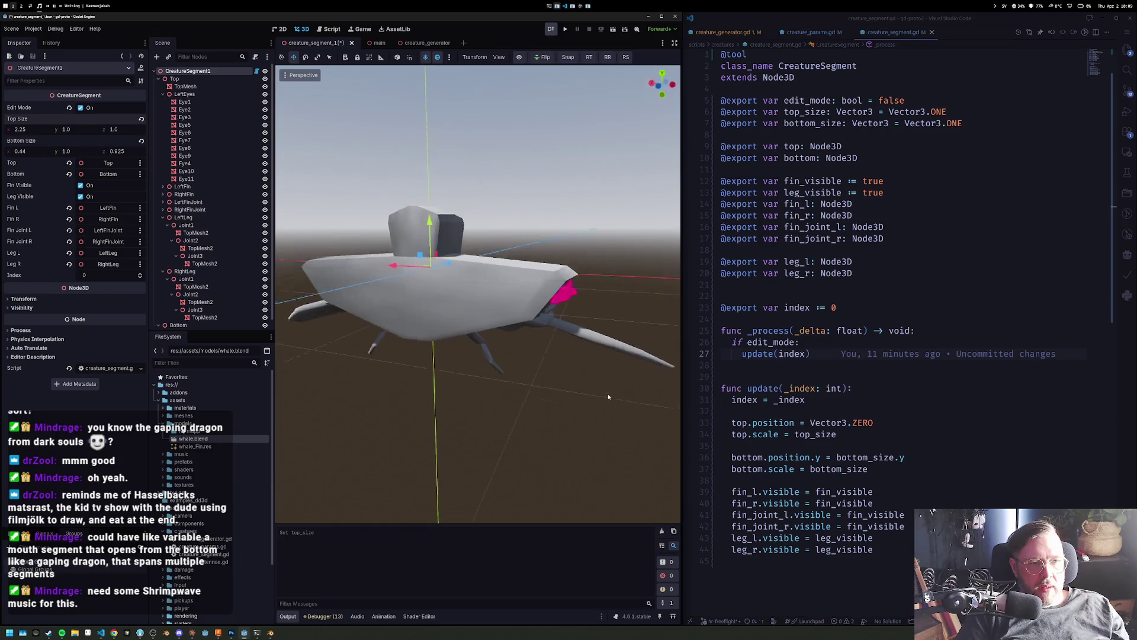
{"action": "key", "text": "ctrl+z"}
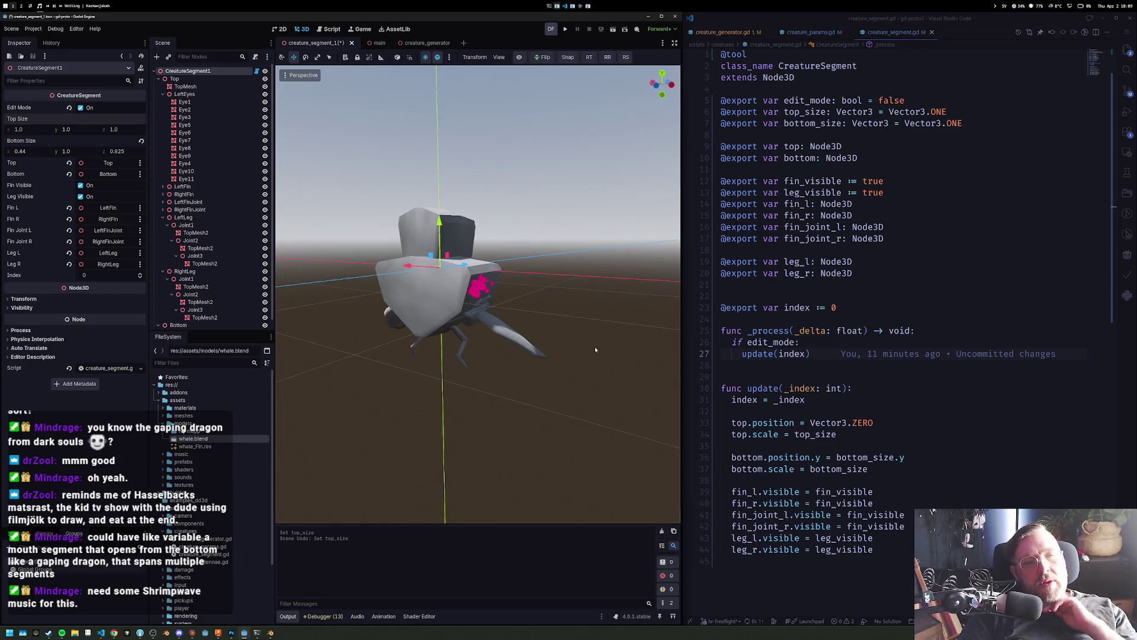
Step: Duplicate the LeftEyes node and rename the copy RightEyes
{"action": "left_click_drag", "start_coordinate": [527, 288], "coordinate": [504, 279]}
{"action": "left_click", "coordinate": [185, 95]}
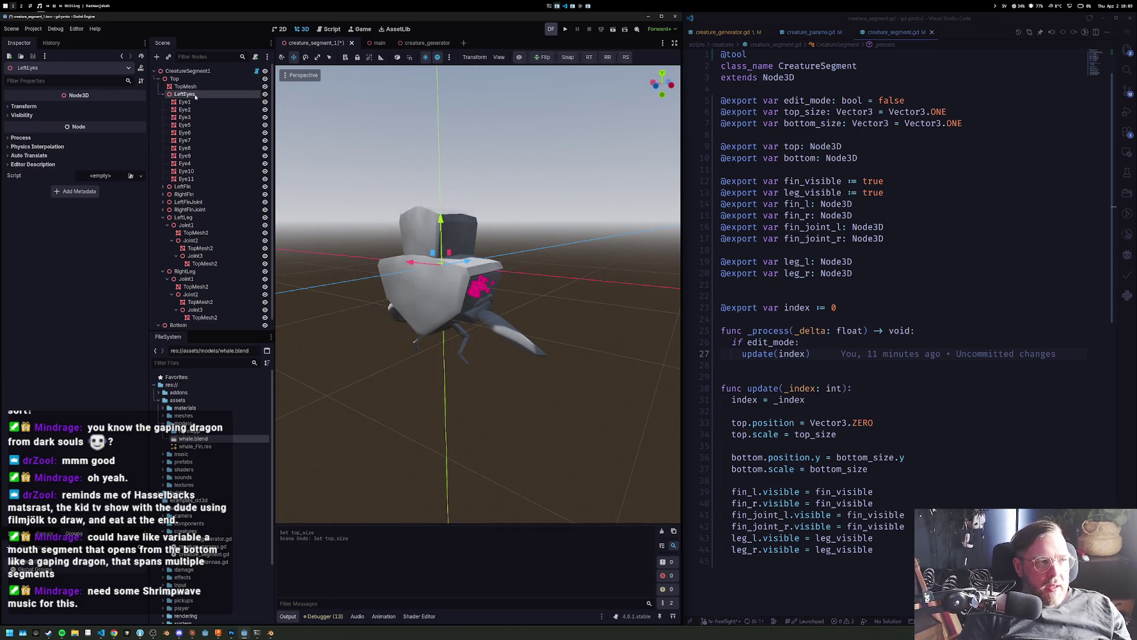
{"action": "key", "text": "ctrl+d"}
{"action": "key", "text": "BackSpace"}
{"action": "type", "text": "RightEyes2"}
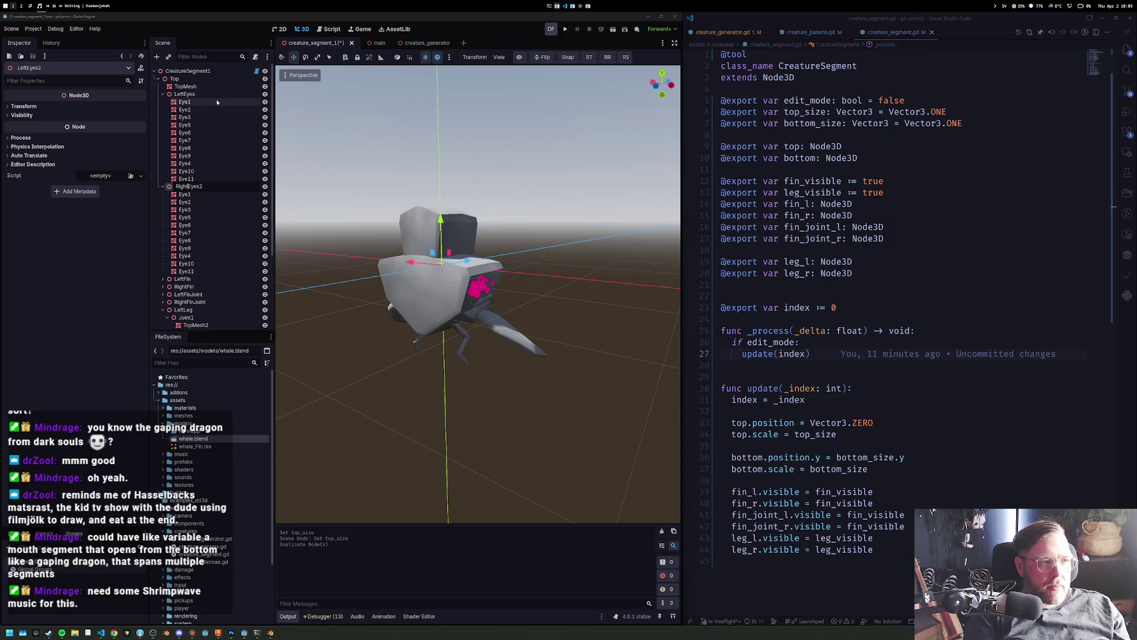
{"action": "key", "text": "BackSpace"}
{"action": "key", "text": "Return"}
{"action": "left_click", "coordinate": [967, 145]}
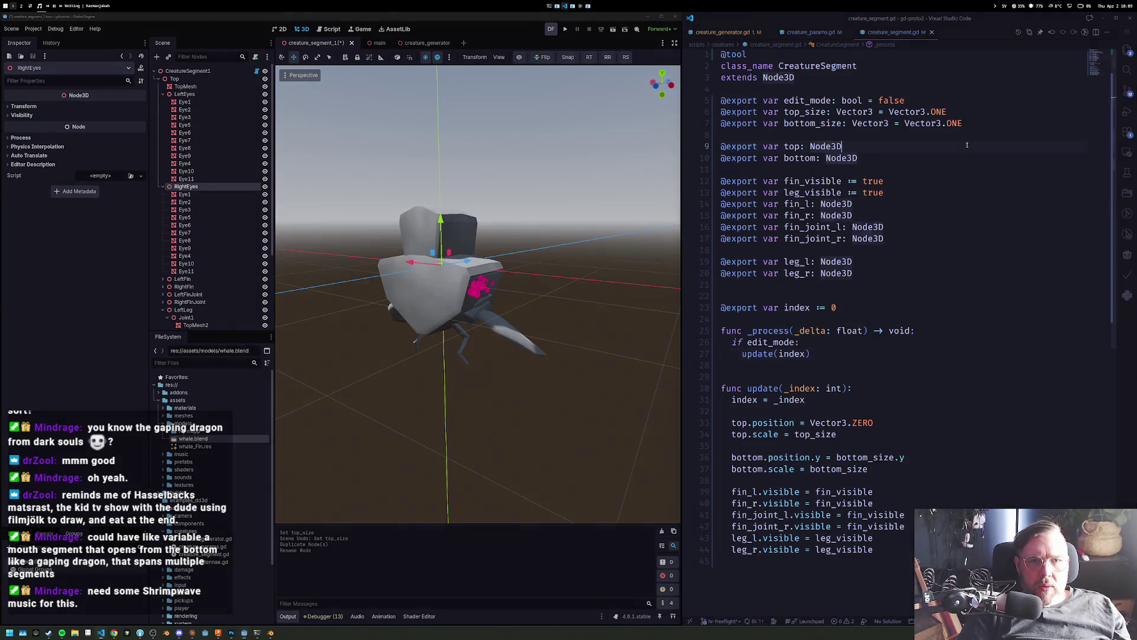
Step: Copy the fin_l and fin_r export lines and paste them above fin_visible
{"action": "key", "text": "Home"}
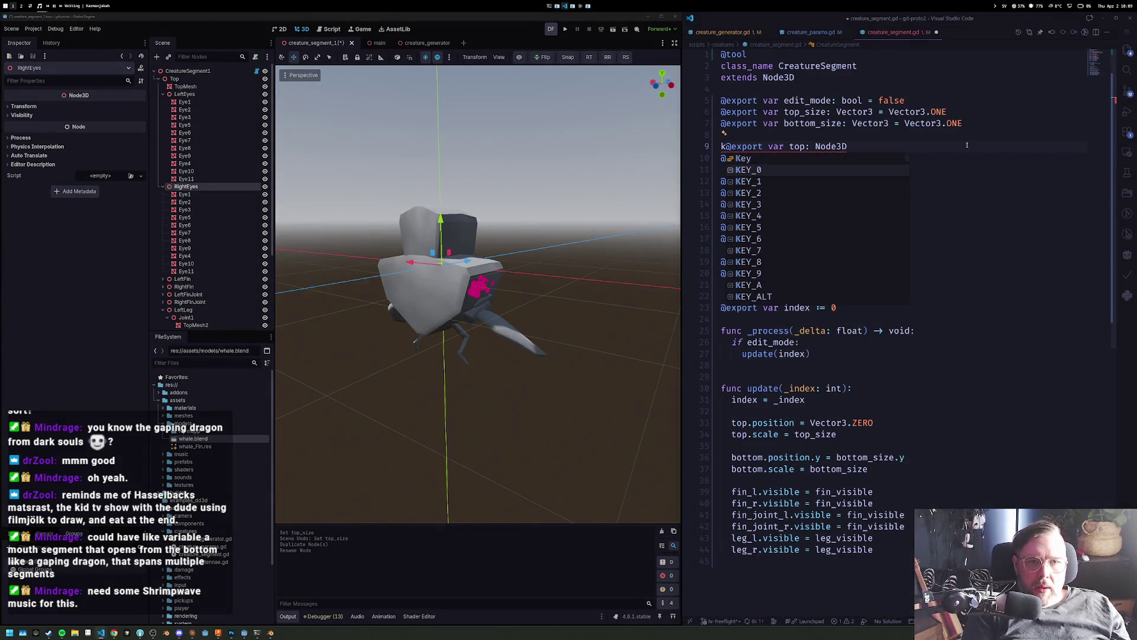
{"action": "key", "text": "Escape"}
{"action": "key", "text": "shift+Down"}
{"action": "key", "text": "shift+Down"}
{"action": "key", "text": "ctrl+c"}
{"action": "key", "text": "Up"}
{"action": "key", "text": "Up"}
{"action": "key", "text": "ctrl+v"}
{"action": "key", "text": "Return"}
{"action": "key", "text": "Return"}
{"action": "key", "text": "Up"}
{"action": "key", "text": "Up"}
{"action": "key", "text": "Up"}
{"action": "key", "text": "Up"}
Step: Rename the copied exports to eyes_l and eyes_r with multi-cursor edits and save
{"action": "key", "text": "ctrl+Right"}
{"action": "key", "text": "ctrl+Right"}
{"action": "key", "text": "Right"}
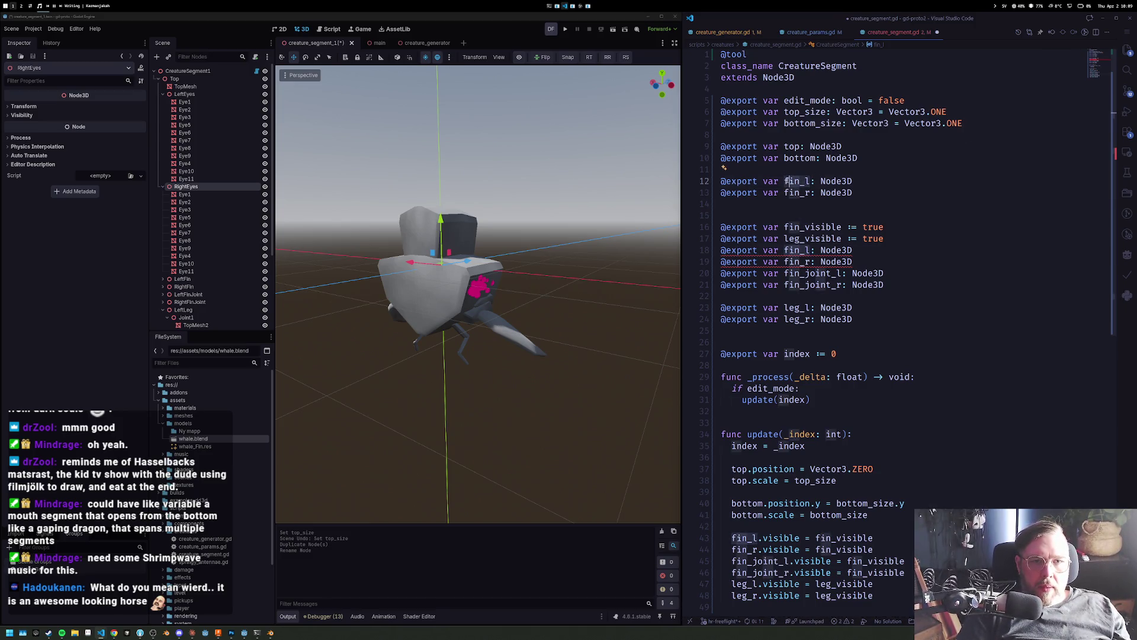
{"action": "key", "text": "ctrl+alt+Down"}
{"action": "key", "text": "BackSpace"}
{"action": "key", "text": "BackSpace"}
{"action": "key", "text": "BackSpace"}
{"action": "type", "text": "eyu"}
{"action": "key", "text": "BackSpace"}
{"action": "type", "text": "es"}
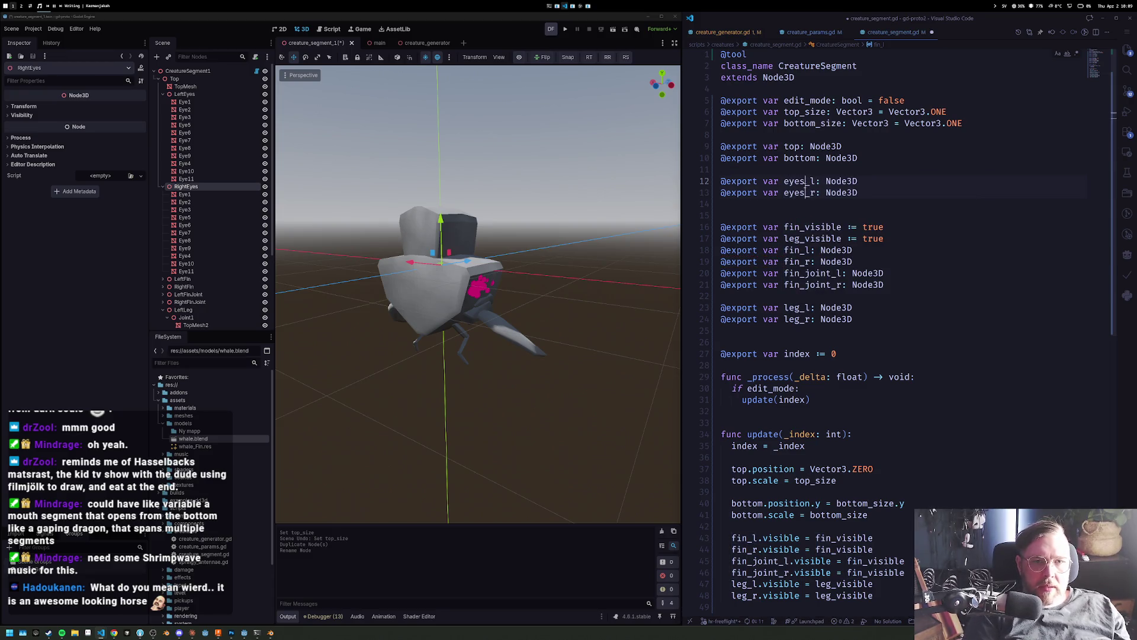
{"action": "key", "text": "ctrl+s"}
{"action": "left_click", "coordinate": [187, 71]}
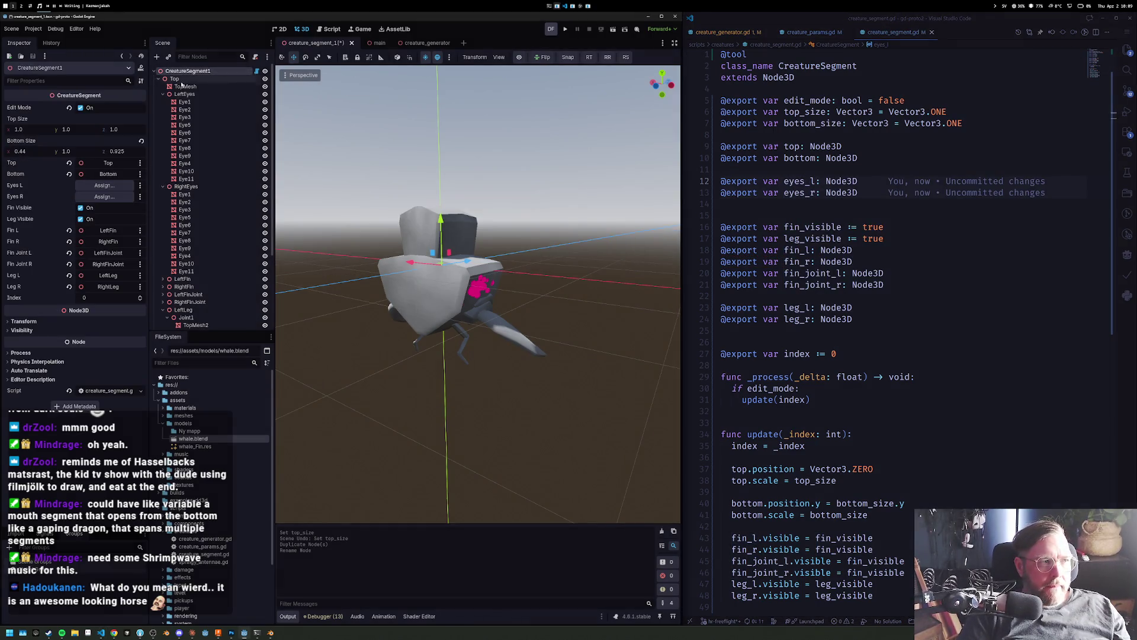
Step: Link Eyes L to LeftEyes and Eyes R to RightEyes, then select RightEyes and expand its Transform
{"action": "left_click_drag", "start_coordinate": [184, 94], "coordinate": [104, 187]}
{"action": "left_click_drag", "start_coordinate": [186, 186], "coordinate": [104, 196]}
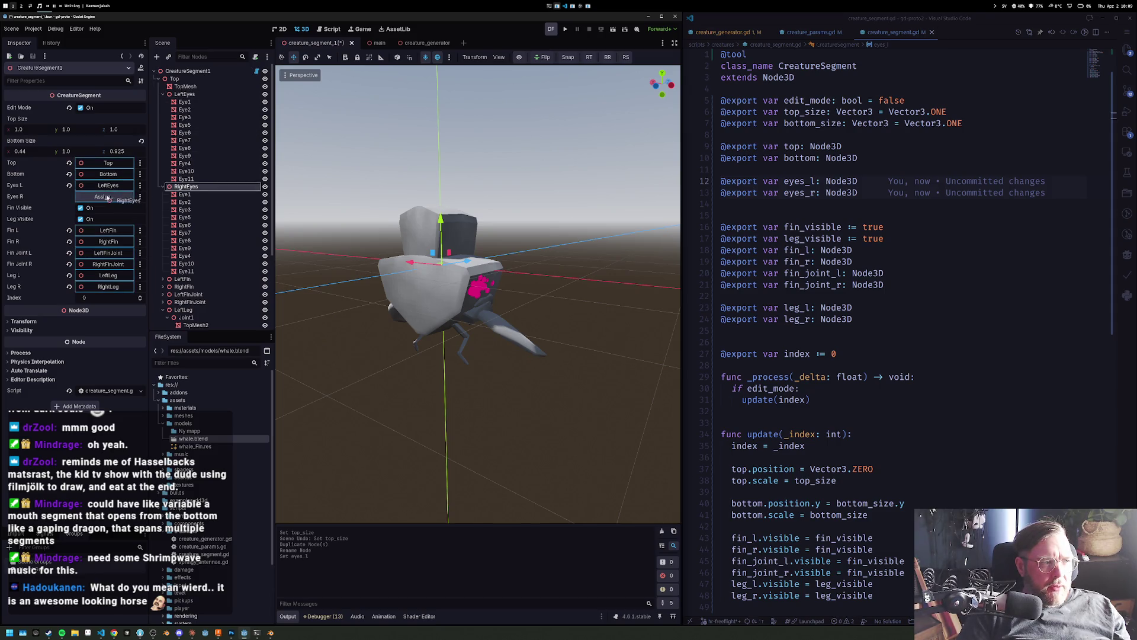
{"action": "left_click", "coordinate": [191, 186]}
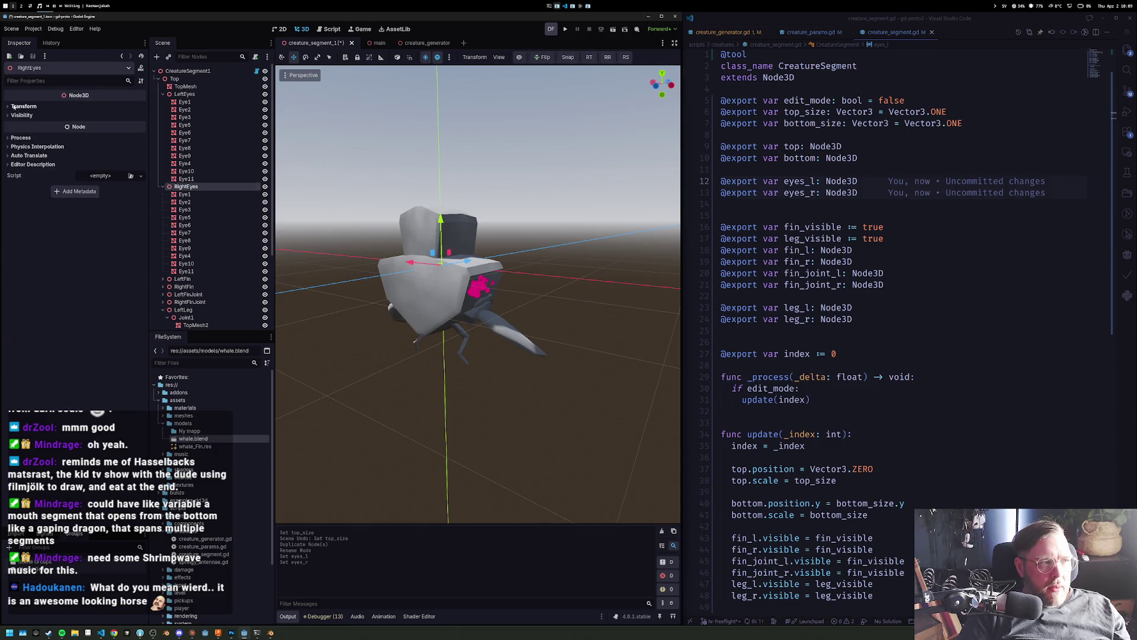
{"action": "left_click", "coordinate": [15, 107]}
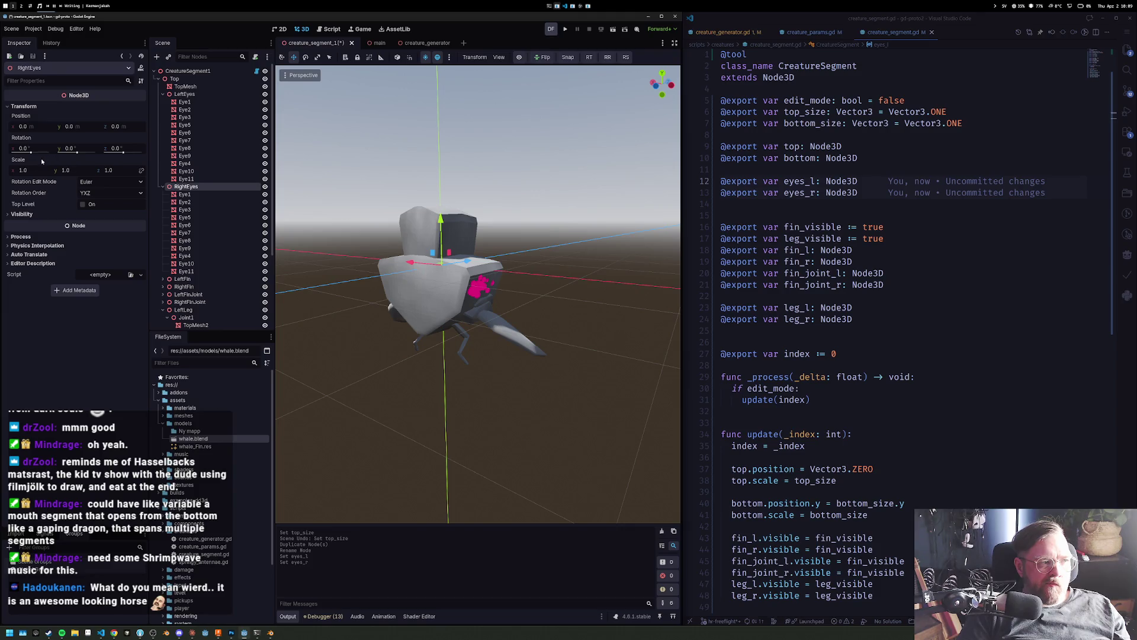
Step: Save the scene with RightEyes at X scale -1 and orbit to inspect the mirrored eyes from below
{"action": "mouse_move", "coordinate": [337, 226]}
{"action": "left_mouse_down"}
{"action": "mouse_move", "coordinate": [356, 228]}
{"action": "mouse_move", "coordinate": [294, 240]}
{"action": "mouse_move", "coordinate": [314, 231]}
{"action": "left_mouse_up"}
{"action": "key", "text": "ctrl+s"}
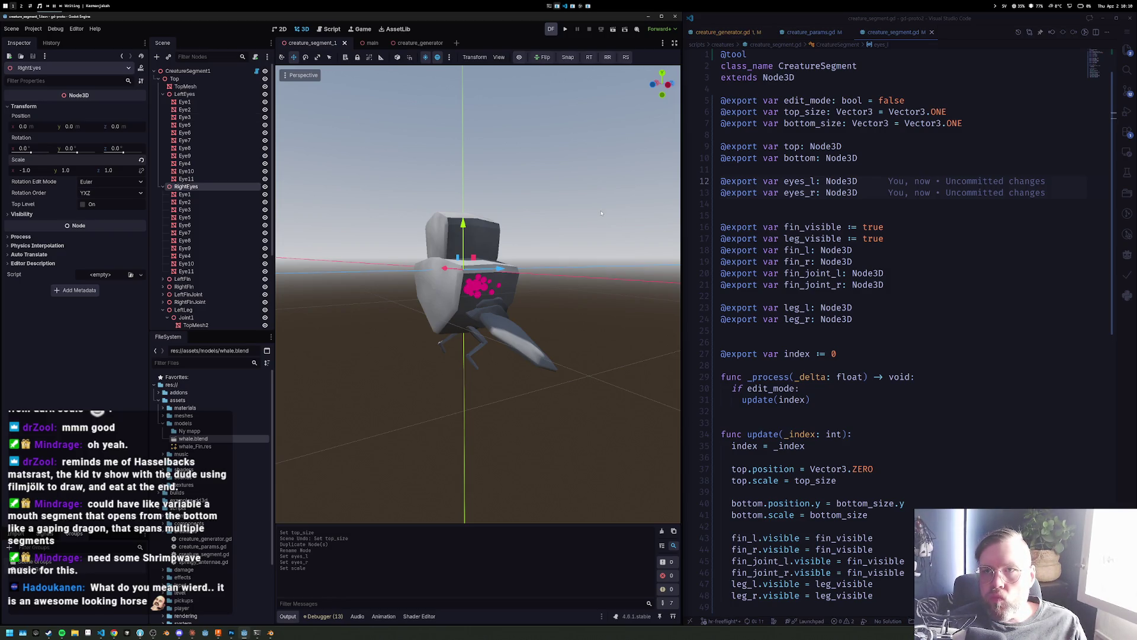
{"action": "mouse_move", "coordinate": [504, 237]}
{"action": "left_mouse_down"}
{"action": "mouse_move", "coordinate": [609, 155]}
{"action": "mouse_move", "coordinate": [491, 229]}
{"action": "mouse_move", "coordinate": [507, 205]}
{"action": "mouse_move", "coordinate": [541, 219]}
{"action": "left_mouse_up"}
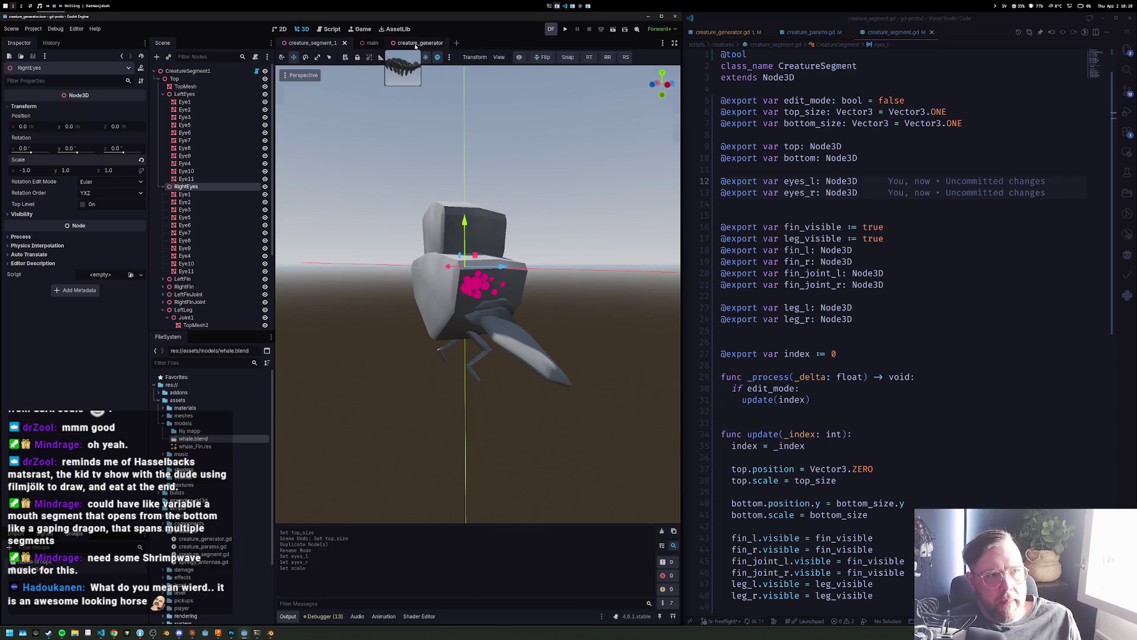
Step: View the creature_generator scene from above to see the pink-eyed segments, then bring up creature_params.gd
{"action": "left_click", "coordinate": [418, 45]}
{"action": "mouse_move", "coordinate": [439, 296]}
{"action": "left_mouse_down"}
{"action": "mouse_move", "coordinate": [466, 327]}
{"action": "mouse_move", "coordinate": [442, 324]}
{"action": "mouse_move", "coordinate": [423, 252]}
{"action": "left_mouse_up"}
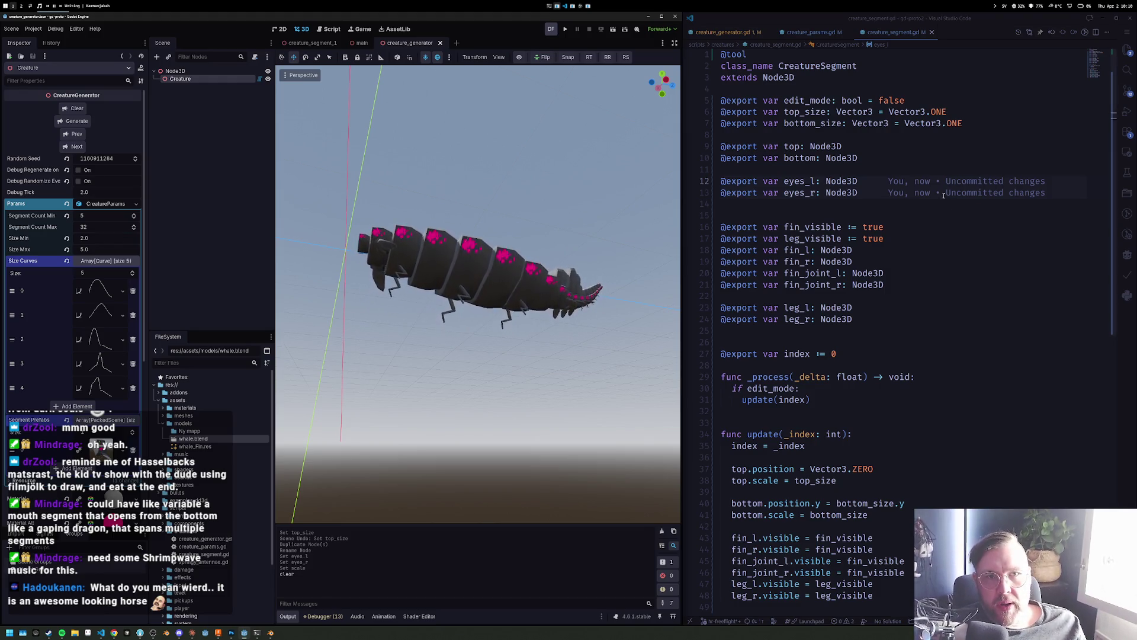
{"action": "left_click", "coordinate": [813, 33]}
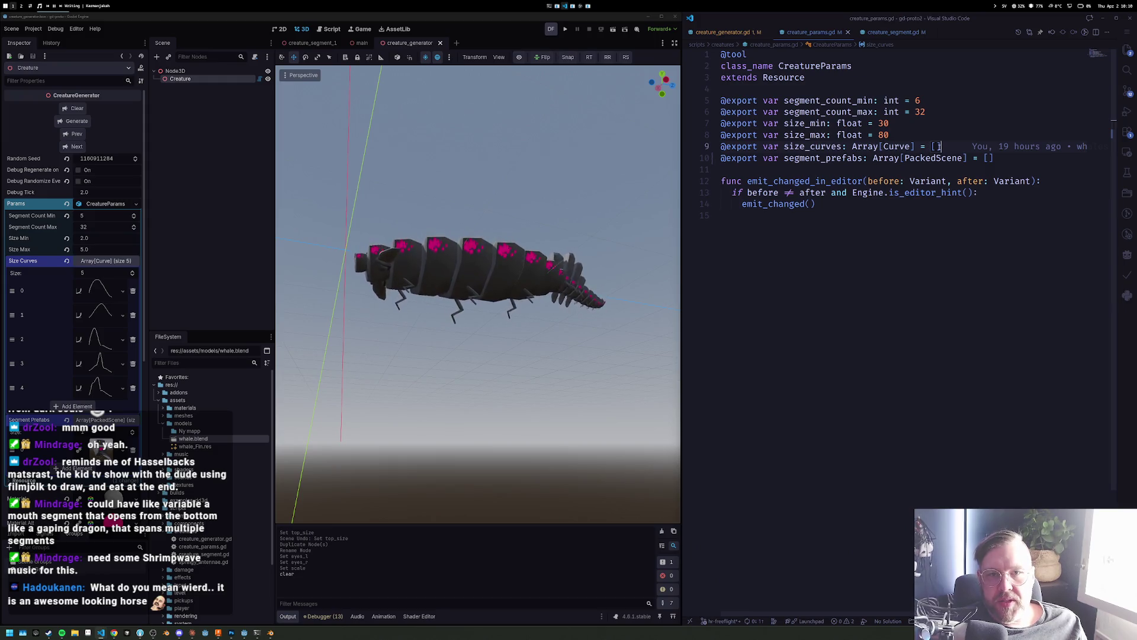
Step: Duplicate the size_curves export in creature_params.gd as eye_count_curves and save
{"action": "key", "text": "shift+alt+Down"}
{"action": "key", "text": "Up"}
{"action": "key", "text": "Home"}
{"action": "key", "text": "ctrl+Right"}
{"action": "key", "text": "ctrl+Right"}
{"action": "key", "text": "ctrl+Right"}
{"action": "key", "text": "ctrl+shift+Left"}
{"action": "type", "text": "eye_coun"}
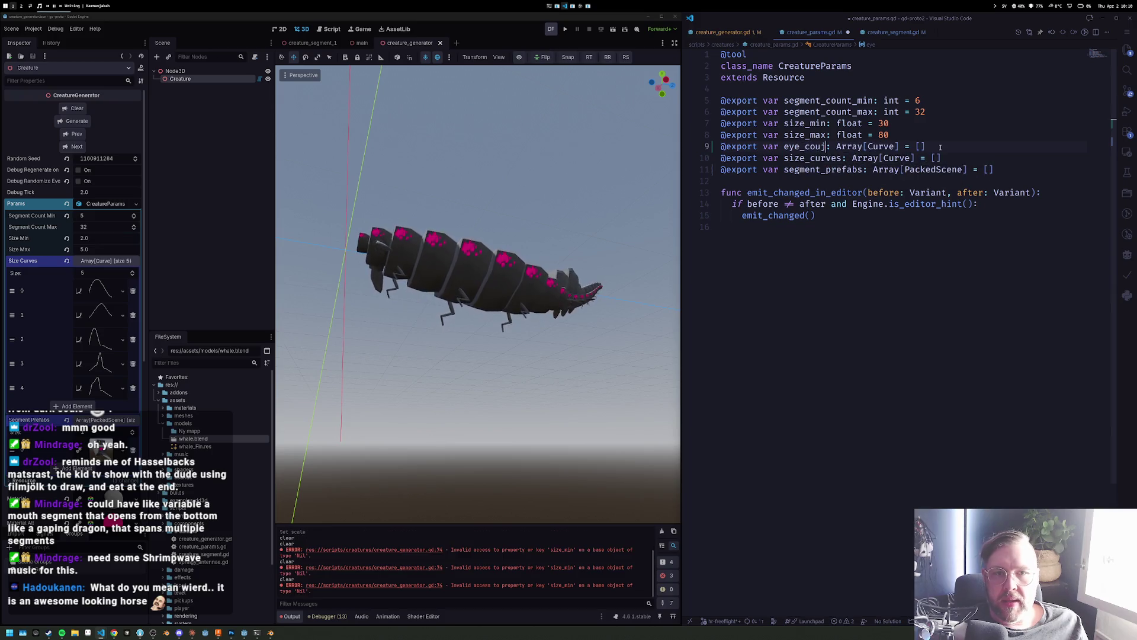
{"action": "type", "text": "t_curves"}
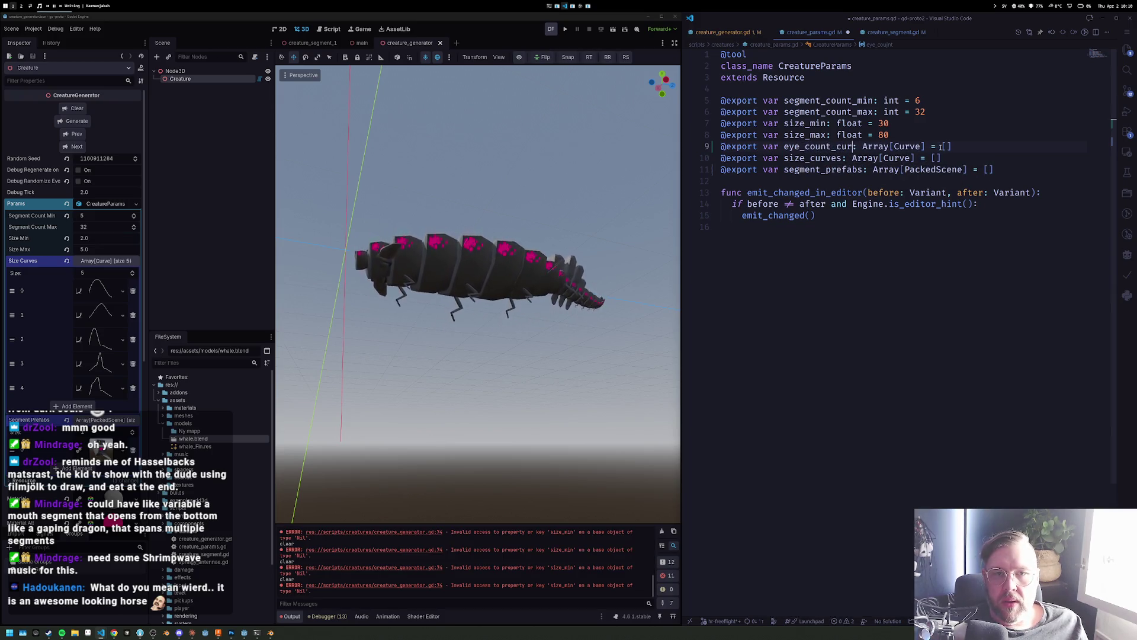
{"action": "key", "text": "ctrl+s"}
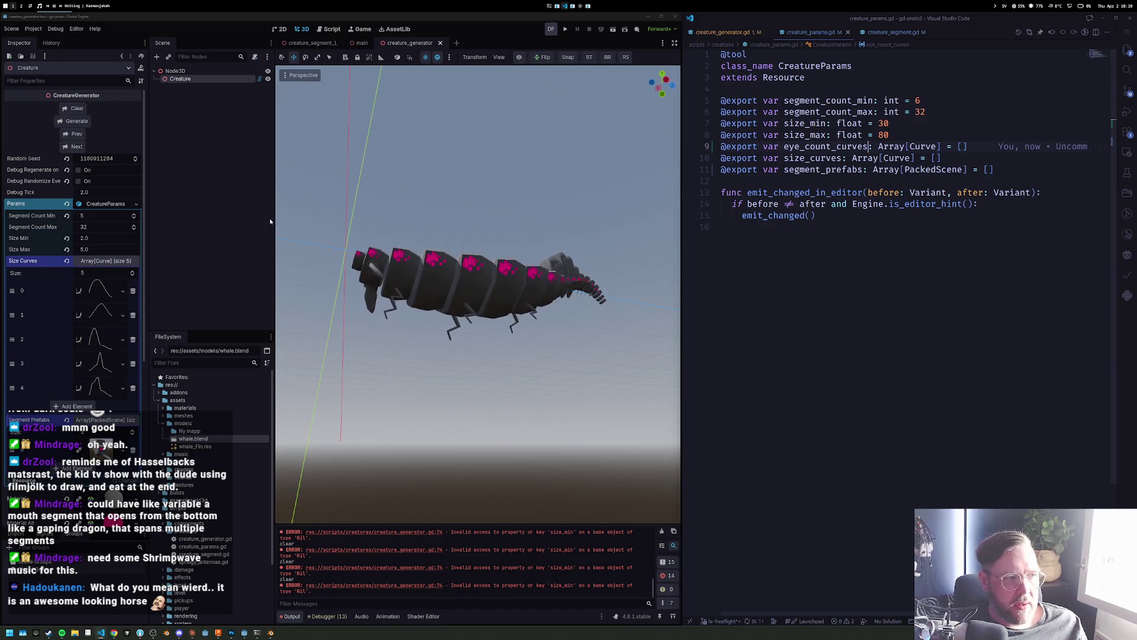
Step: Add one Eye Count Curves element holding a new Curve to the creature generator
{"action": "left_click", "coordinate": [179, 79]}
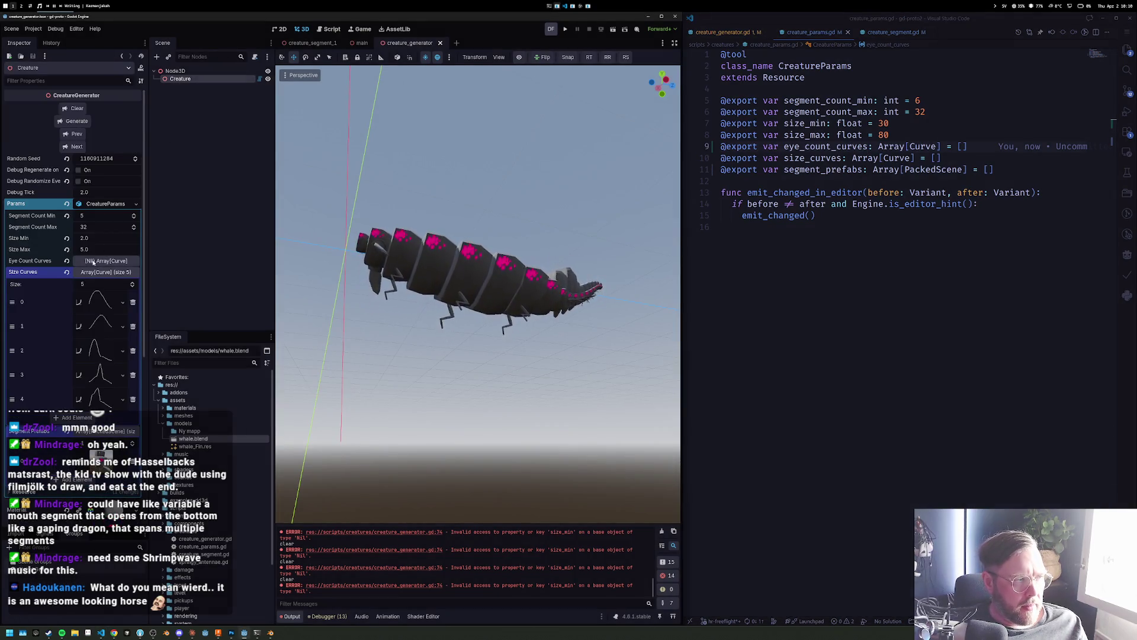
{"action": "left_click", "coordinate": [100, 261]}
{"action": "left_click", "coordinate": [77, 286]}
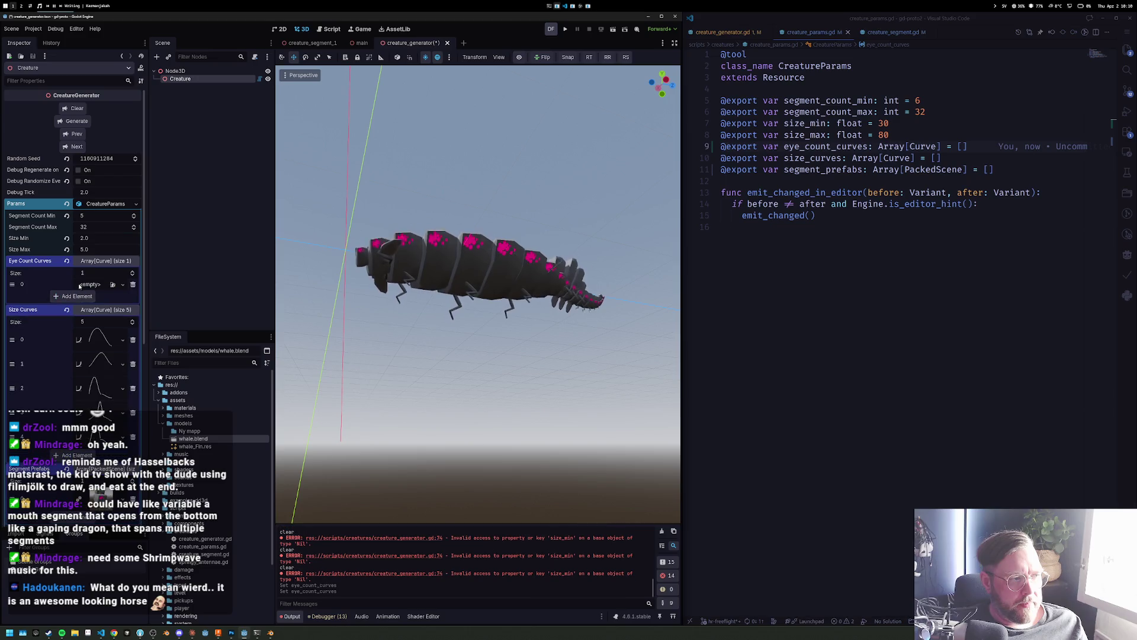
{"action": "left_click", "coordinate": [98, 294]}
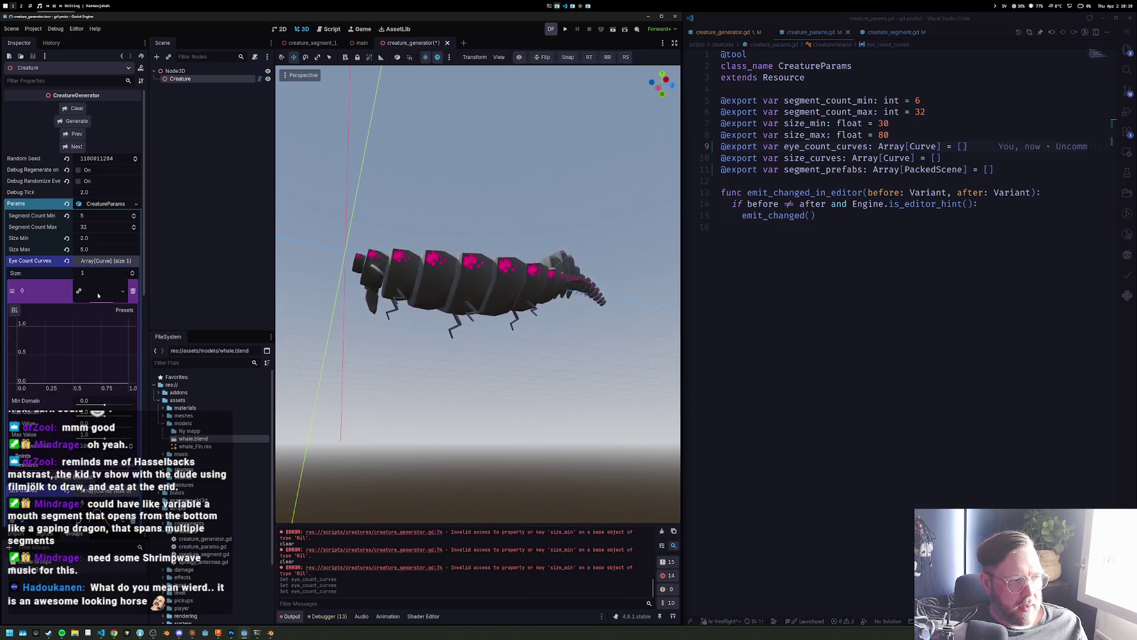
Step: Shape the eye-count curve to peak near 0.12 and fall to 0, save, and steepen the peak tangent
{"action": "left_click", "coordinate": [17, 383]}
{"action": "left_click", "coordinate": [39, 326]}
{"action": "left_click_drag", "start_coordinate": [69, 328], "coordinate": [66, 383]}
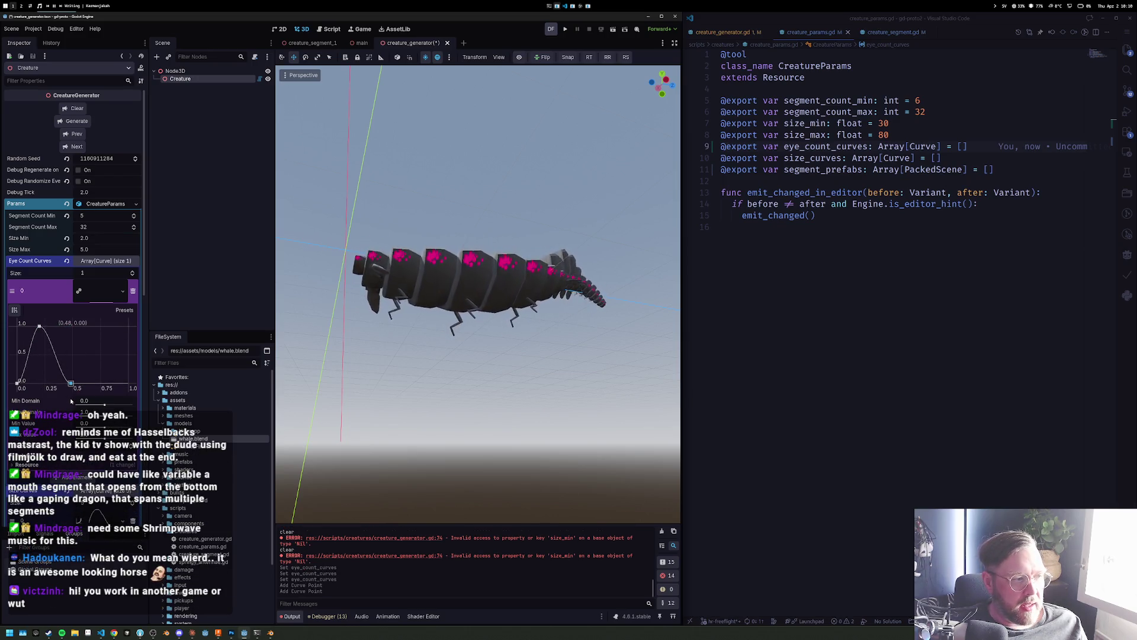
{"action": "left_click_drag", "start_coordinate": [39, 327], "coordinate": [30, 327]}
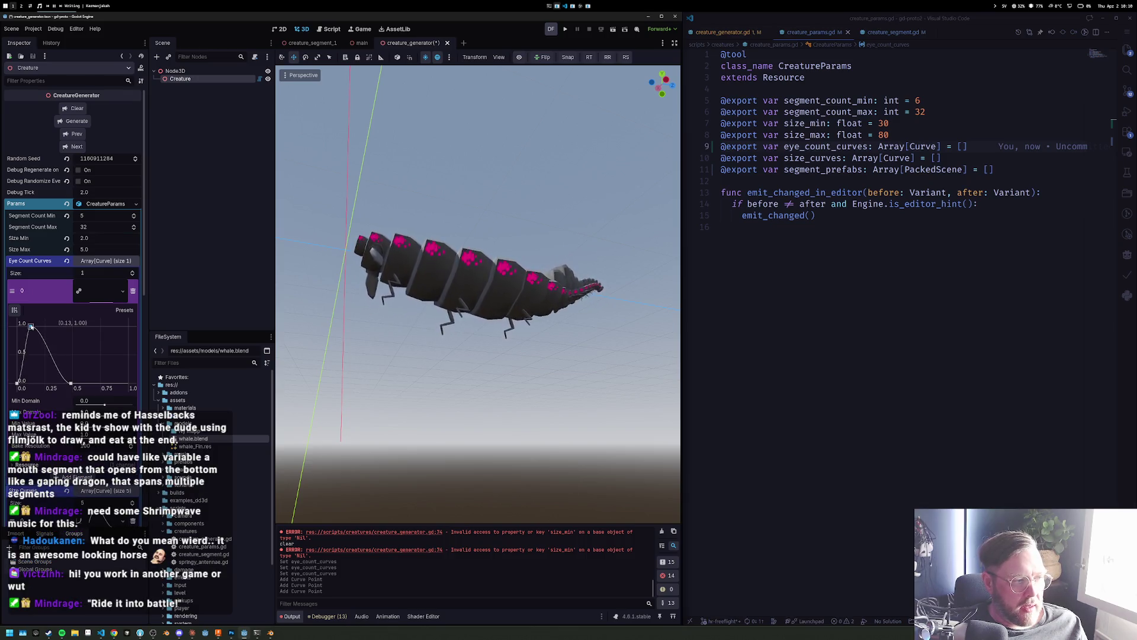
{"action": "key", "text": "ctrl+s"}
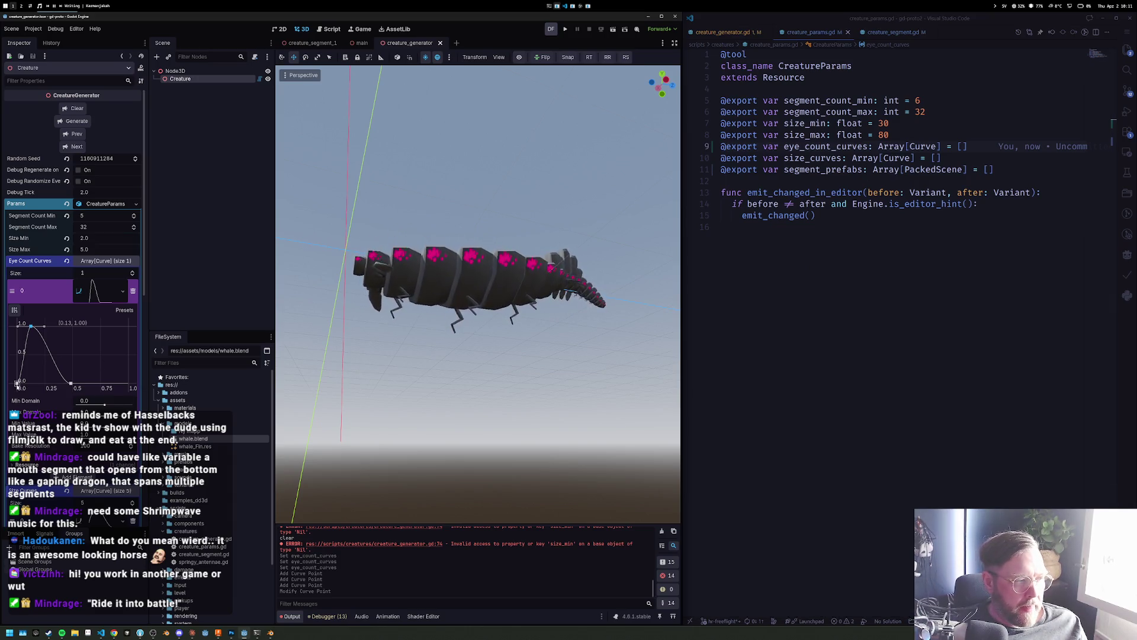
{"action": "left_click_drag", "start_coordinate": [28, 383], "coordinate": [28, 380]}
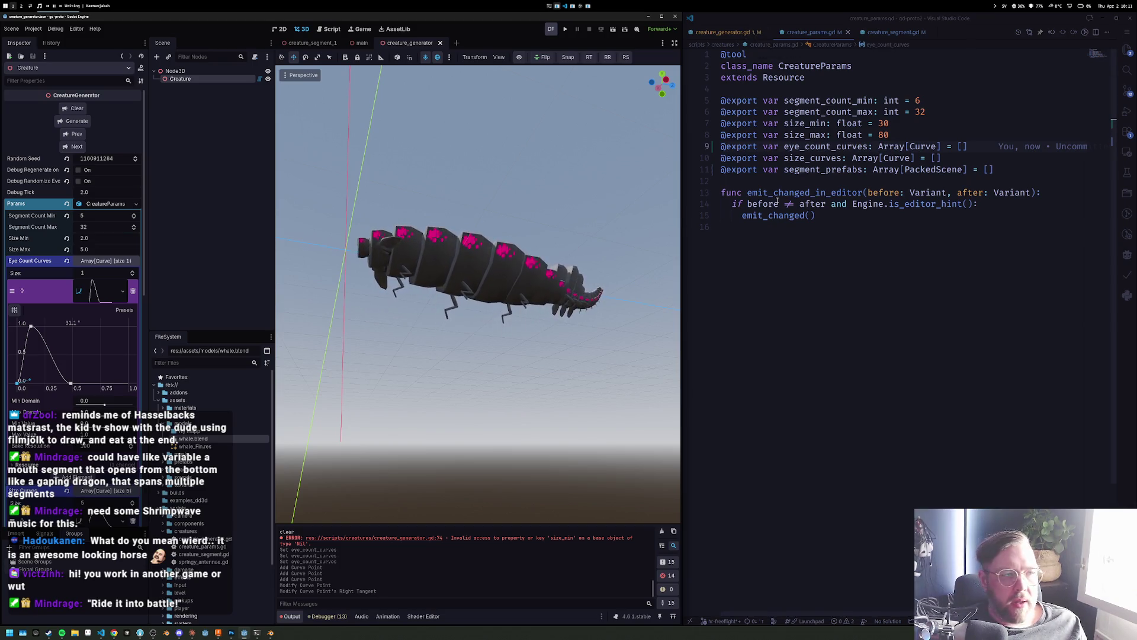
{"action": "left_click", "coordinate": [361, 43]}
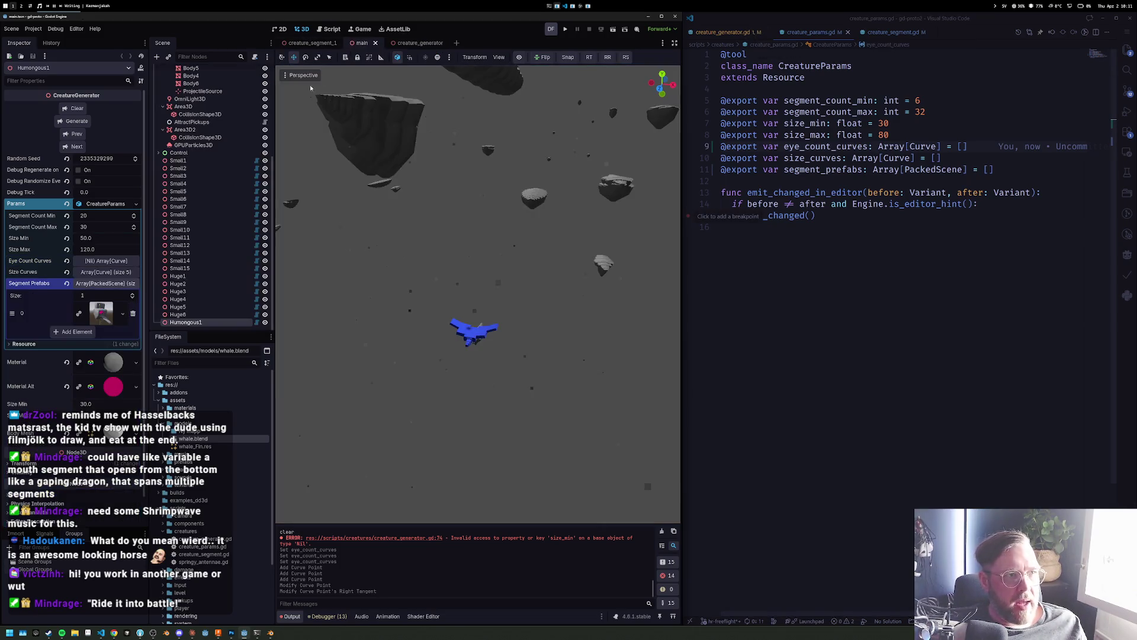
Step: Give Small1 a new eye-count curve with an early peak falling to 0 around 0.32, and save
{"action": "left_click", "coordinate": [196, 161]}
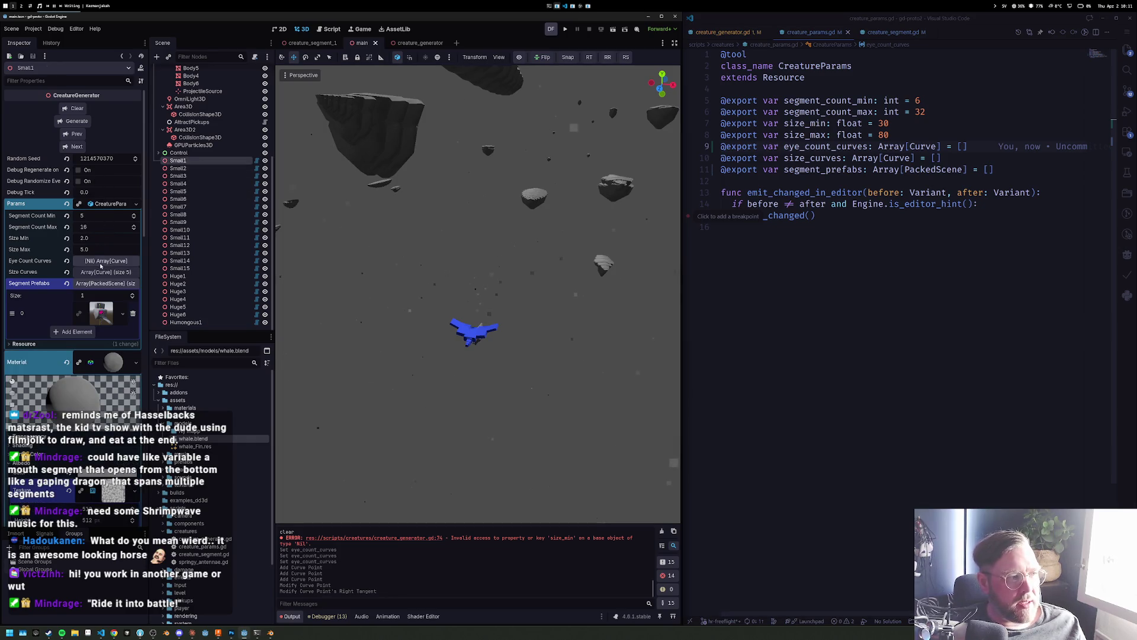
{"action": "left_click", "coordinate": [101, 262]}
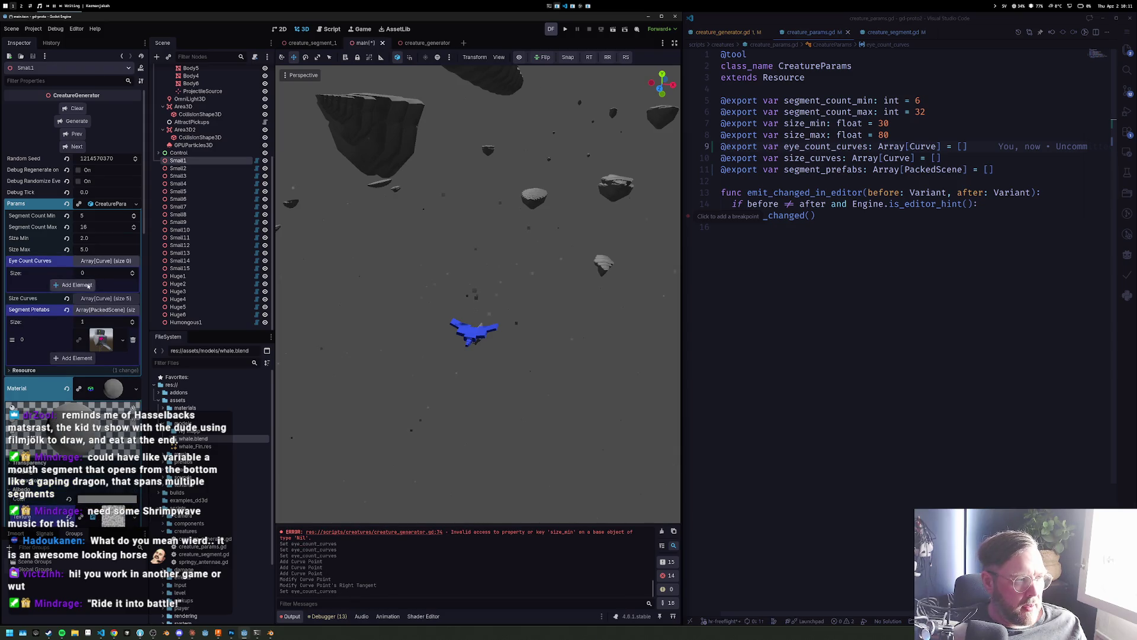
{"action": "left_click", "coordinate": [89, 286]}
{"action": "left_click", "coordinate": [98, 291]}
{"action": "left_click", "coordinate": [96, 303]}
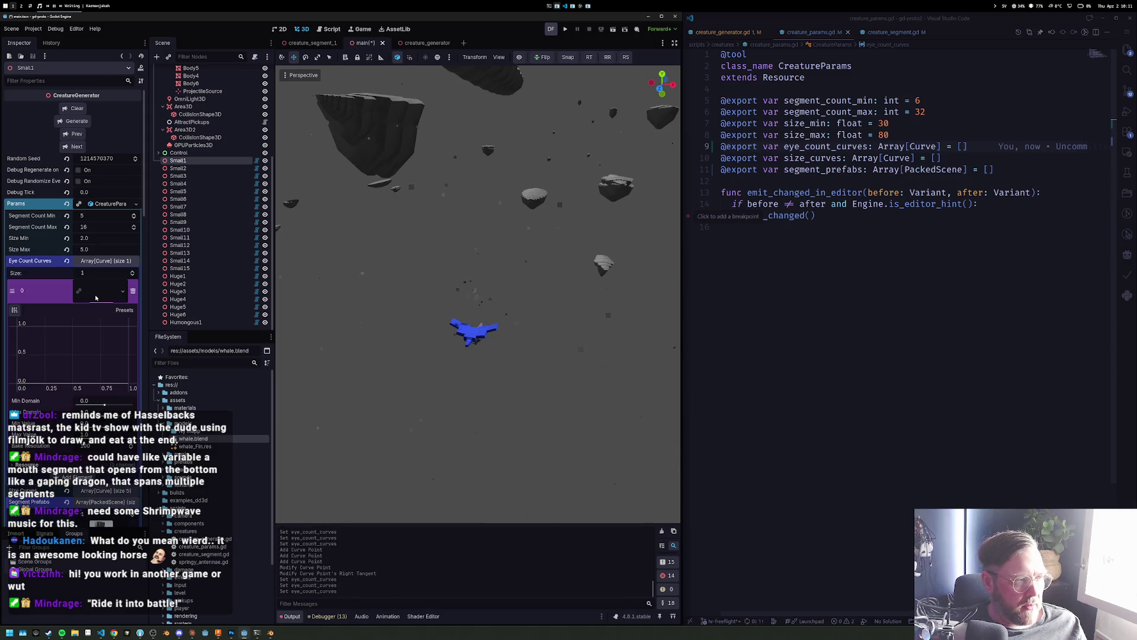
{"action": "left_click", "coordinate": [29, 326]}
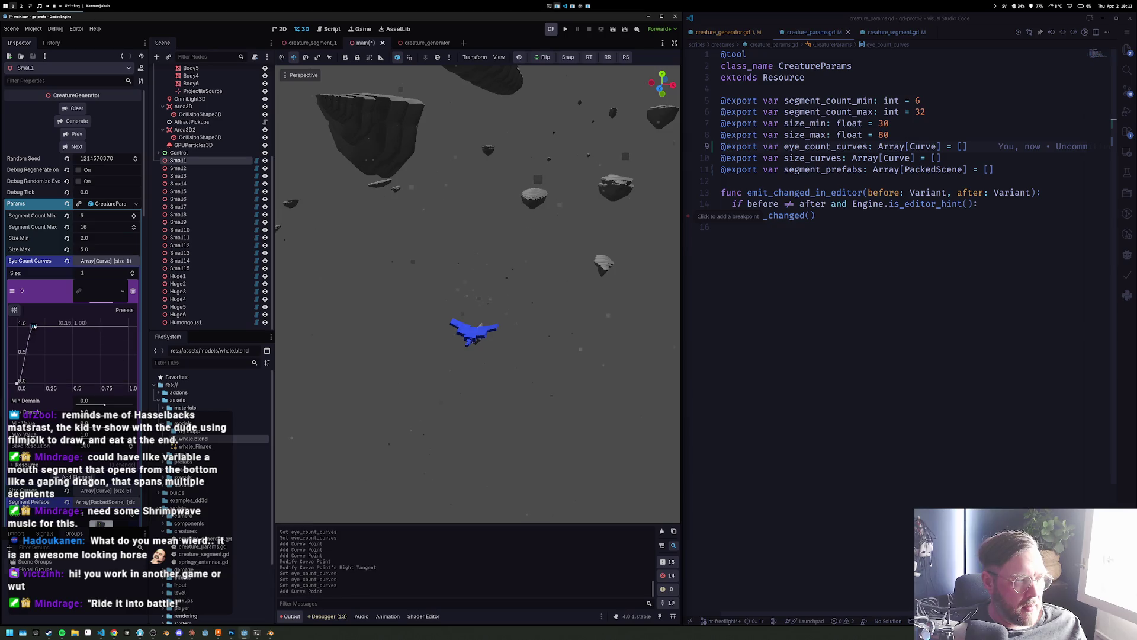
{"action": "left_click", "coordinate": [128, 384]}
{"action": "left_click_drag", "start_coordinate": [139, 395], "coordinate": [47, 408]}
{"action": "key", "text": "ctrl+s"}
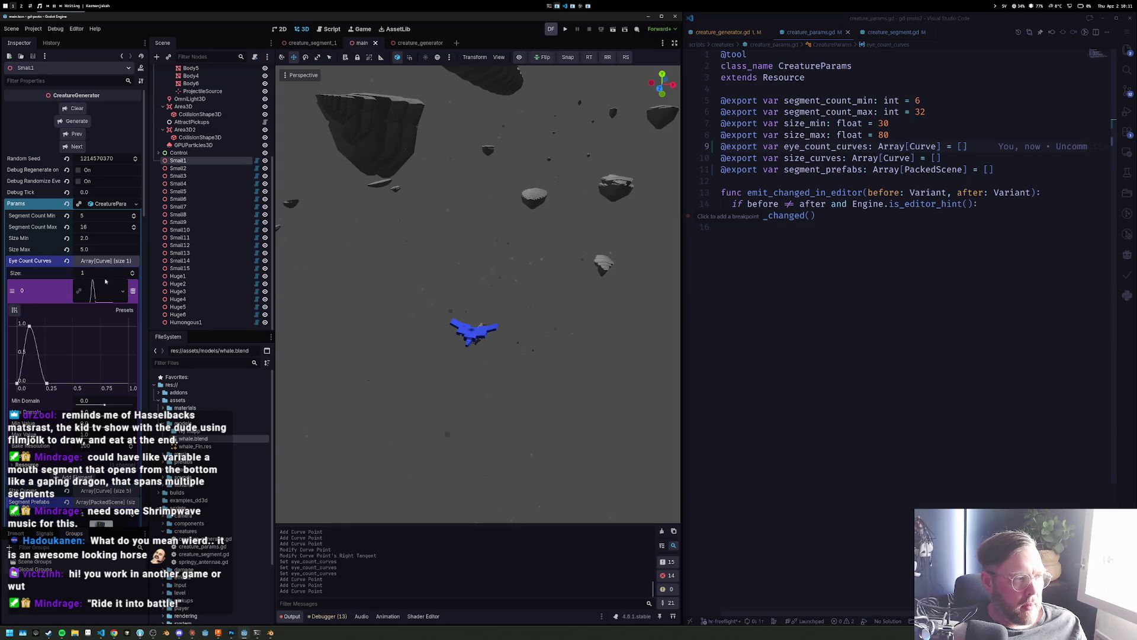
Step: Copy Small1's eye-count curve and paste it into a new Eye Count Curves element on Huge1
{"action": "left_click", "coordinate": [122, 291]}
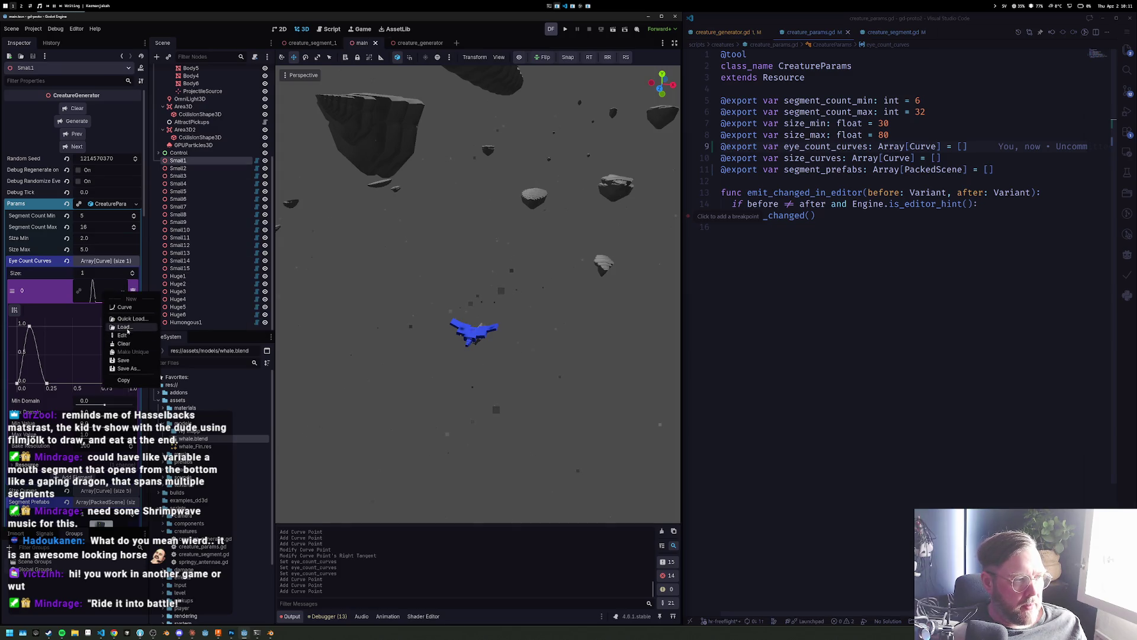
{"action": "left_click", "coordinate": [124, 379]}
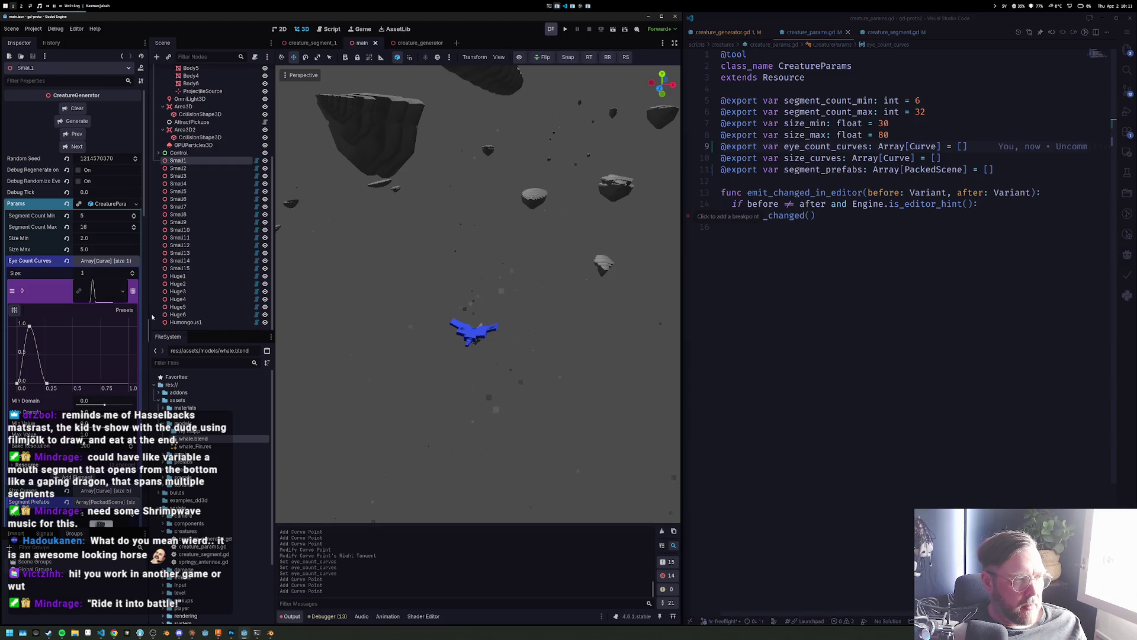
{"action": "left_click", "coordinate": [178, 276]}
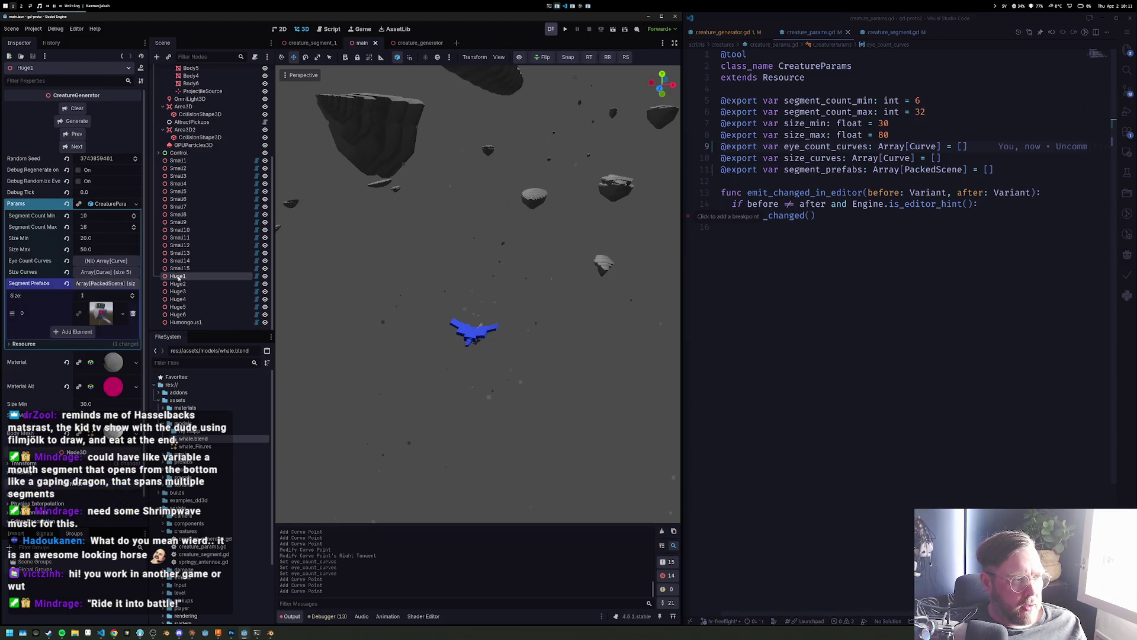
{"action": "left_click", "coordinate": [105, 261]}
{"action": "left_click", "coordinate": [88, 284]}
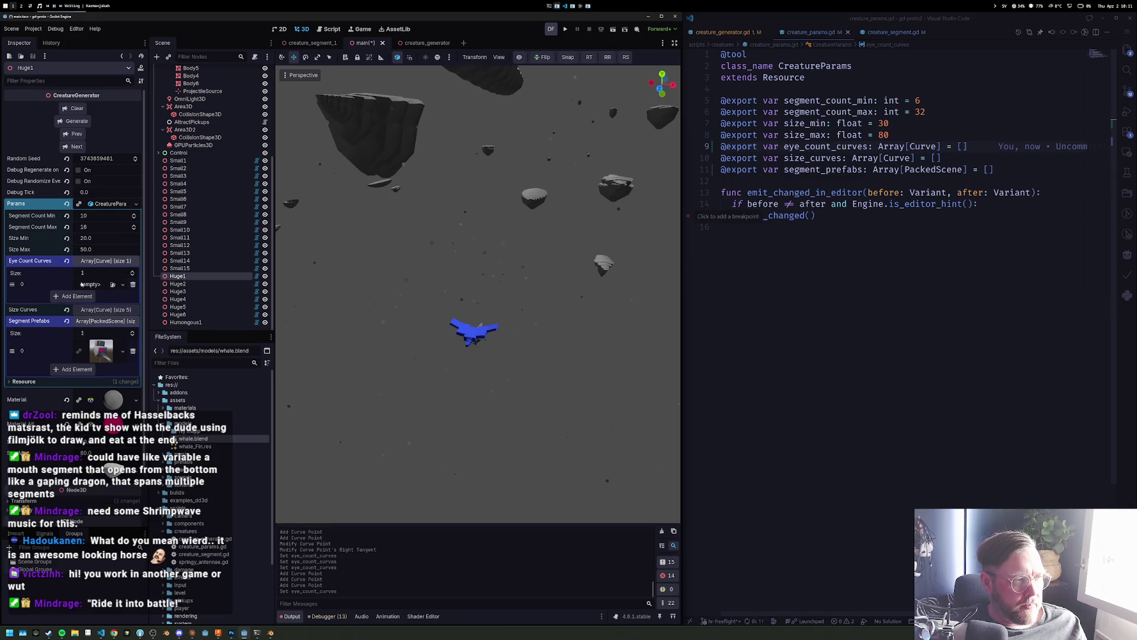
{"action": "left_click", "coordinate": [105, 300]}
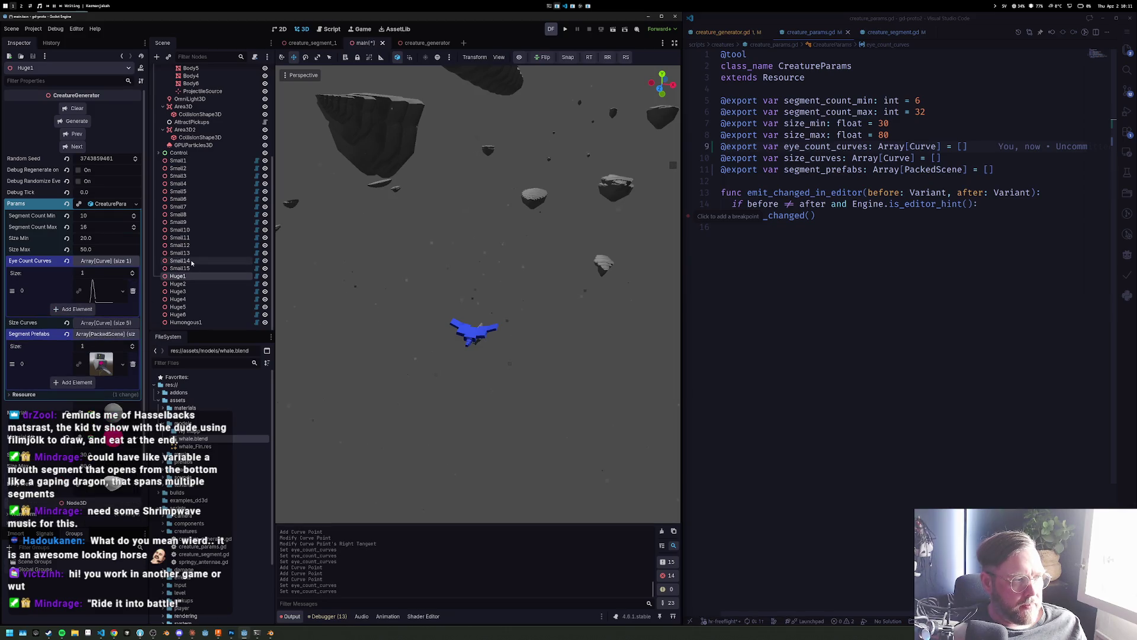
Step: Paste the same curve into Humongous1's Eye Count Curves, save the main scene, and return to creature_generator
{"action": "left_click", "coordinate": [178, 314]}
{"action": "left_click", "coordinate": [183, 323]}
{"action": "left_click", "coordinate": [97, 262]}
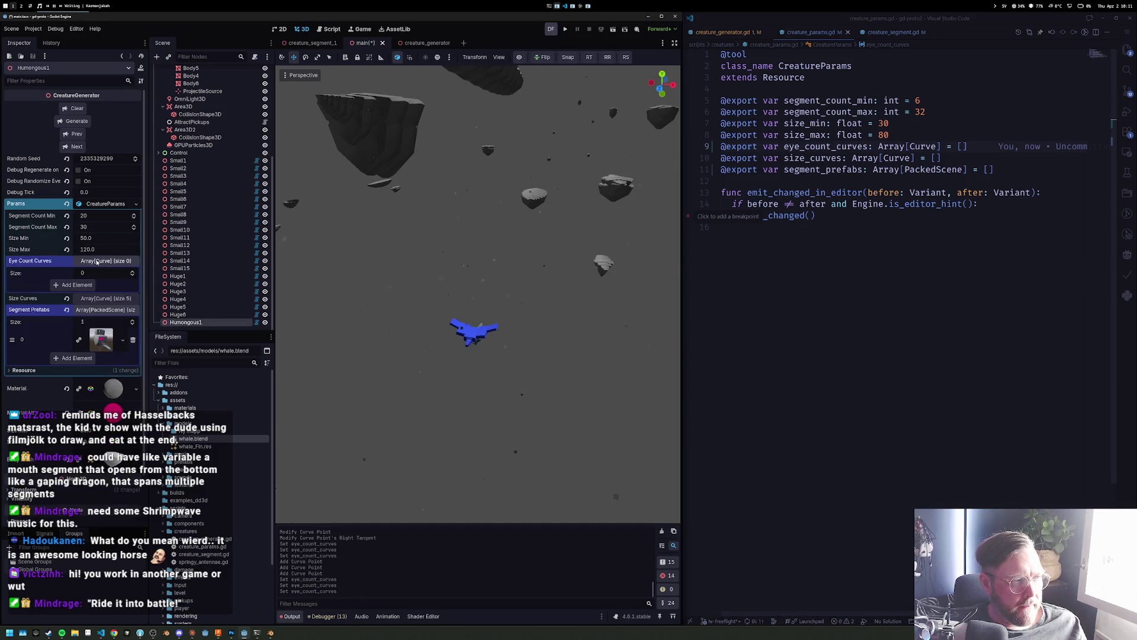
{"action": "left_click", "coordinate": [76, 285]}
{"action": "left_click", "coordinate": [123, 291]}
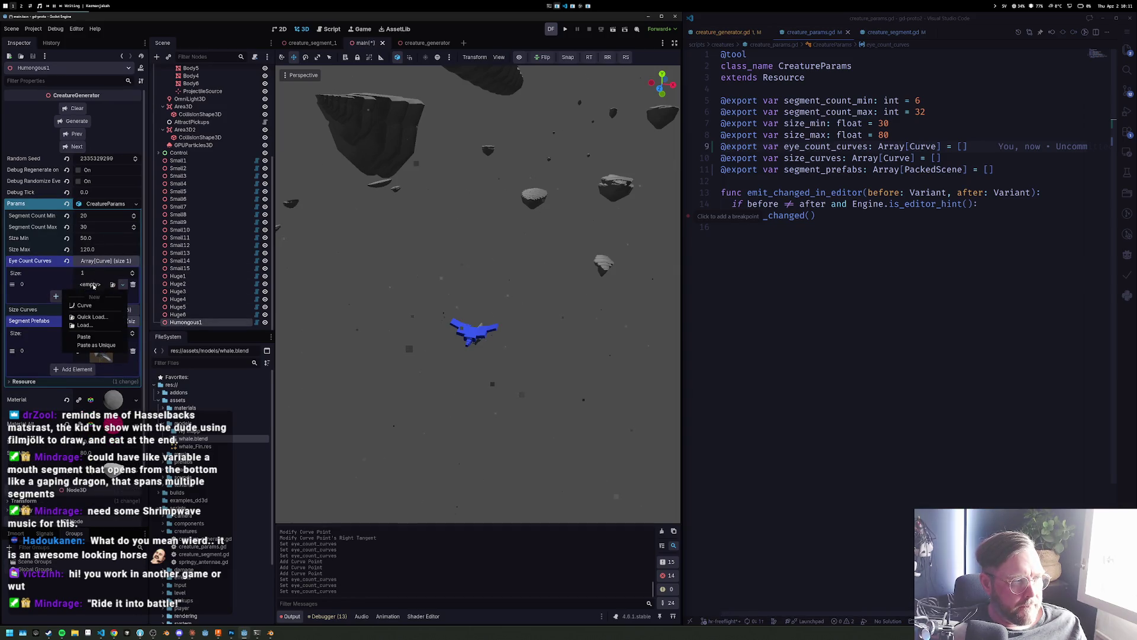
{"action": "left_click", "coordinate": [89, 343]}
{"action": "key", "text": "ctrl+s"}
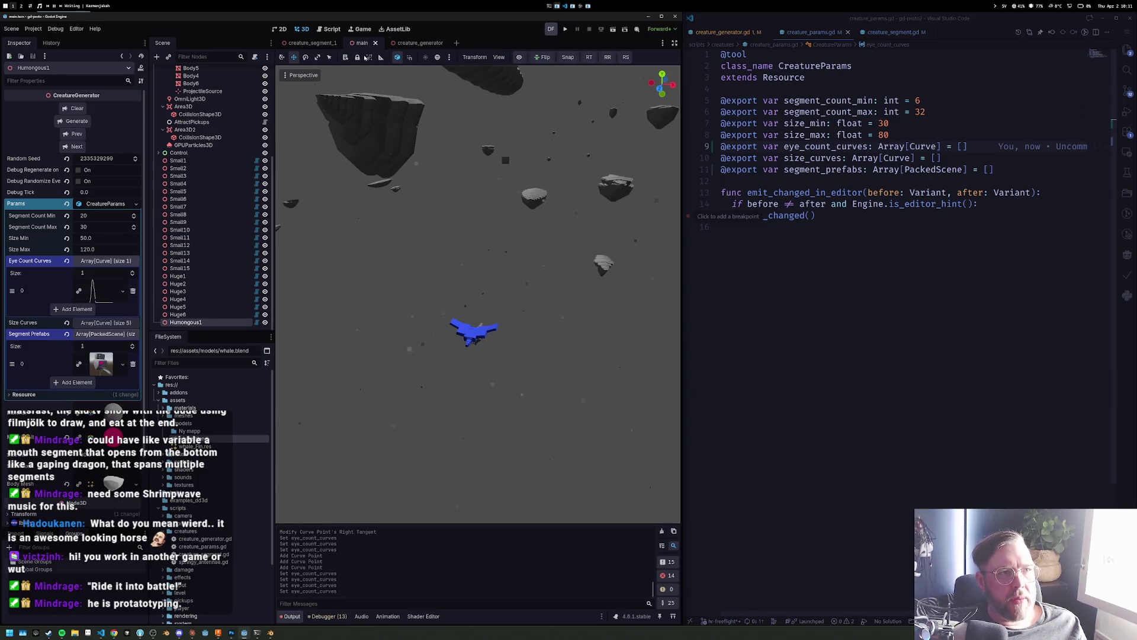
{"action": "left_click", "coordinate": [417, 42]}
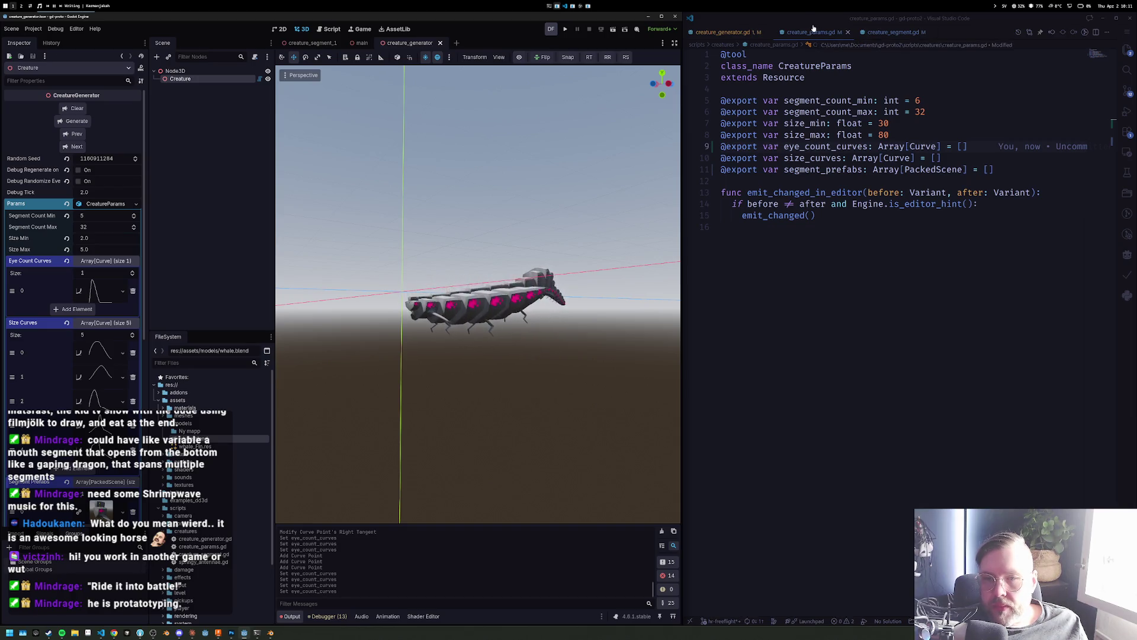
Step: In creature_generator.gd, add a 'var eye_count:=' line after the fin rotation code
{"action": "left_click", "coordinate": [741, 32]}
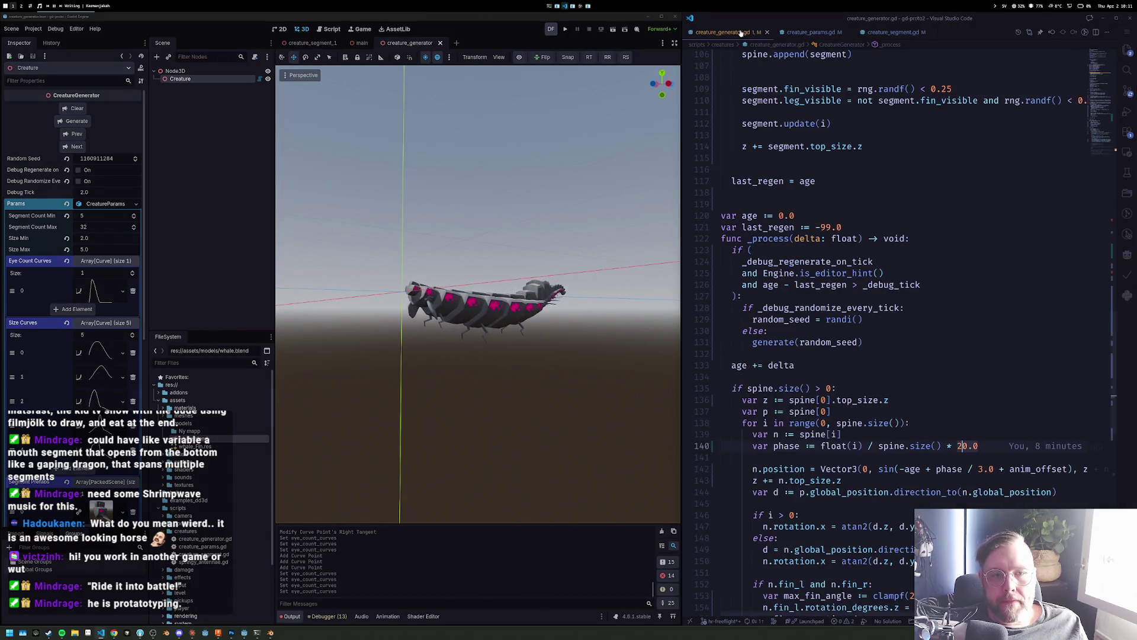
{"action": "scroll", "coordinate": [897, 256], "scroll_direction": "down", "scroll_amount": 4}
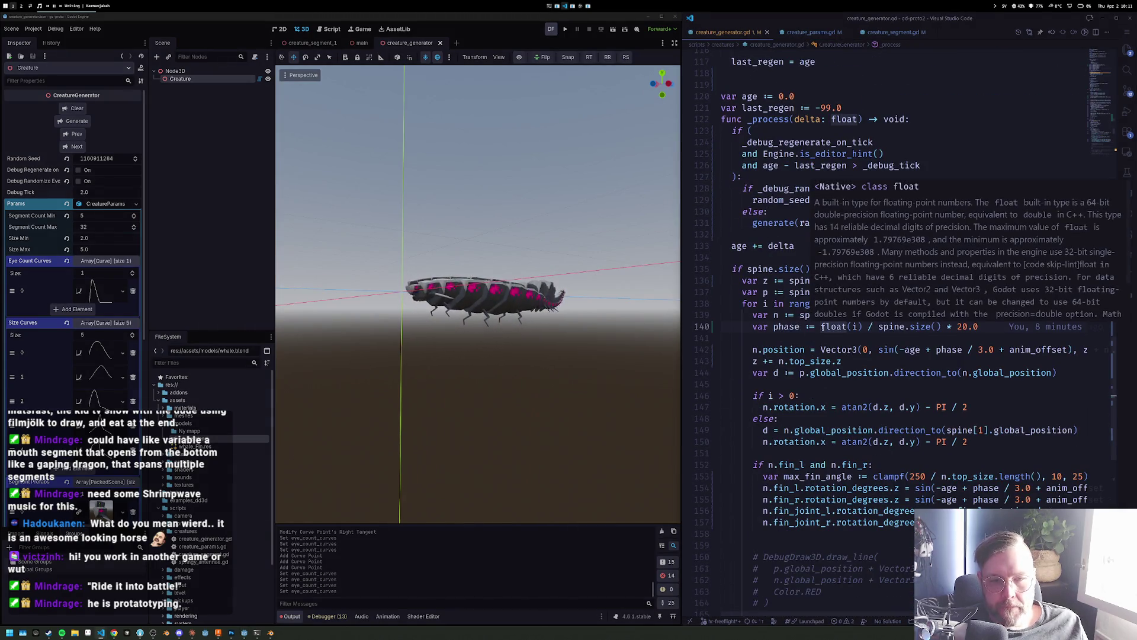
{"action": "key", "text": "Down"}
{"action": "key", "text": "Down"}
{"action": "key", "text": "Down"}
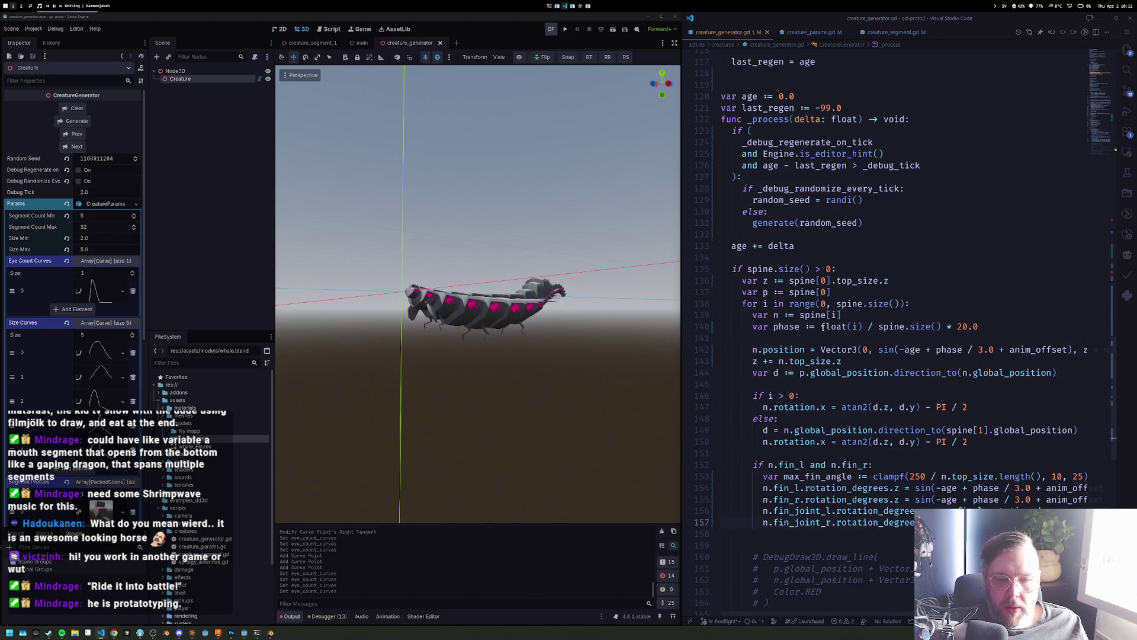
{"action": "key", "text": "End"}
{"action": "key", "text": "Return"}
{"action": "key", "text": "Return"}
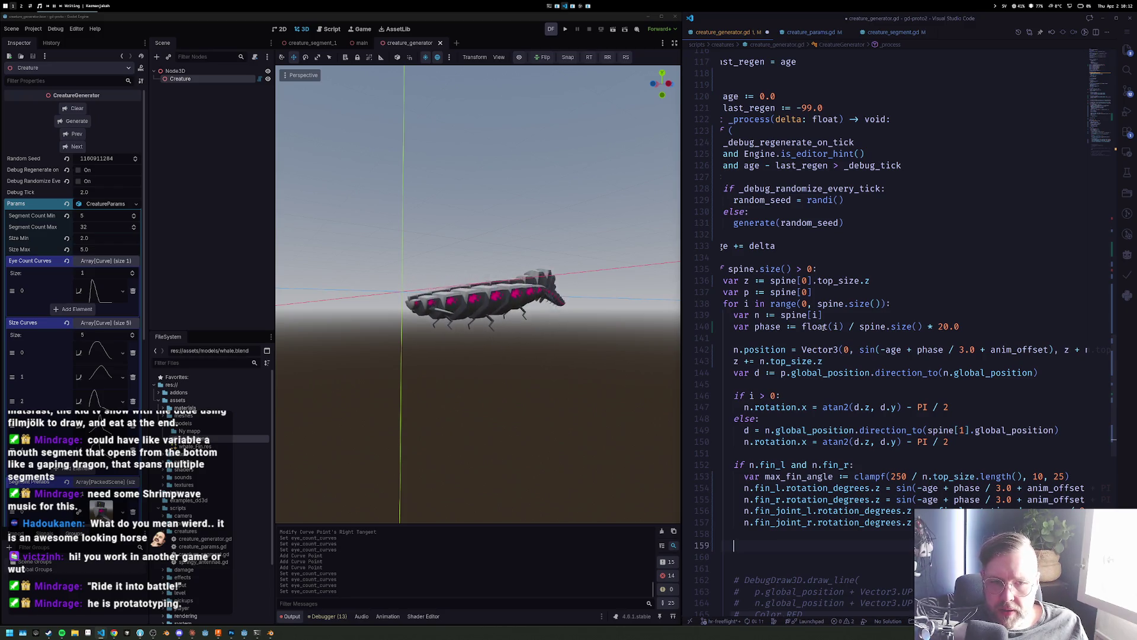
{"action": "type", "text": "eye_count"}
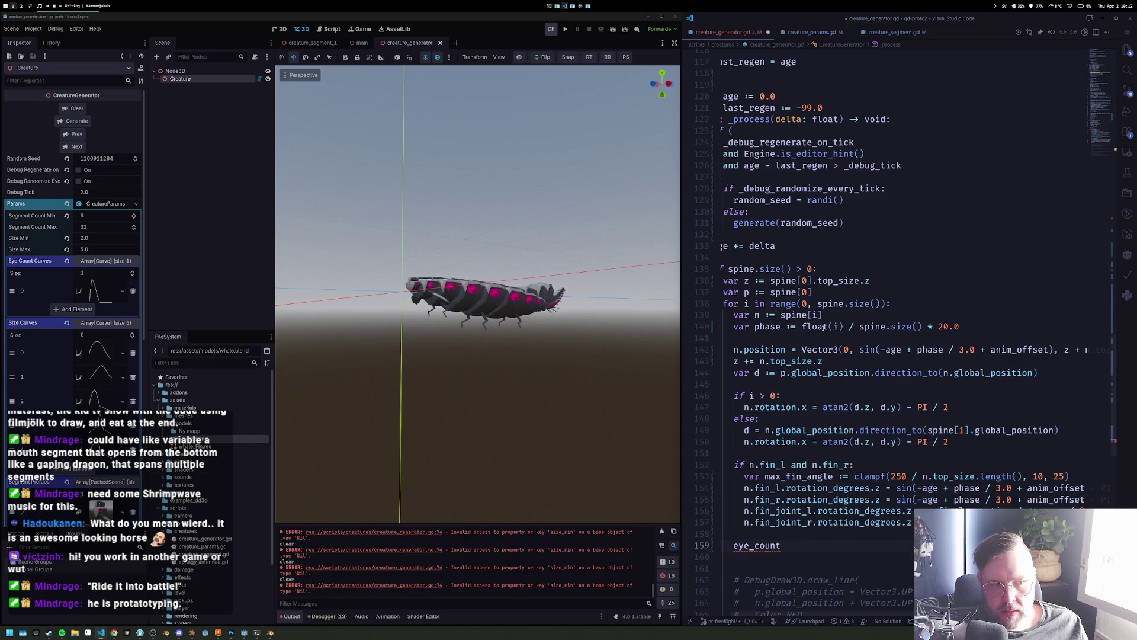
{"action": "key", "text": "Home"}
{"action": "type", "text": "var"}
{"action": "key", "text": "End"}
{"action": "type", "text": ":="}
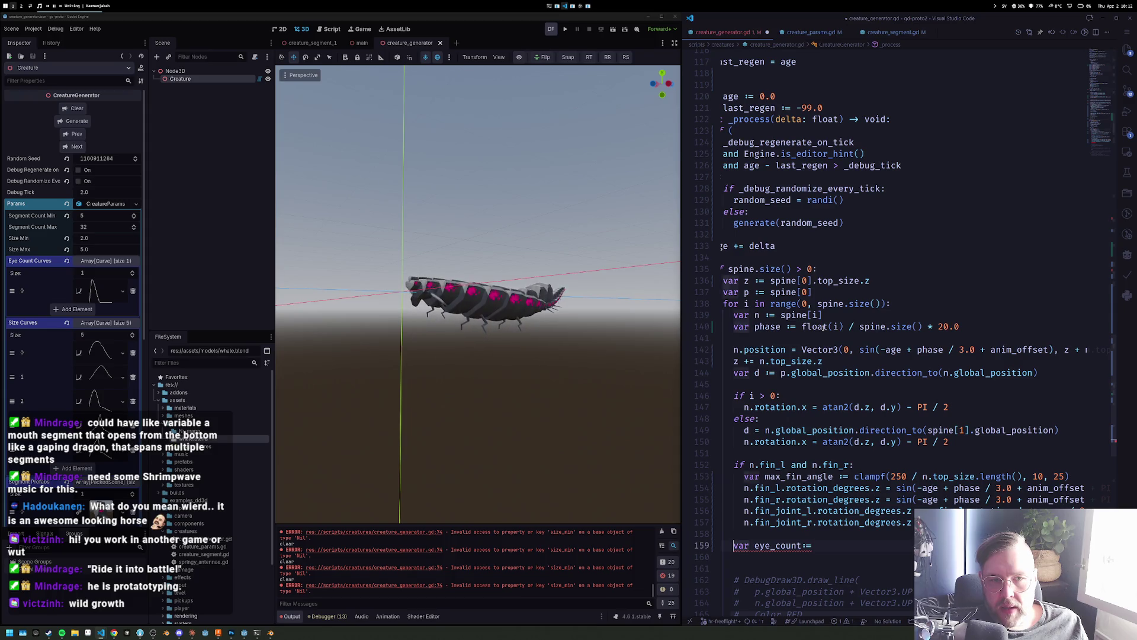
{"action": "key", "text": "Home"}
Step: Remove the unfinished eye_count line, save, and return to the segment creation code near line 91
{"action": "scroll", "coordinate": [857, 325], "scroll_direction": "up", "scroll_amount": 7}
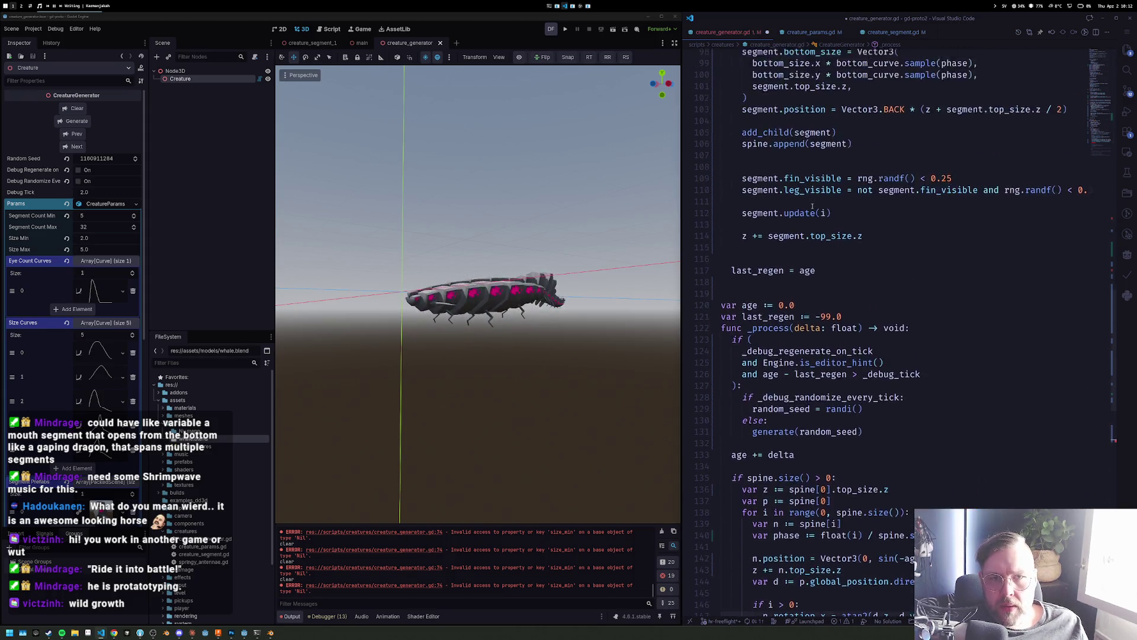
{"action": "scroll", "coordinate": [807, 206], "scroll_direction": "down", "scroll_amount": 10}
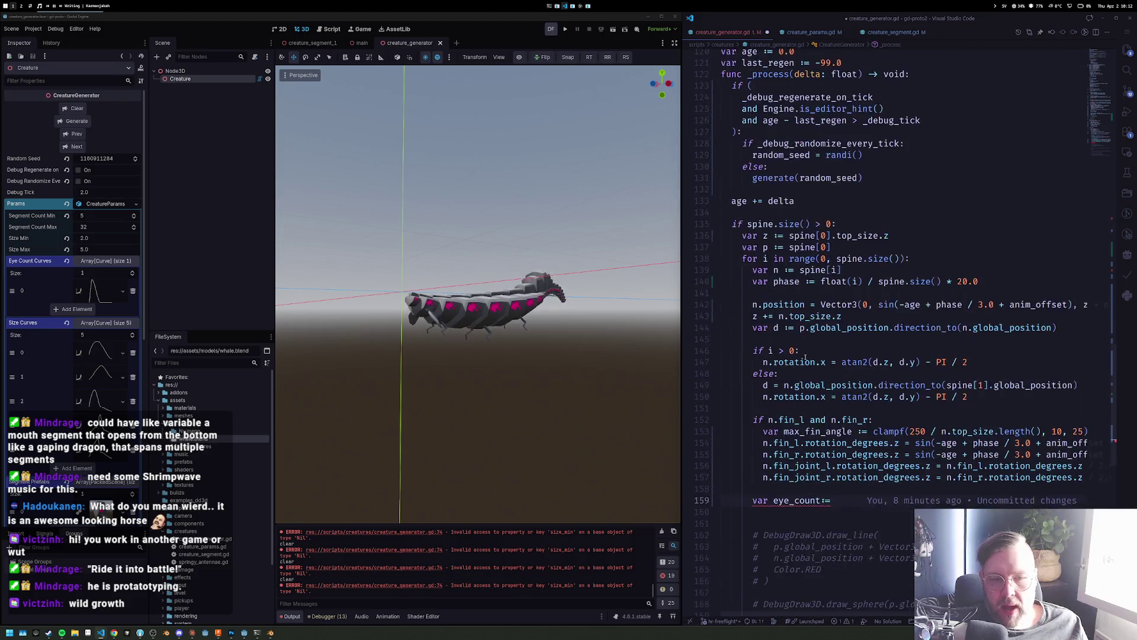
{"action": "key", "text": "ctrl+z"}
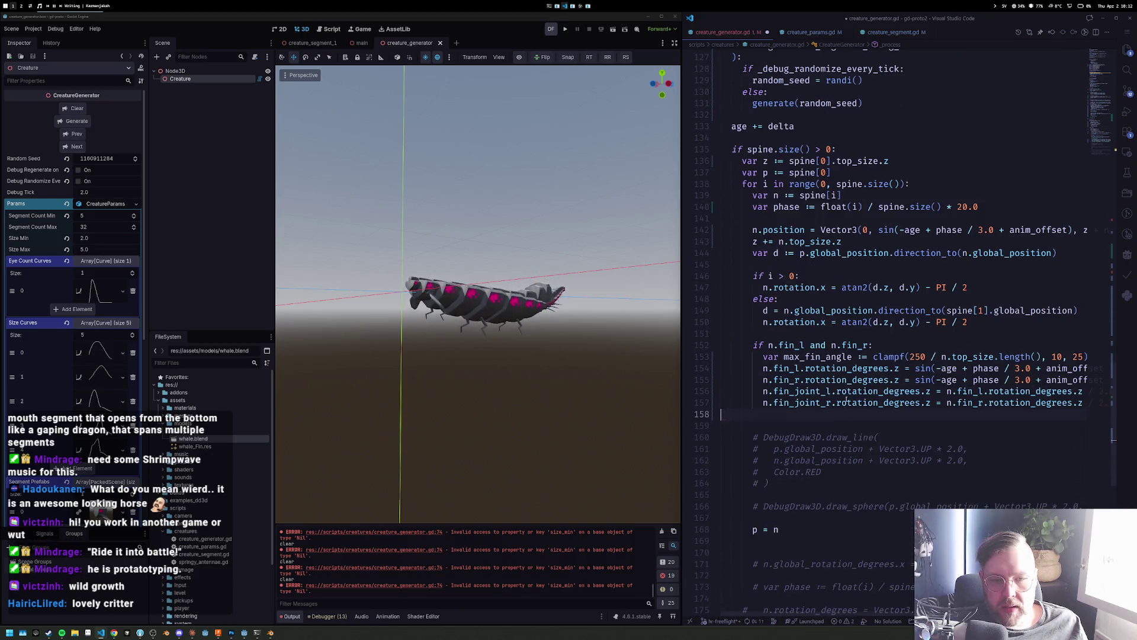
{"action": "key", "text": "ctrl+s"}
{"action": "scroll", "coordinate": [844, 216], "scroll_direction": "up", "scroll_amount": 14}
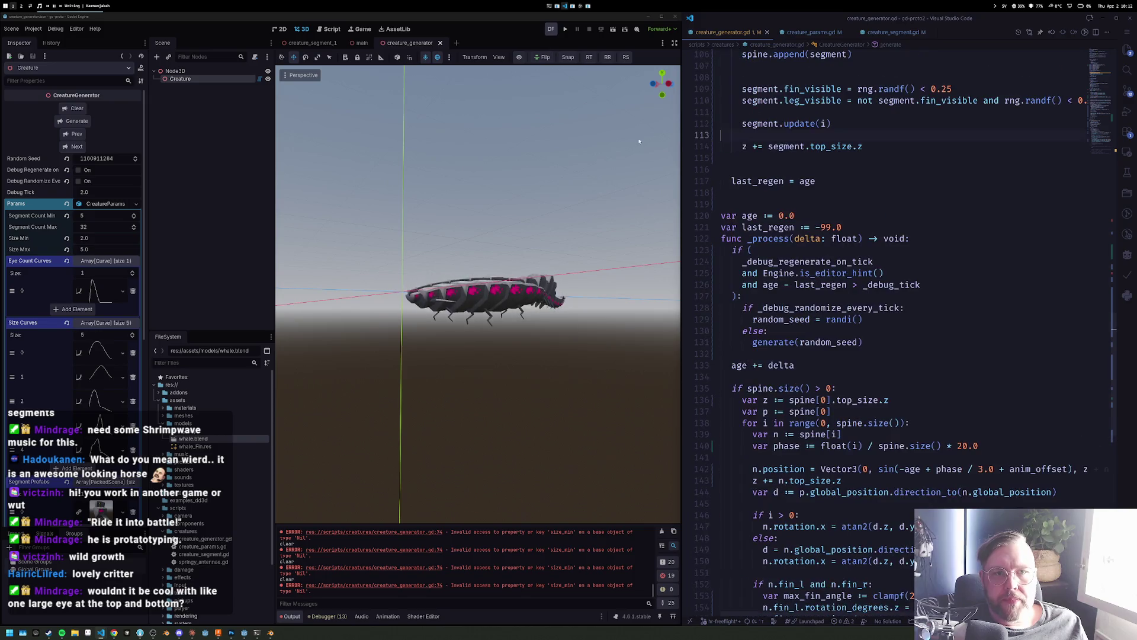
{"action": "scroll", "coordinate": [776, 202], "scroll_direction": "up", "scroll_amount": 1}
{"action": "left_click", "coordinate": [733, 165]}
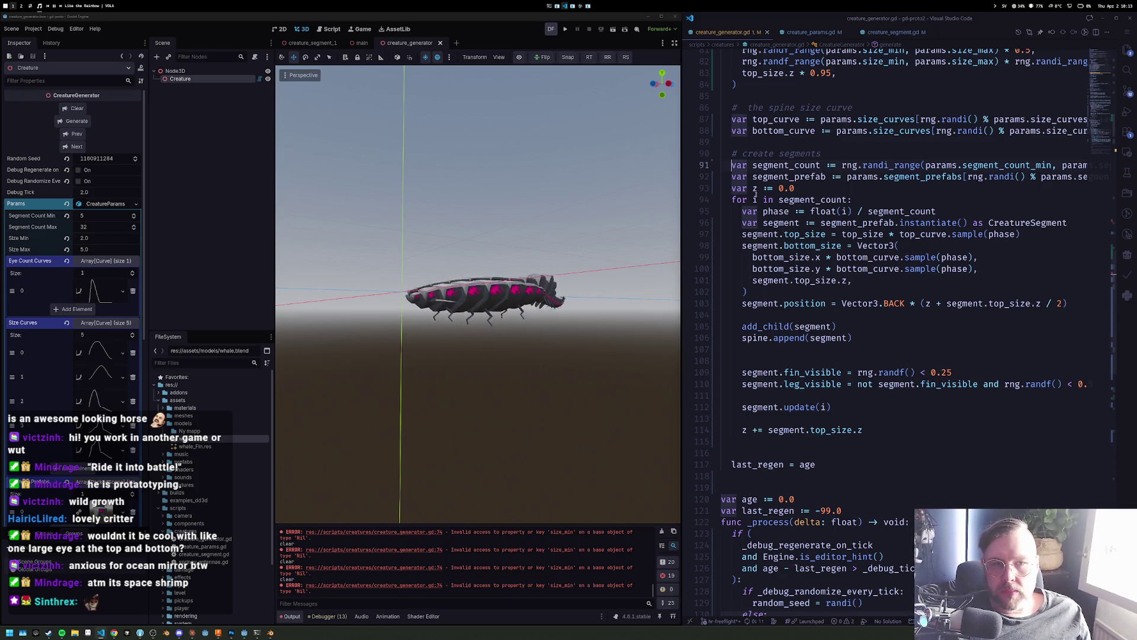
{"action": "left_click", "coordinate": [822, 188]}
{"action": "key", "text": "ctrl+z"}
Step: Start a new 'var eye_count :=' line at the end of the segment loop
{"action": "left_click", "coordinate": [902, 397]}
{"action": "key", "text": "Return"}
{"action": "key", "text": "Return"}
{"action": "type", "text": "var eye_count"}
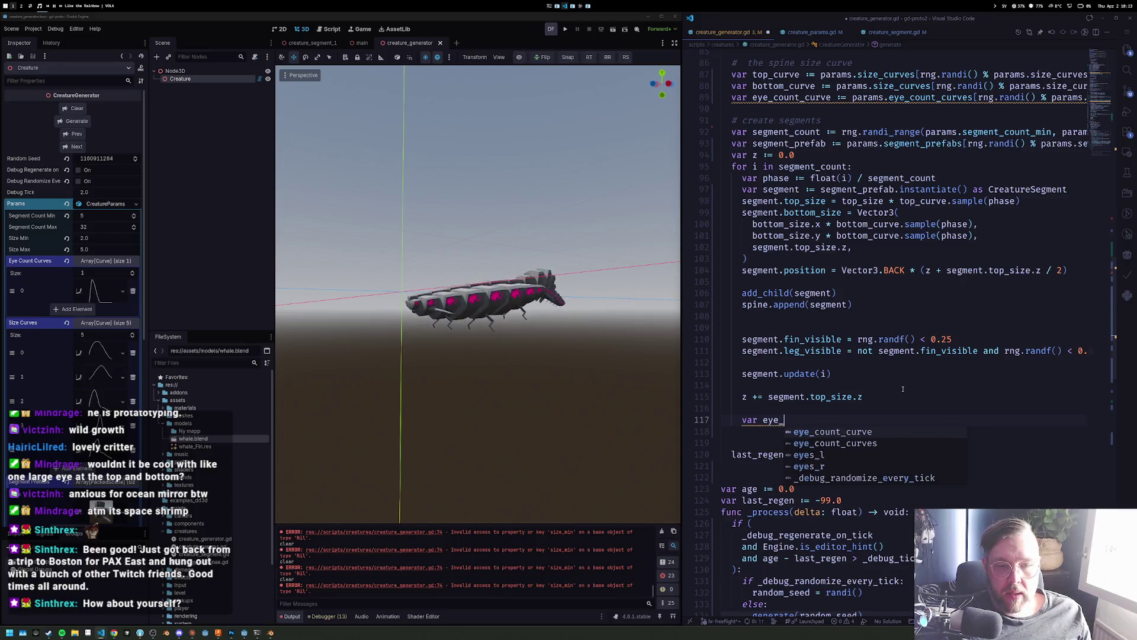
{"action": "type", "text": " :="}
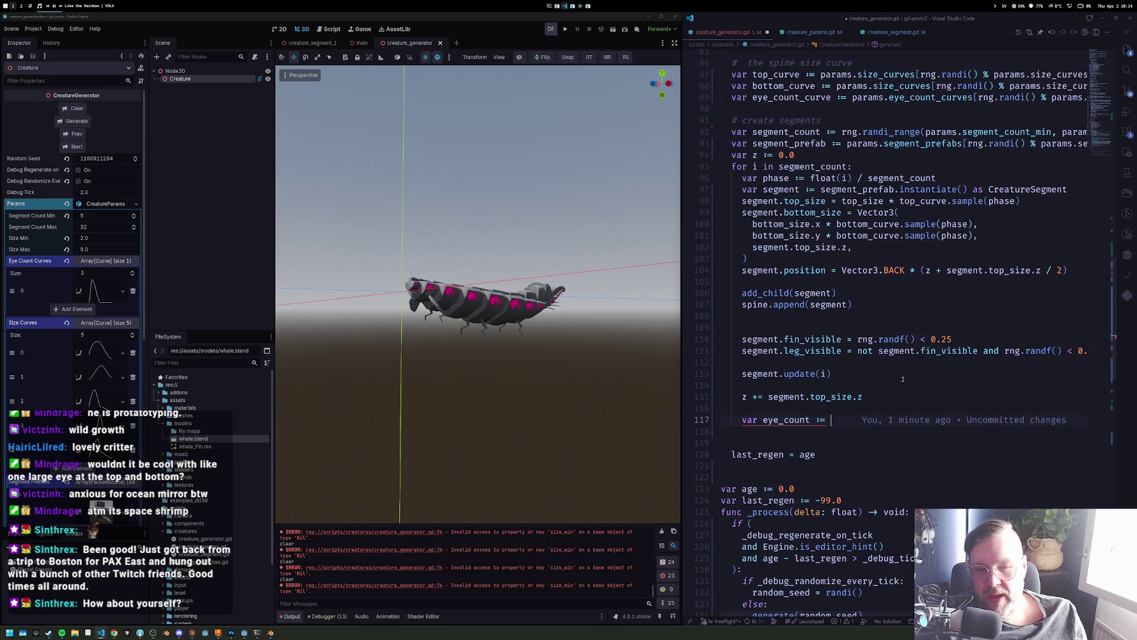
{"action": "mouse_move", "coordinate": [886, 343]}
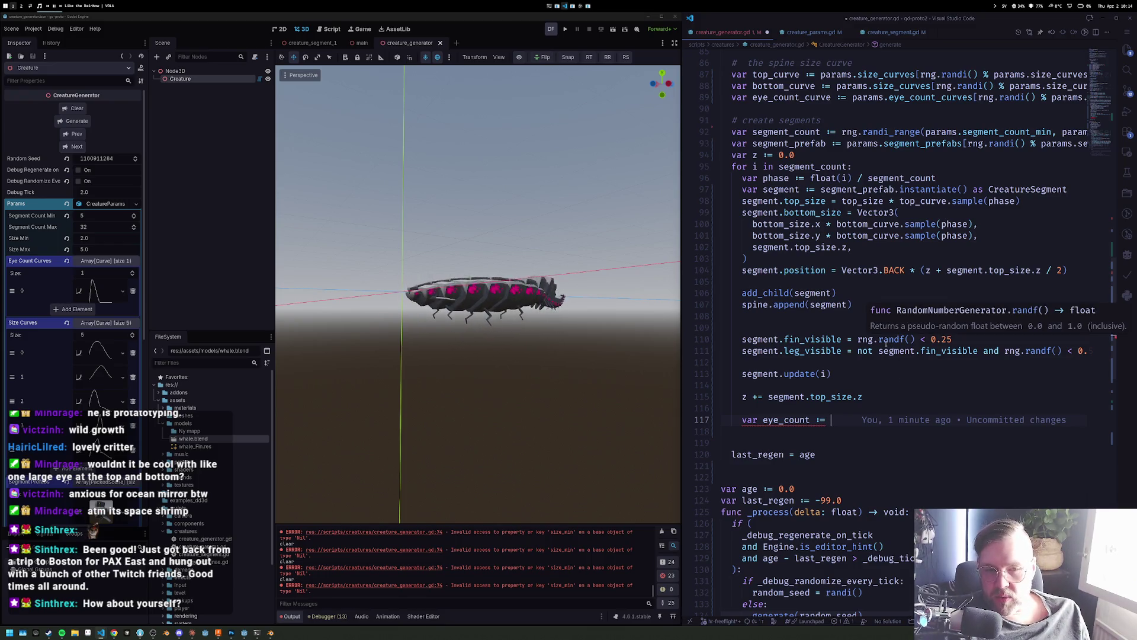
{"action": "key", "text": "Return"}
{"action": "type", "text": "var eye_count:="}
{"action": "key", "text": "ctrl+z"}
Step: Set eye_count to 'eye_count_curve.sample(phase) *' and switch to the creature_segment_1 scene
{"action": "type", "text": "eye_count_curve."}
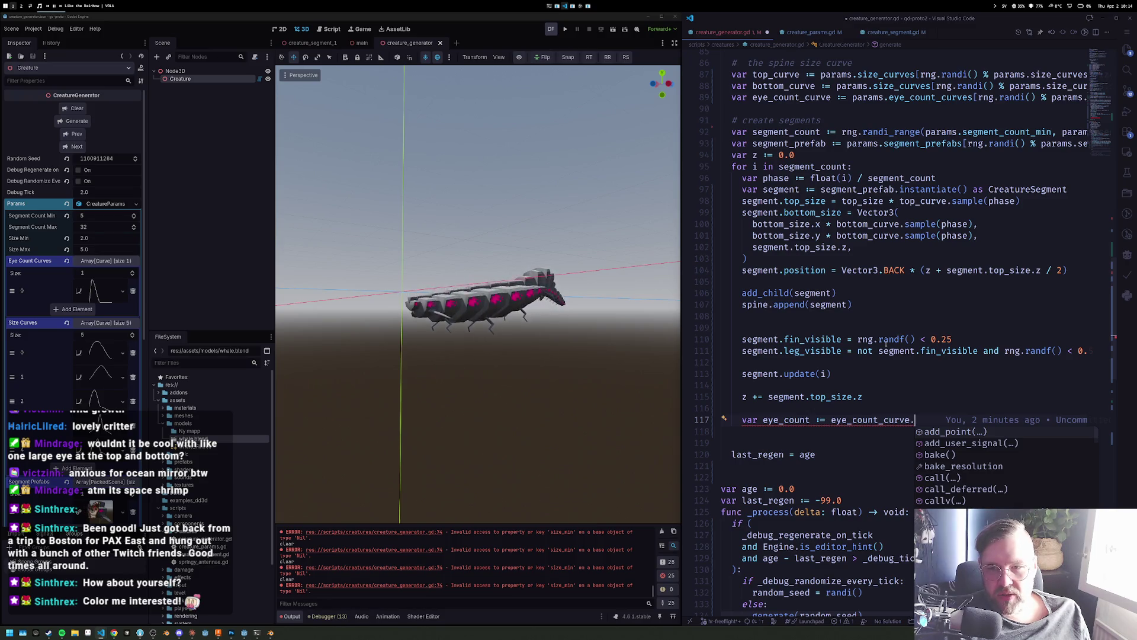
{"action": "type", "text": "sample("}
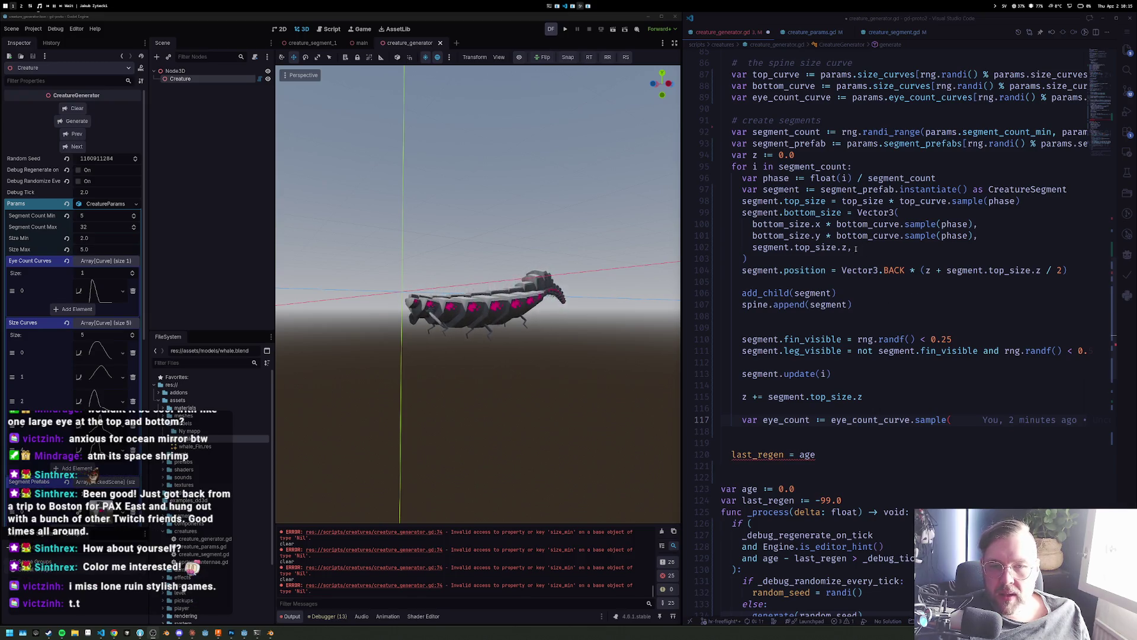
{"action": "key", "text": "Down"}
{"action": "key", "text": "Down"}
{"action": "key", "text": "Down"}
{"action": "left_click", "coordinate": [981, 419]}
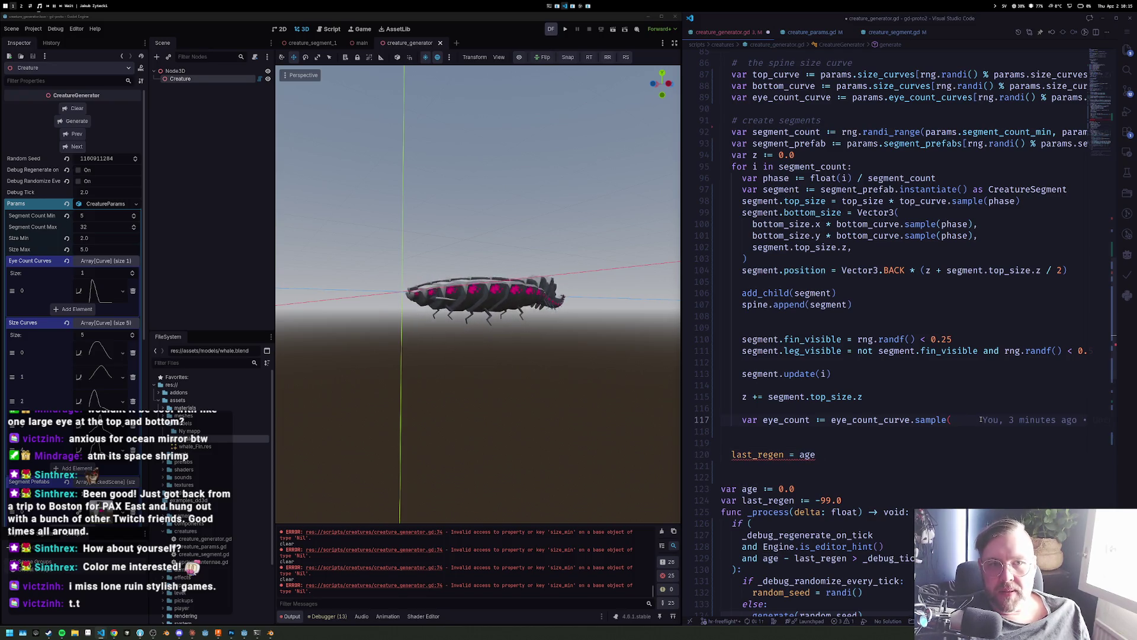
{"action": "type", "text": "phy"}
{"action": "type", "text": "ase)"}
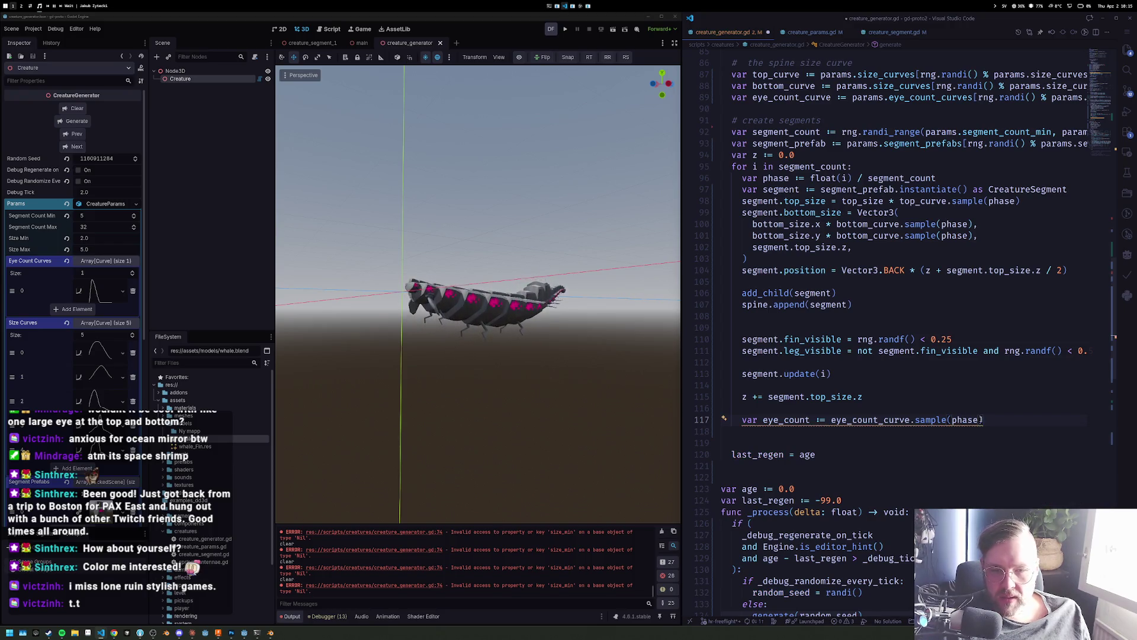
{"action": "type", "text": " *"}
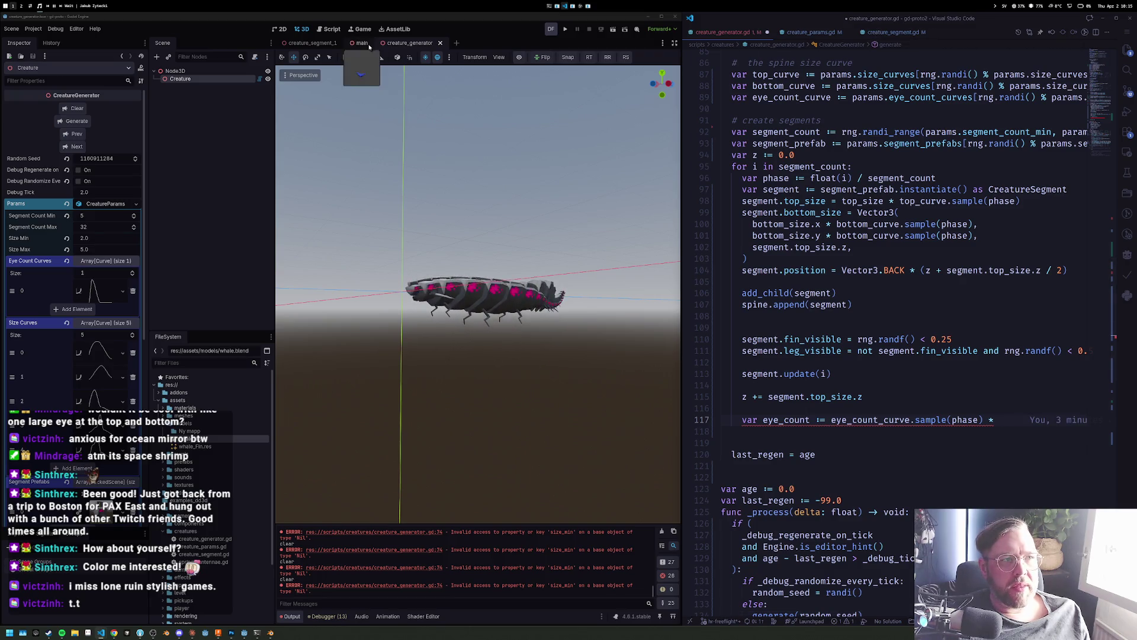
{"action": "left_click", "coordinate": [311, 43]}
Step: Check CreatureSegment1's eye groups, then multiply eye_count by segment.eyes_l.get_child_count() and add blank lines
{"action": "left_click", "coordinate": [171, 71]}
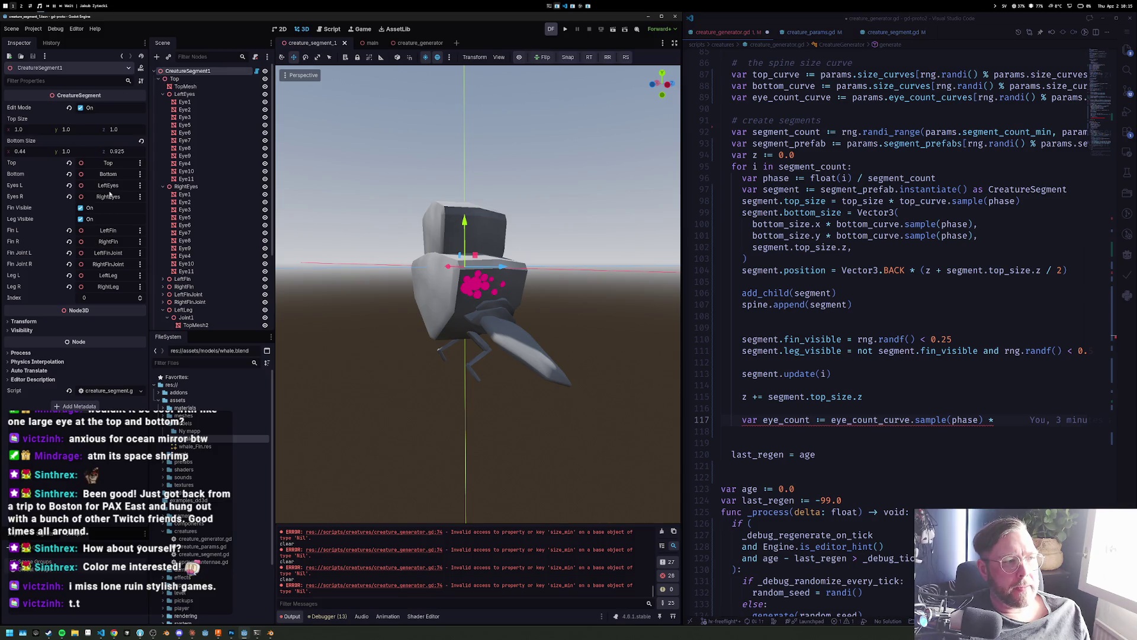
{"action": "left_click", "coordinate": [1003, 421]}
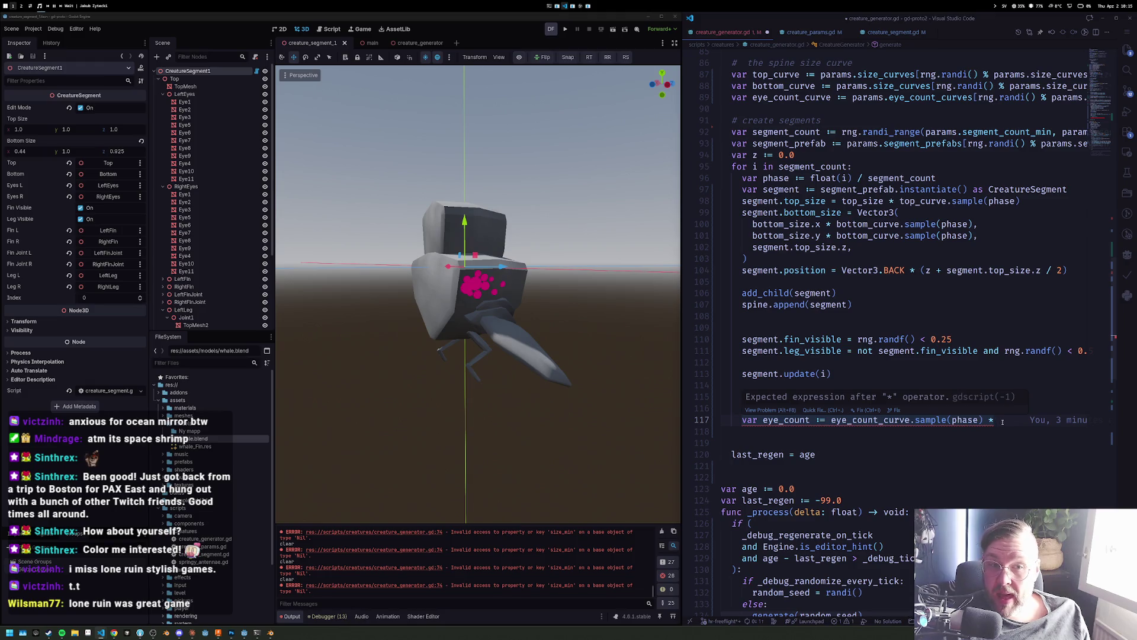
{"action": "type", "text": "segment.eyes_l."}
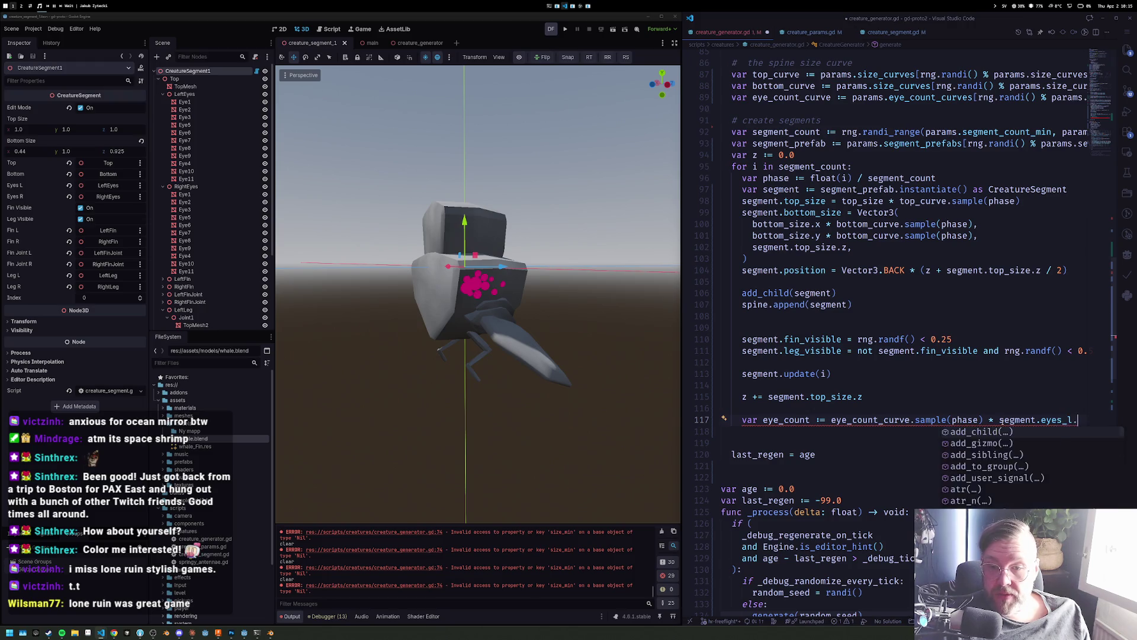
{"action": "type", "text": "siz"}
{"action": "key", "text": "BackSpace"}
{"action": "key", "text": "BackSpace"}
{"action": "key", "text": "BackSpace"}
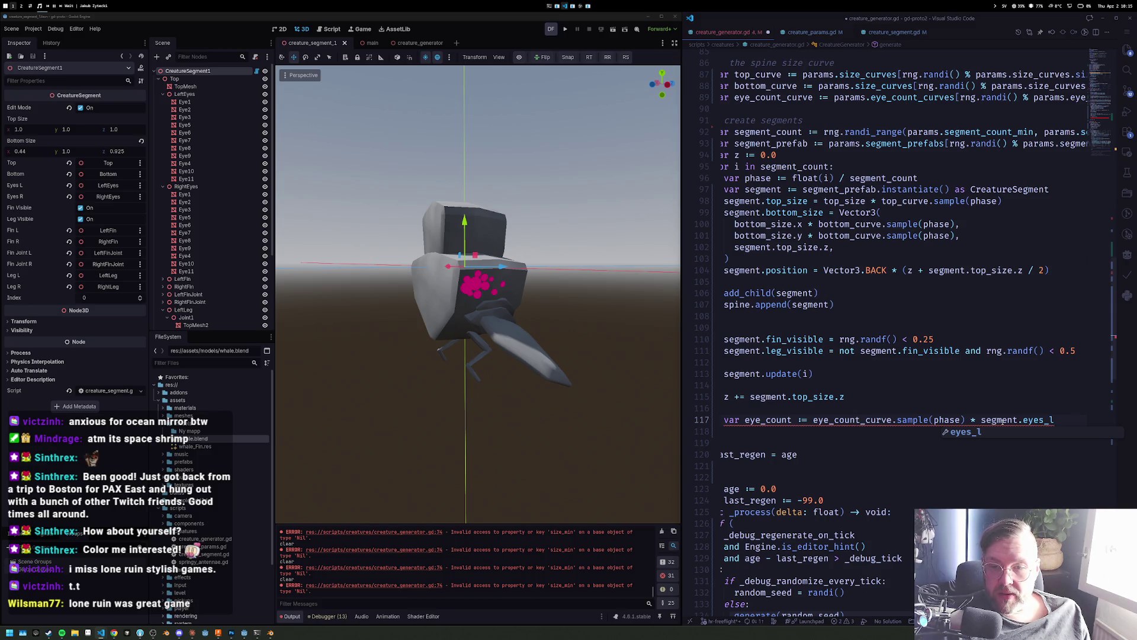
{"action": "type", "text": "."}
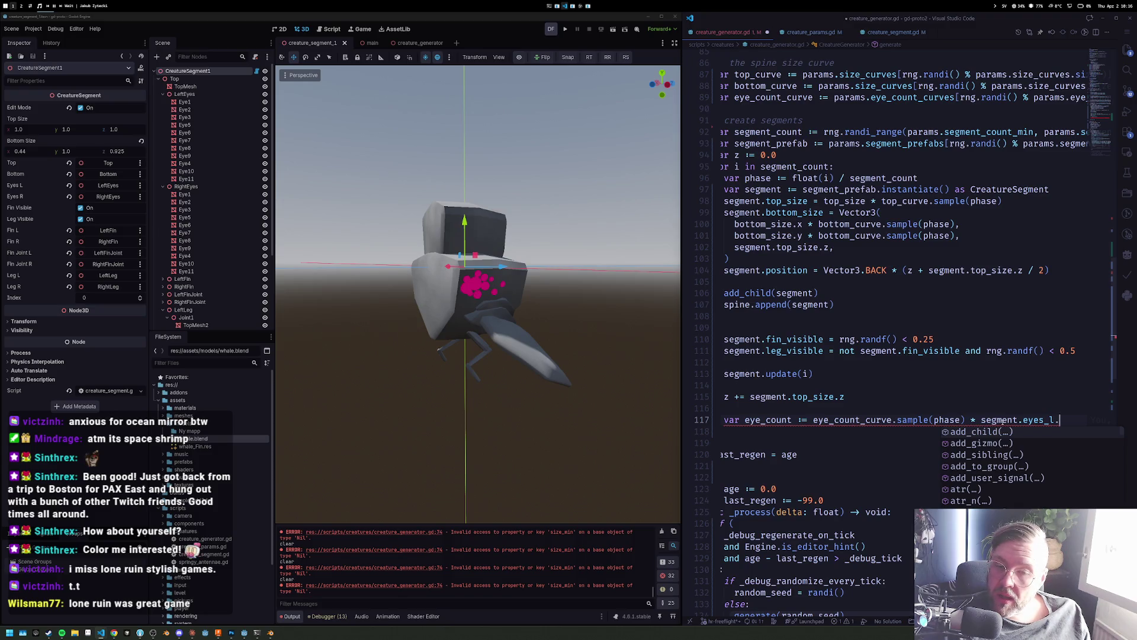
{"action": "type", "text": "get_child_count()"}
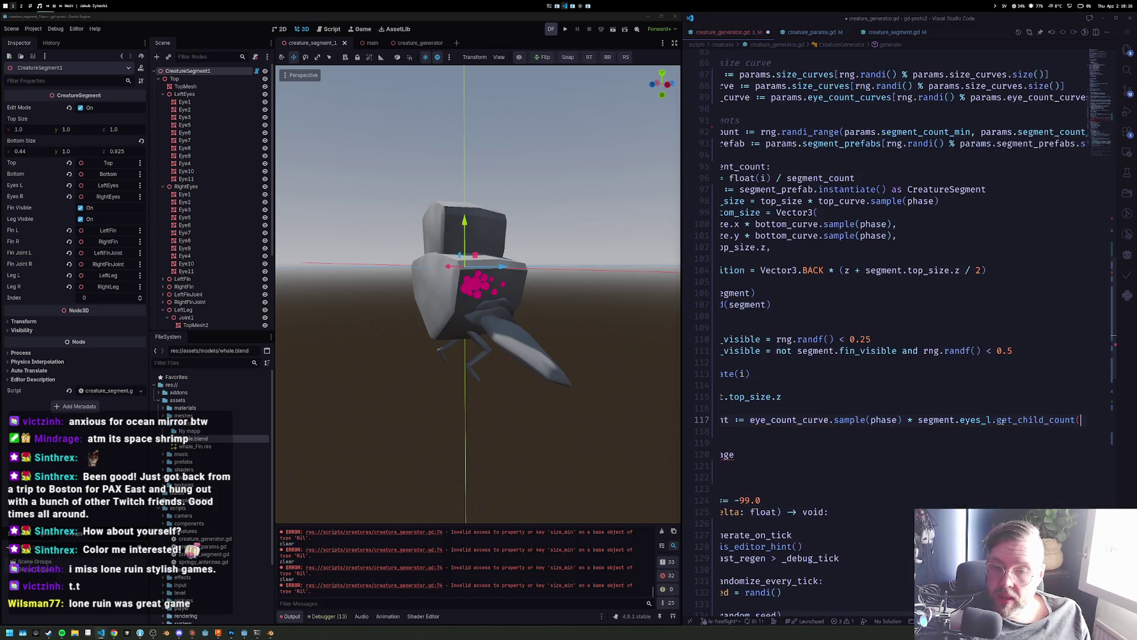
{"action": "key", "text": "Return"}
{"action": "key", "text": "Return"}
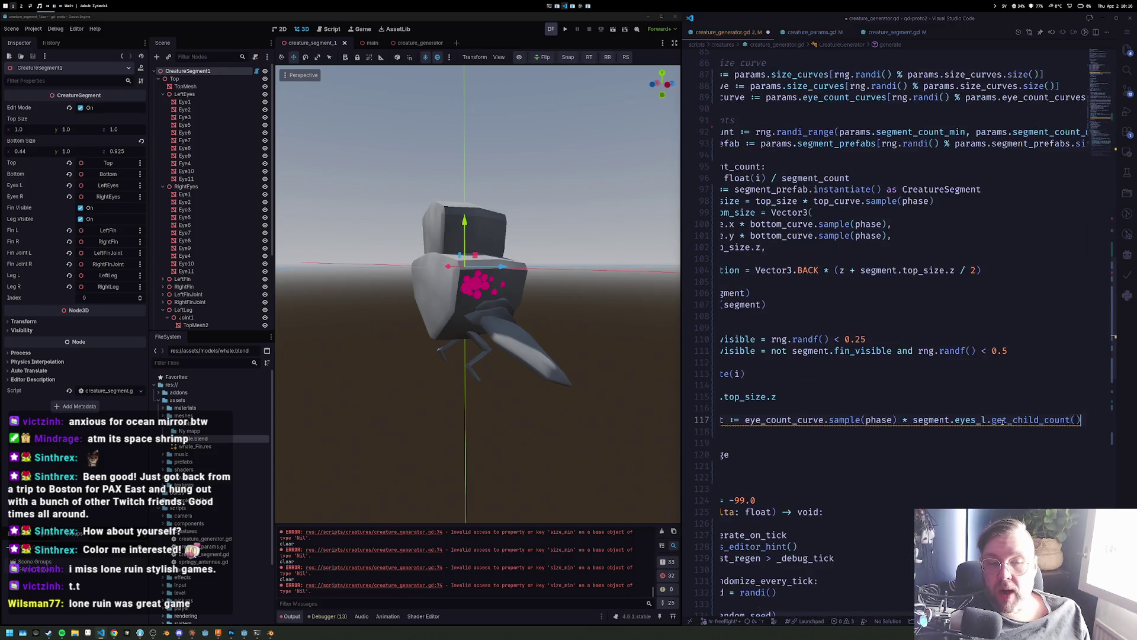
{"action": "key", "text": "Up"}
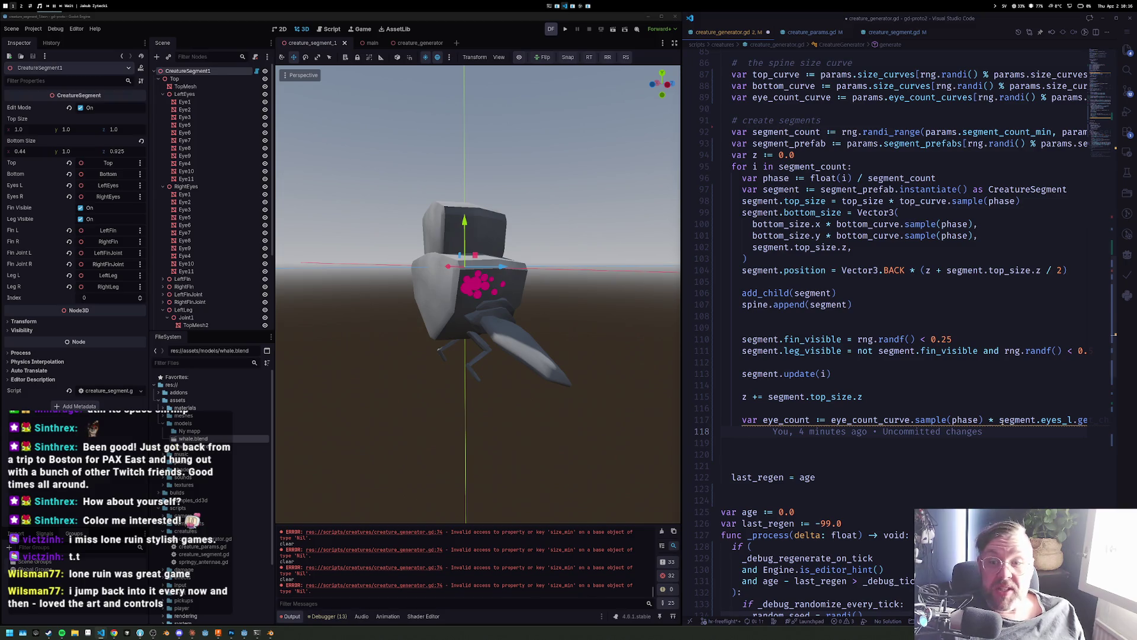
Step: Type 'for j in eye' on the blank line below the eye_count calculation
{"action": "type", "text": "e"}
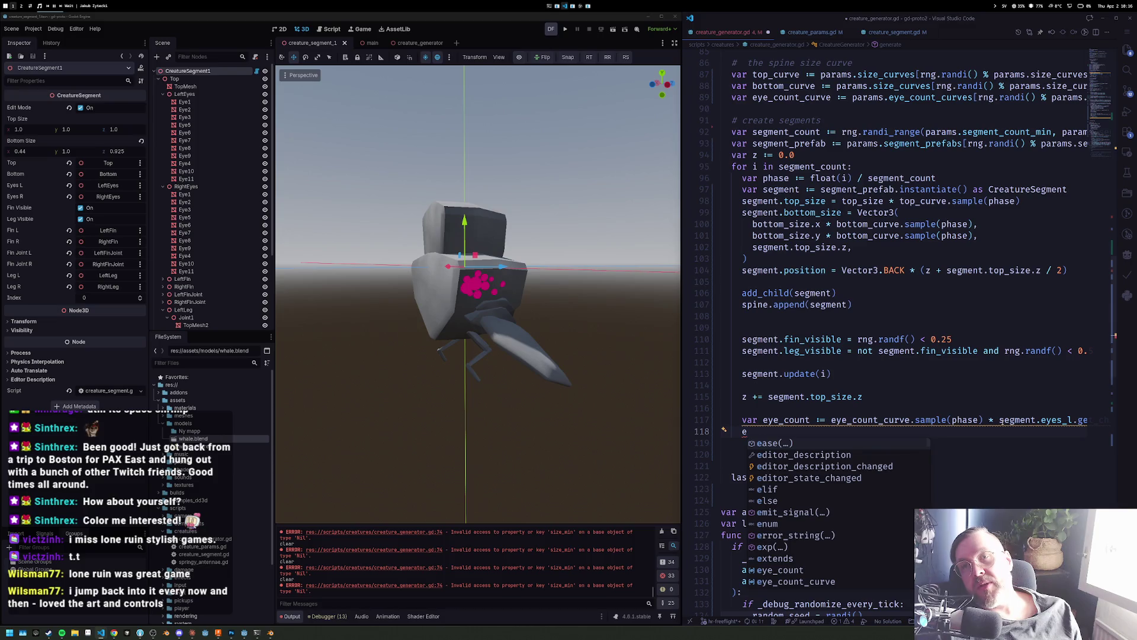
{"action": "key", "text": "BackSpace"}
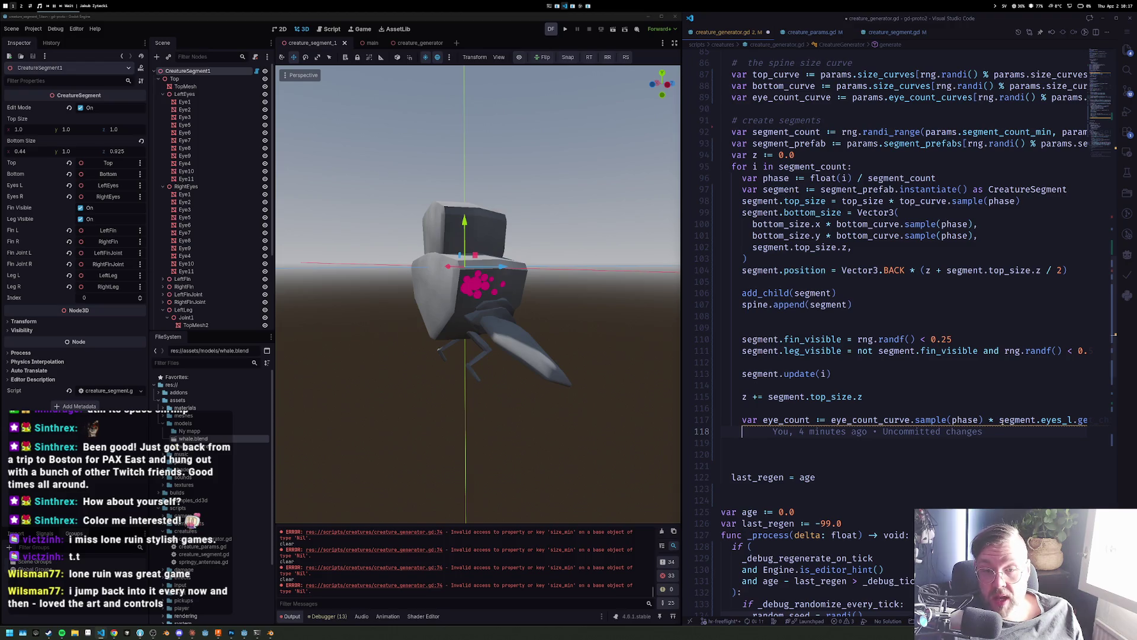
{"action": "type", "text": "for i j"}
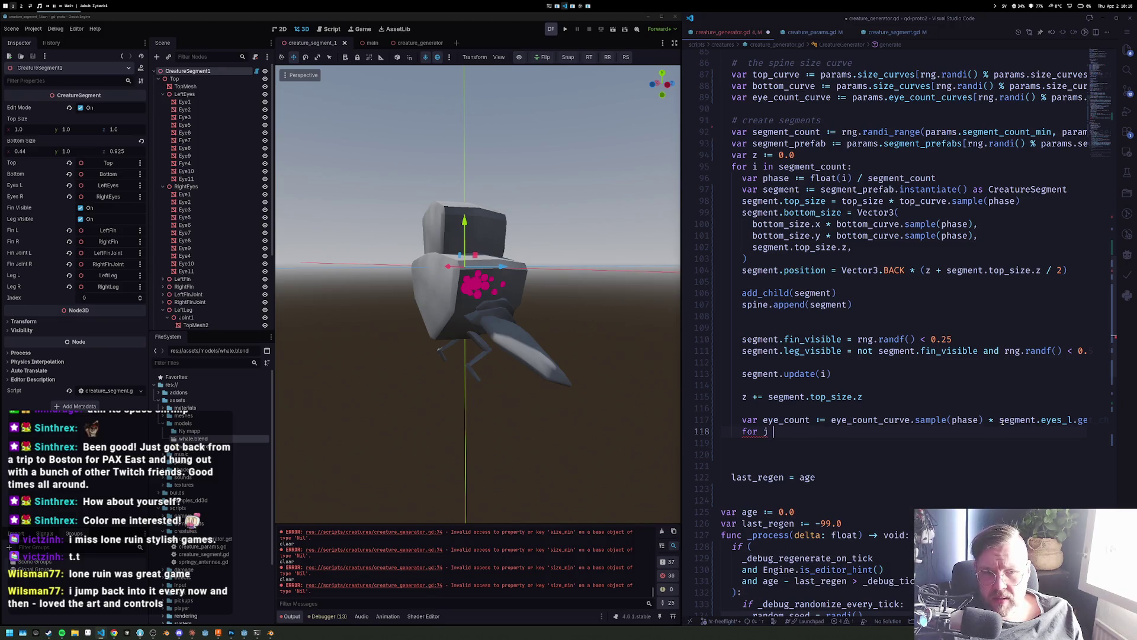
{"action": "type", "text": " in eye"}
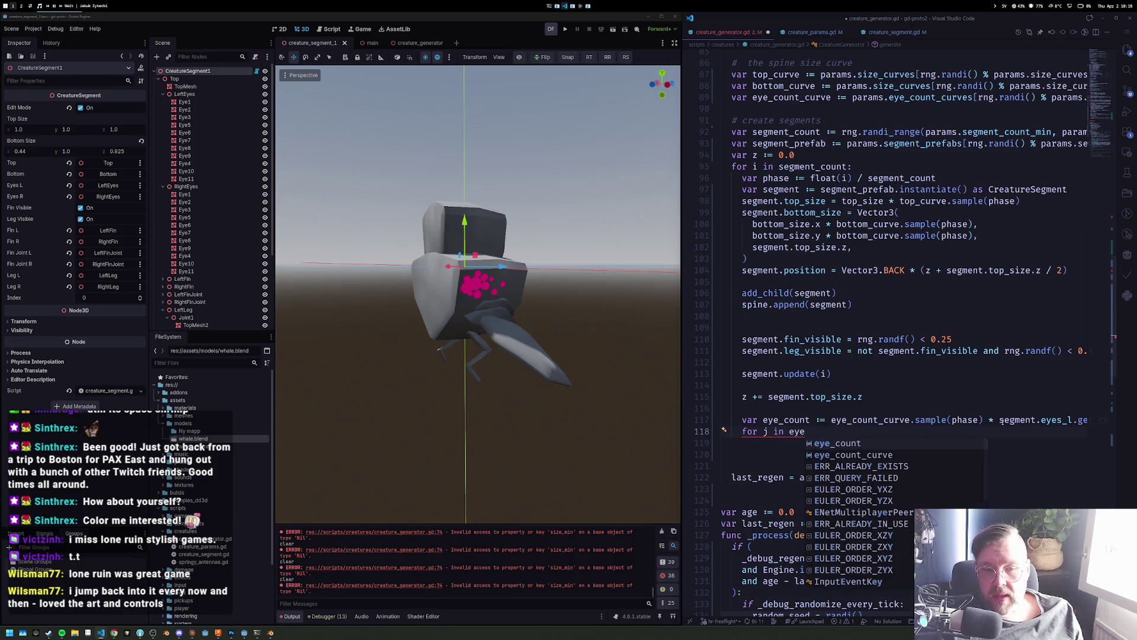
Step: Make the loop 'for j in segment.eyes_l.get_child_count():' and open its body
{"action": "key", "text": "Tab"}
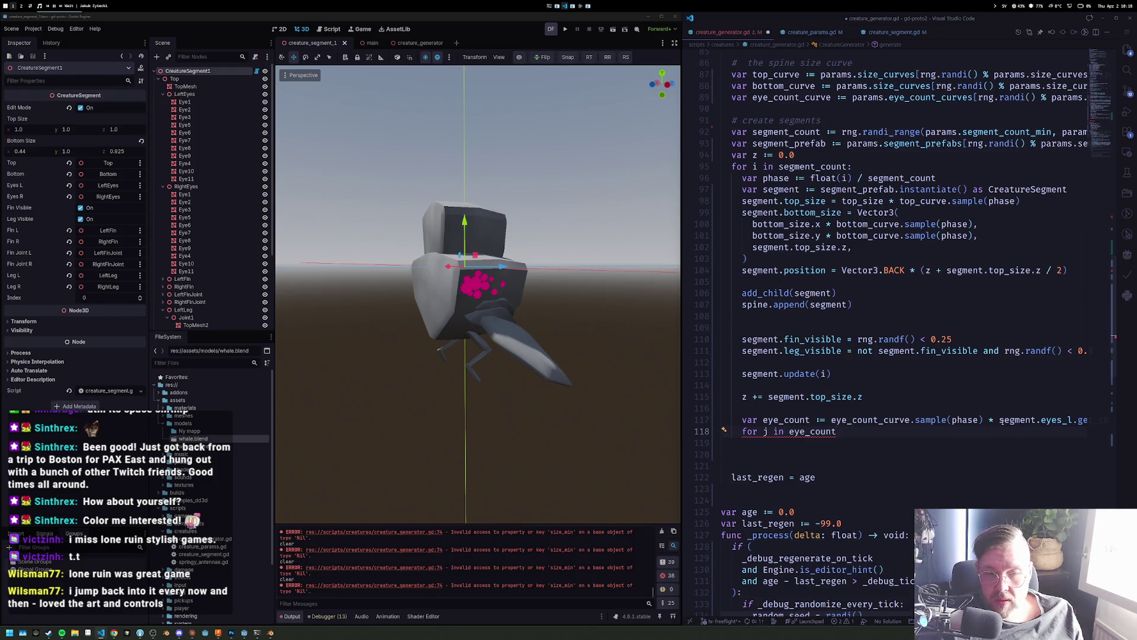
{"action": "key", "text": "Up"}
{"action": "key", "text": "End"}
{"action": "key", "text": "ctrl+Left"}
{"action": "key", "text": "ctrl+Left"}
{"action": "key", "text": "ctrl+Left"}
{"action": "key", "text": "shift+End"}
{"action": "key", "text": "ctrl+c"}
{"action": "key", "text": "Down"}
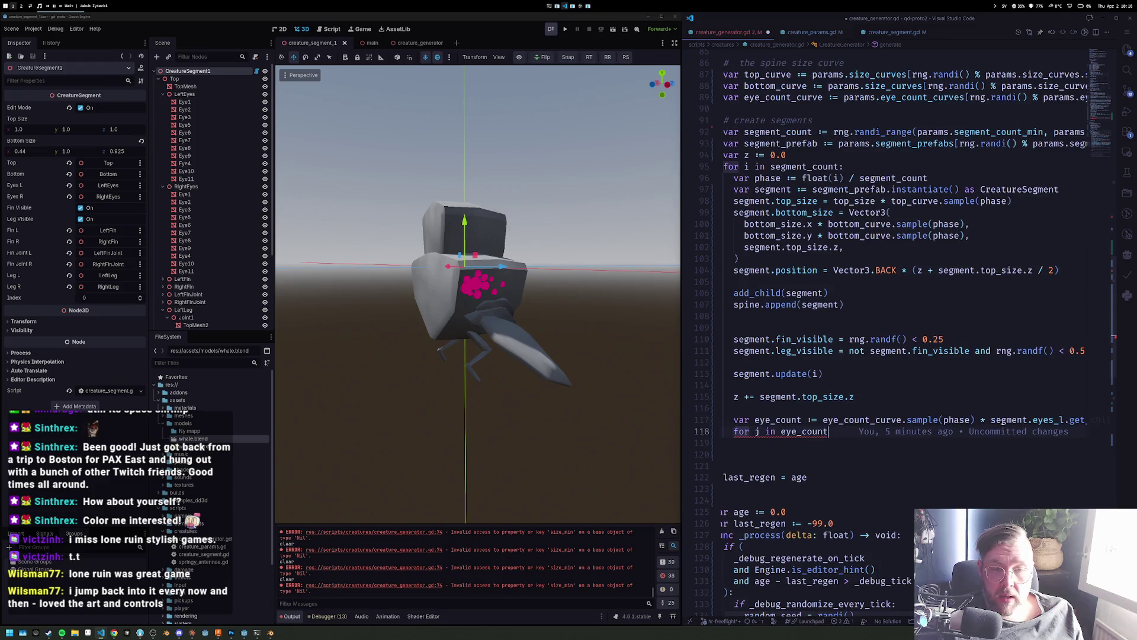
{"action": "key", "text": "ctrl+BackSpace"}
{"action": "key", "text": "ctrl+v"}
{"action": "type", "text": ":"}
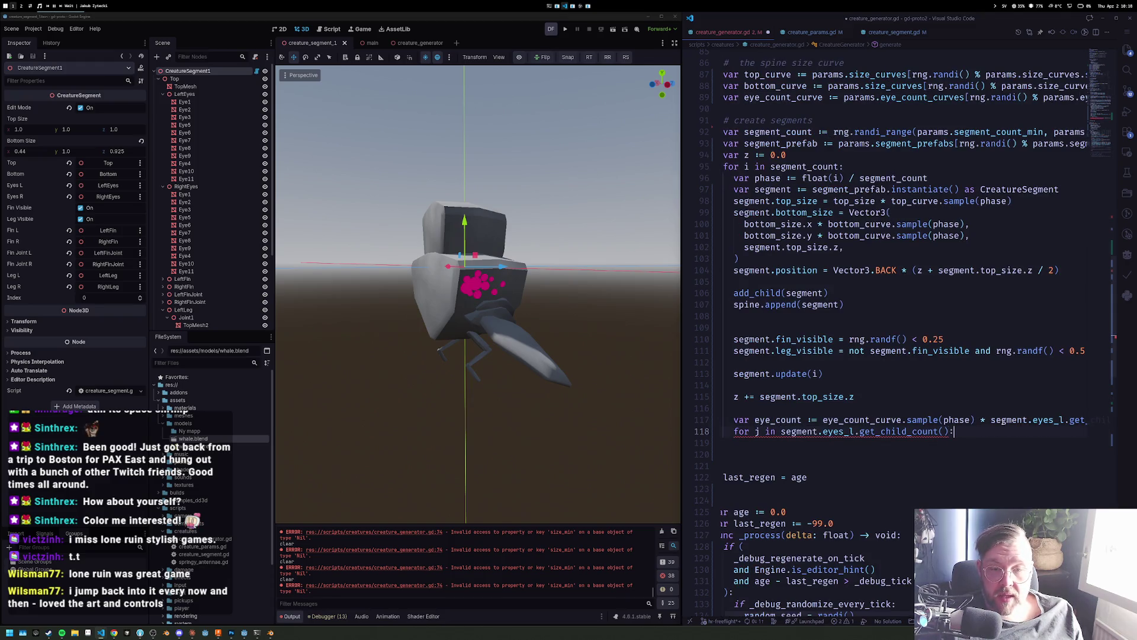
{"action": "key", "text": "Return"}
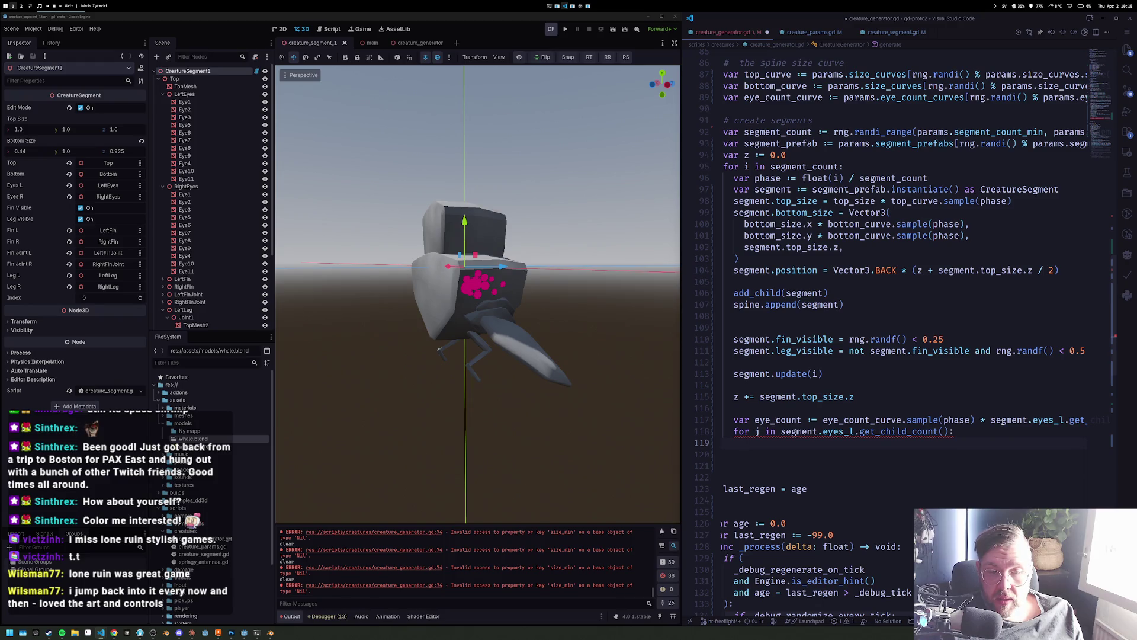
Step: Set '(segment.eyes_l.get_child(j) as Node3D).visible = j < eye_count' in the loop body
{"action": "type", "text": "segment"}
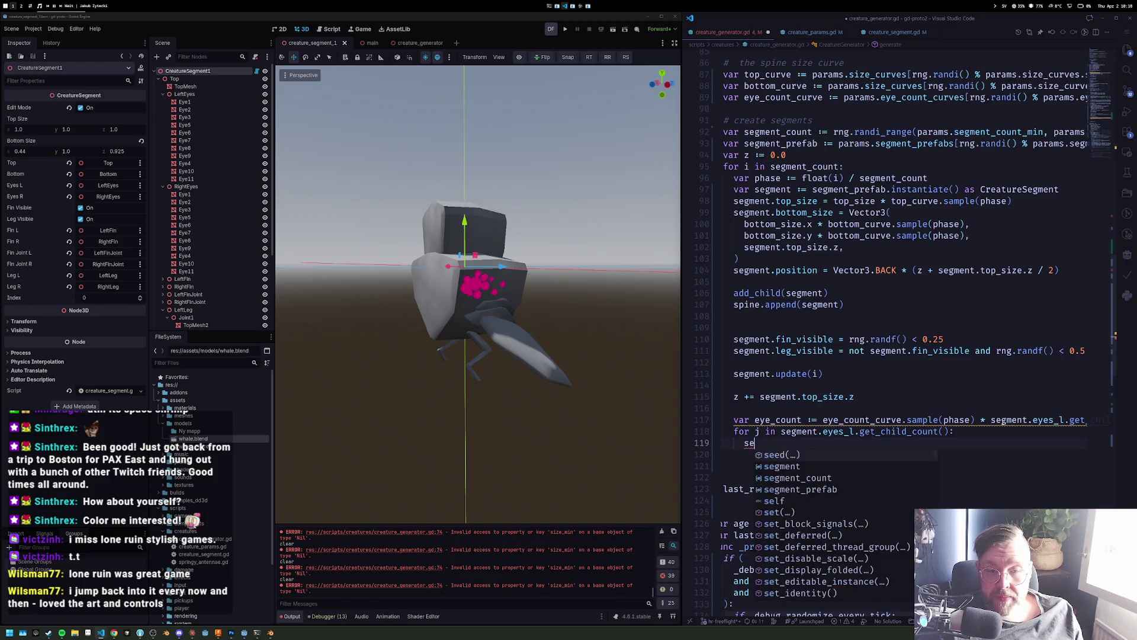
{"action": "type", "text": ".eyes_l."}
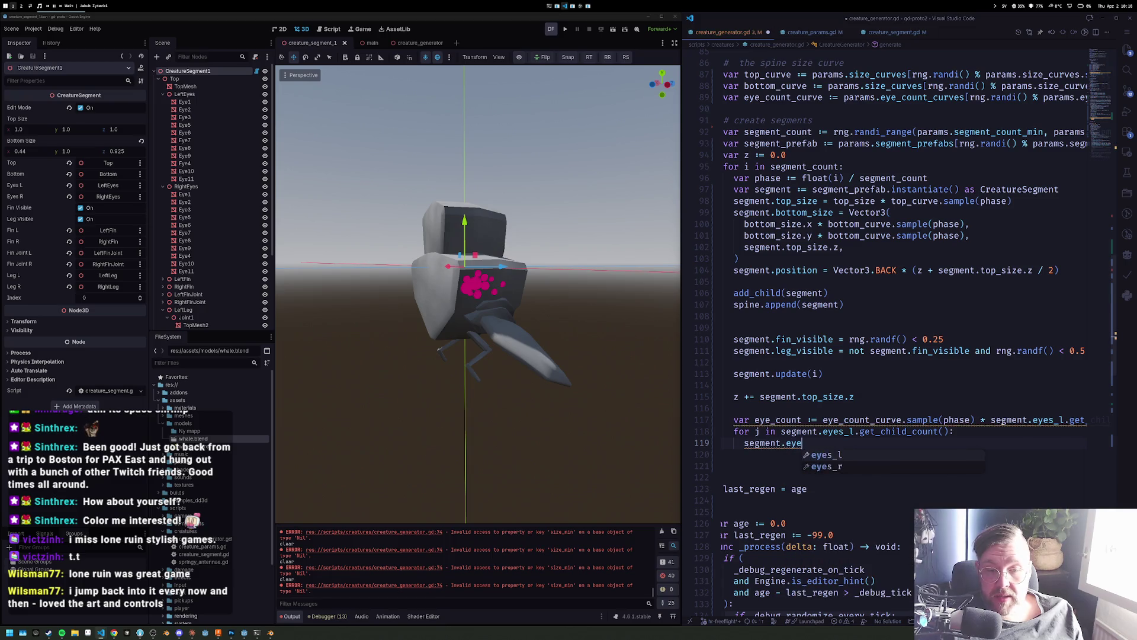
{"action": "type", "text": "get_child("}
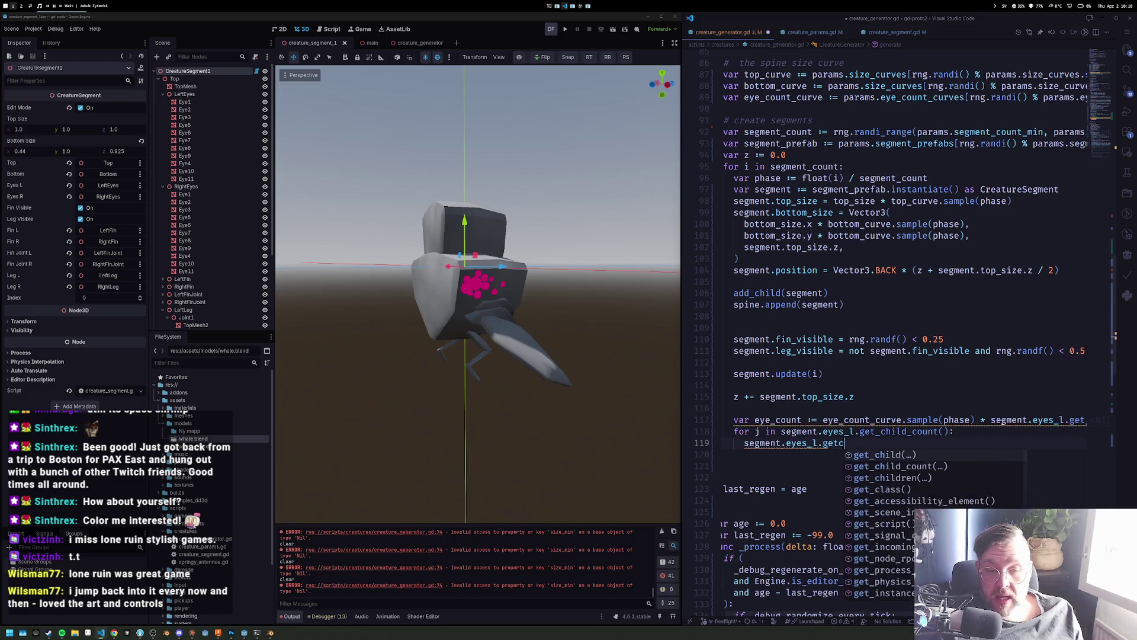
{"action": "type", "text": "j).visible ="}
{"action": "key", "text": "Left"}
{"action": "key", "text": "shift+Home"}
{"action": "type", "text": "("}
{"action": "key", "text": "Right"}
{"action": "type", "text": "ad"}
{"action": "key", "text": "BackSpace"}
{"action": "type", "text": "s Node3D"}
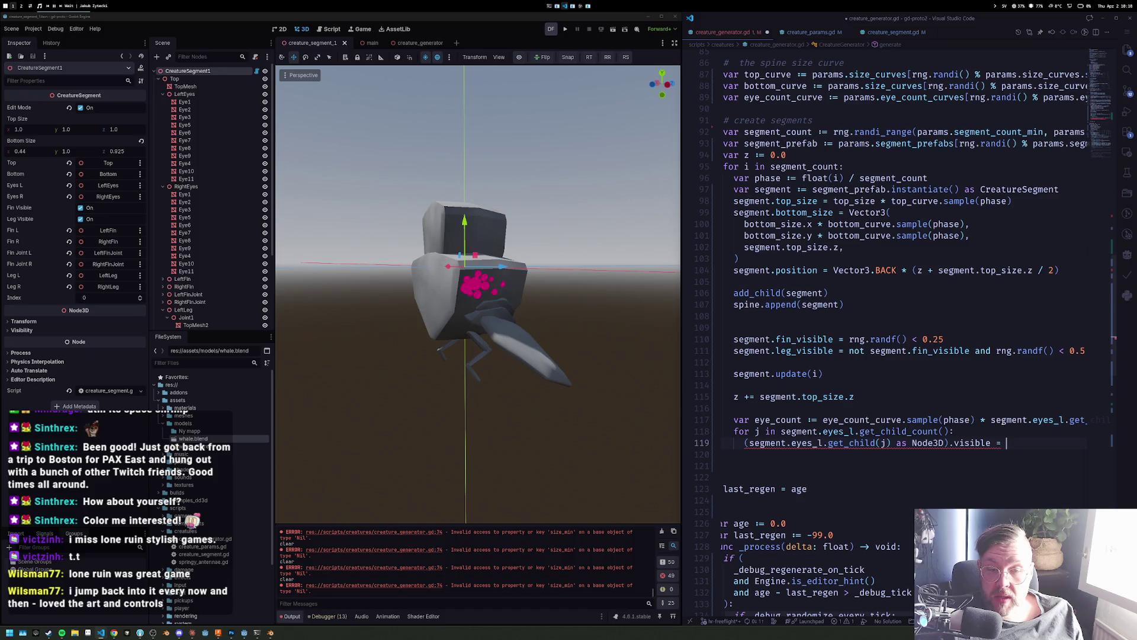
{"action": "type", "text": "j < eyec"}
{"action": "key", "text": "Tab"}
Step: Duplicate the visibility line for eyes_r, then switch to the creature_generator scene
{"action": "key", "text": "shift+alt+Down"}
{"action": "left_click", "coordinate": [788, 454]}
{"action": "key", "text": "ctrl+Right"}
{"action": "key", "text": "BackSpace"}
{"action": "type", "text": "r"}
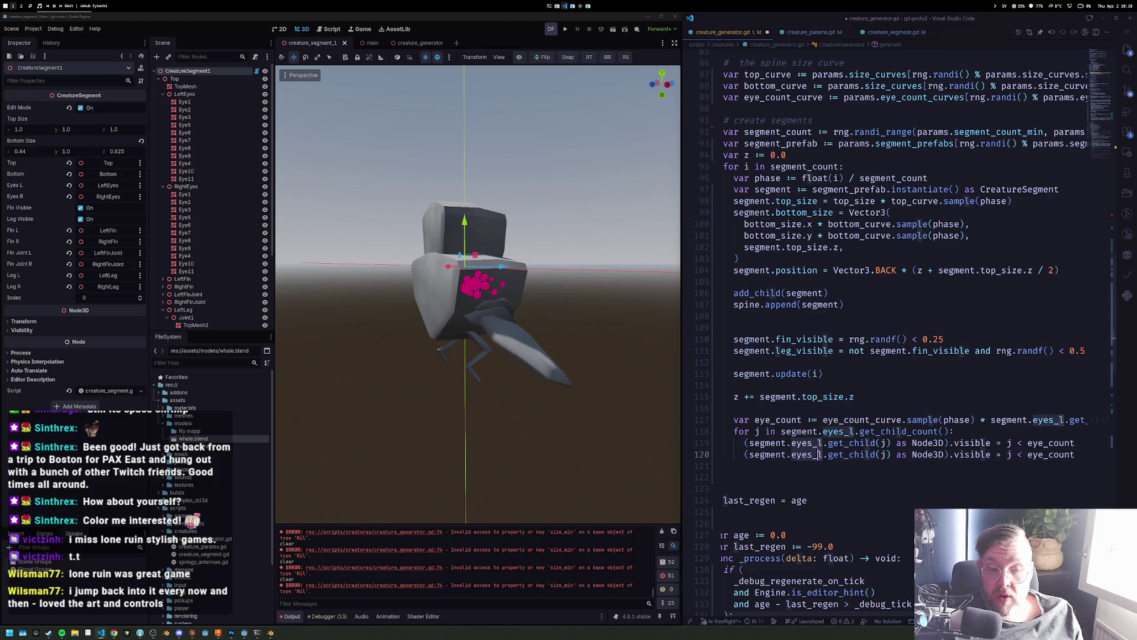
{"action": "left_click", "coordinate": [415, 42]}
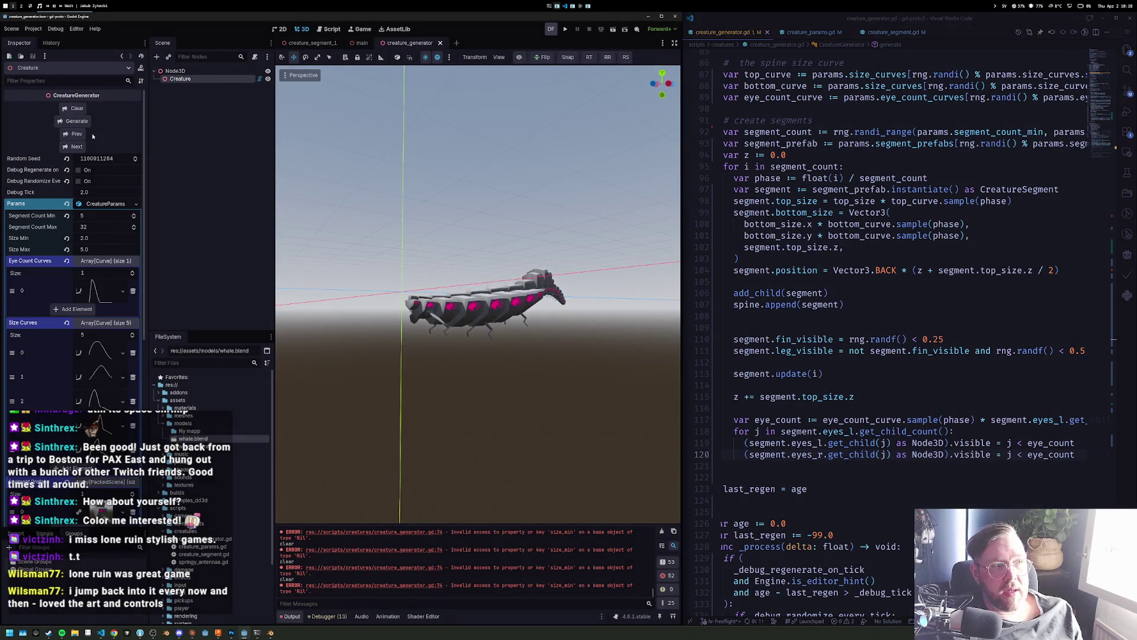
{"action": "mouse_move", "coordinate": [475, 223]}
{"action": "left_mouse_down"}
{"action": "mouse_move", "coordinate": [479, 314]}
{"action": "mouse_move", "coordinate": [505, 309]}
{"action": "left_mouse_up"}
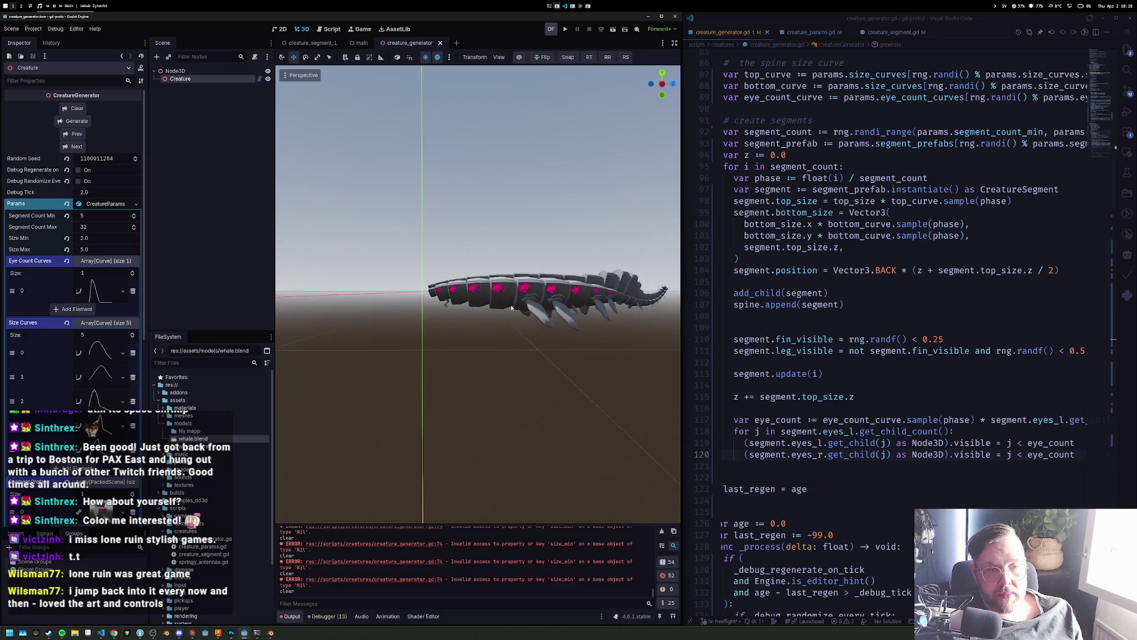
{"action": "mouse_move", "coordinate": [567, 313]}
{"action": "left_mouse_down"}
{"action": "mouse_move", "coordinate": [537, 314]}
{"action": "mouse_move", "coordinate": [568, 324]}
{"action": "mouse_move", "coordinate": [520, 320]}
{"action": "left_mouse_up"}
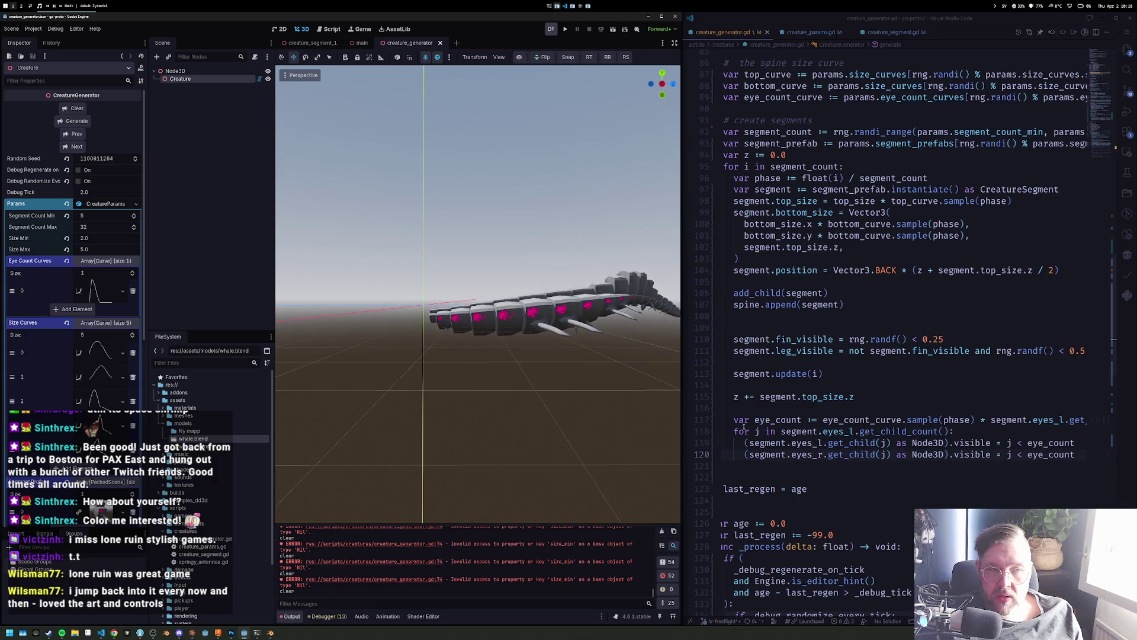
{"action": "mouse_move", "coordinate": [557, 356]}
{"action": "left_mouse_down"}
{"action": "mouse_move", "coordinate": [506, 384]}
{"action": "mouse_move", "coordinate": [568, 367]}
{"action": "mouse_move", "coordinate": [331, 352]}
{"action": "mouse_move", "coordinate": [592, 358]}
{"action": "left_mouse_up"}
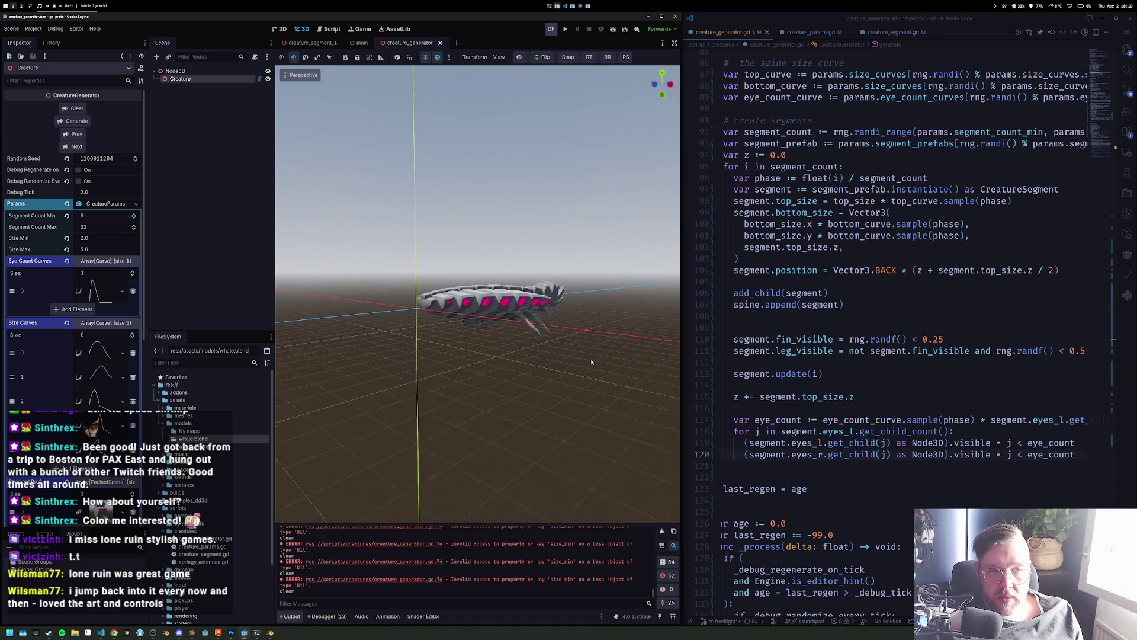
{"action": "scroll", "coordinate": [487, 325], "scroll_direction": "up", "scroll_amount": 2}
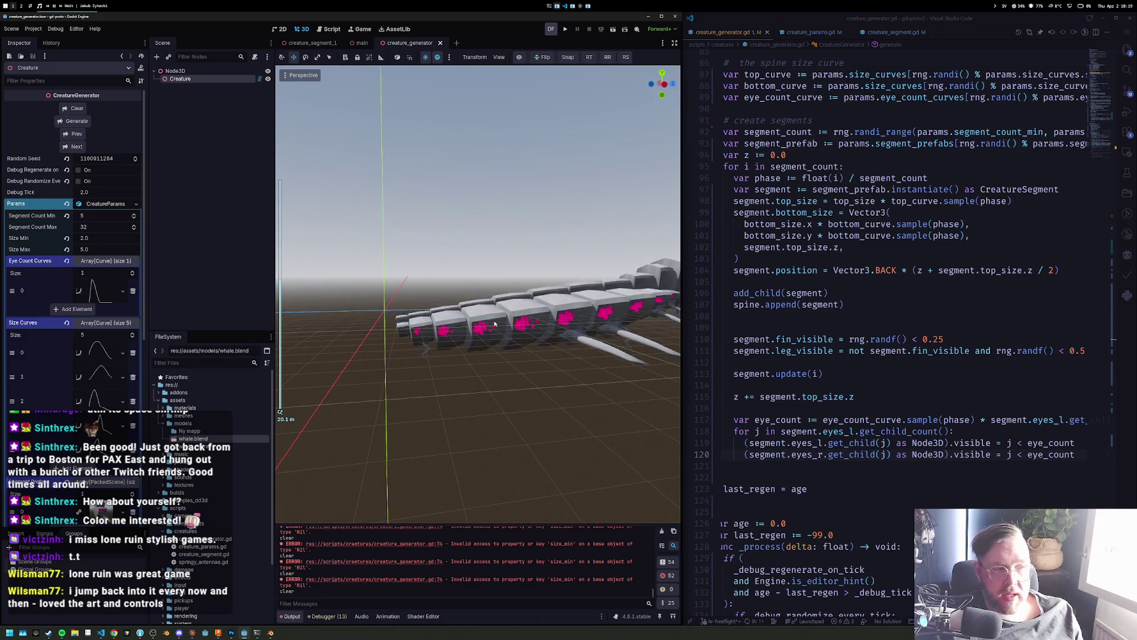
Step: Drag the first eye count curve's end point left to about 0.18, orbiting to check the eyes
{"action": "left_click", "coordinate": [94, 297]}
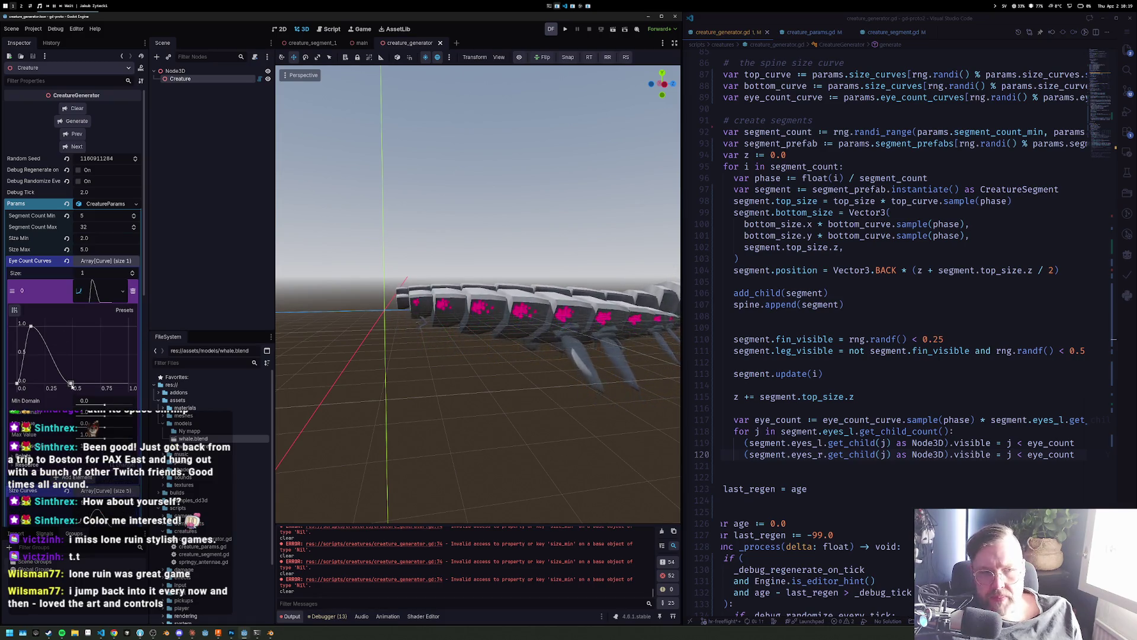
{"action": "left_click_drag", "start_coordinate": [71, 385], "coordinate": [37, 383]}
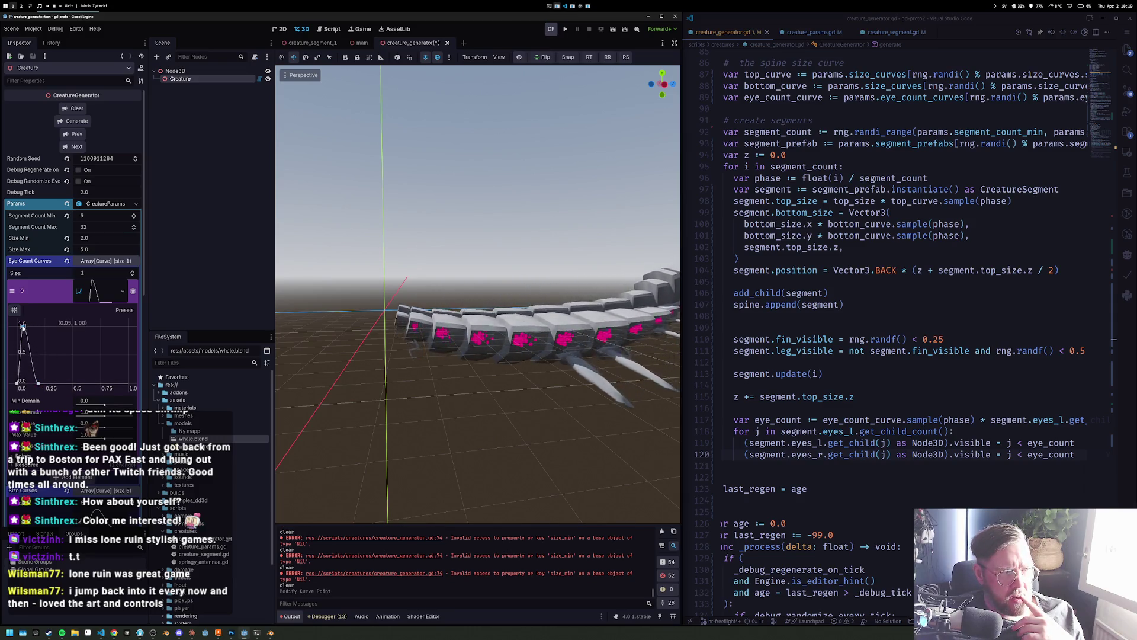
{"action": "left_click_drag", "start_coordinate": [31, 326], "coordinate": [23, 325]}
{"action": "left_click_drag", "start_coordinate": [38, 383], "coordinate": [30, 383]}
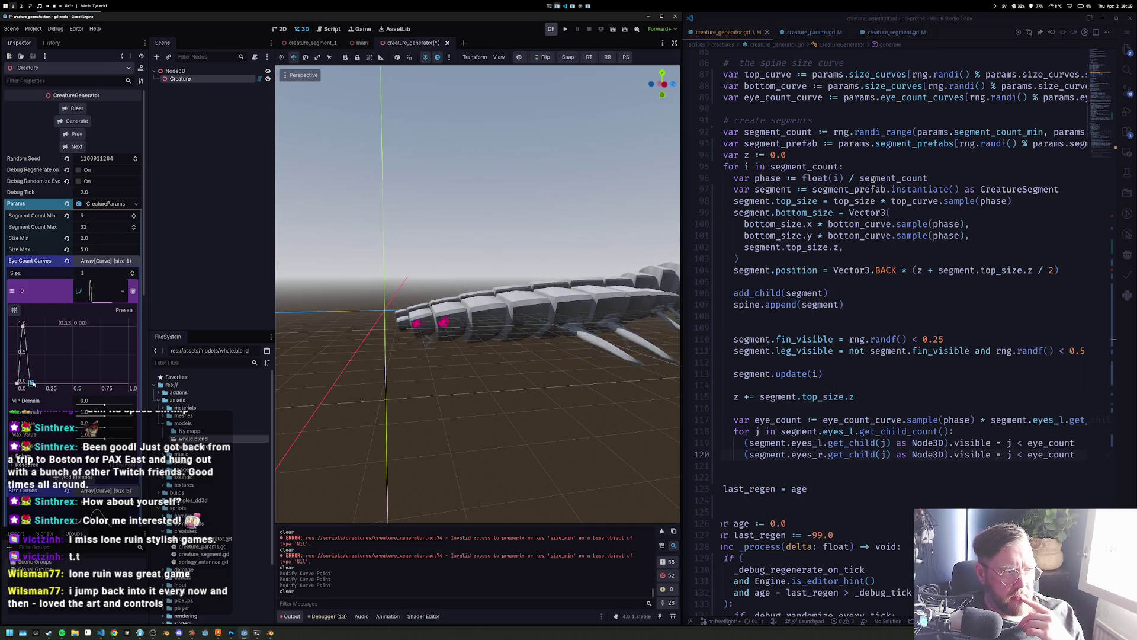
{"action": "left_click_drag", "start_coordinate": [31, 383], "coordinate": [42, 384]}
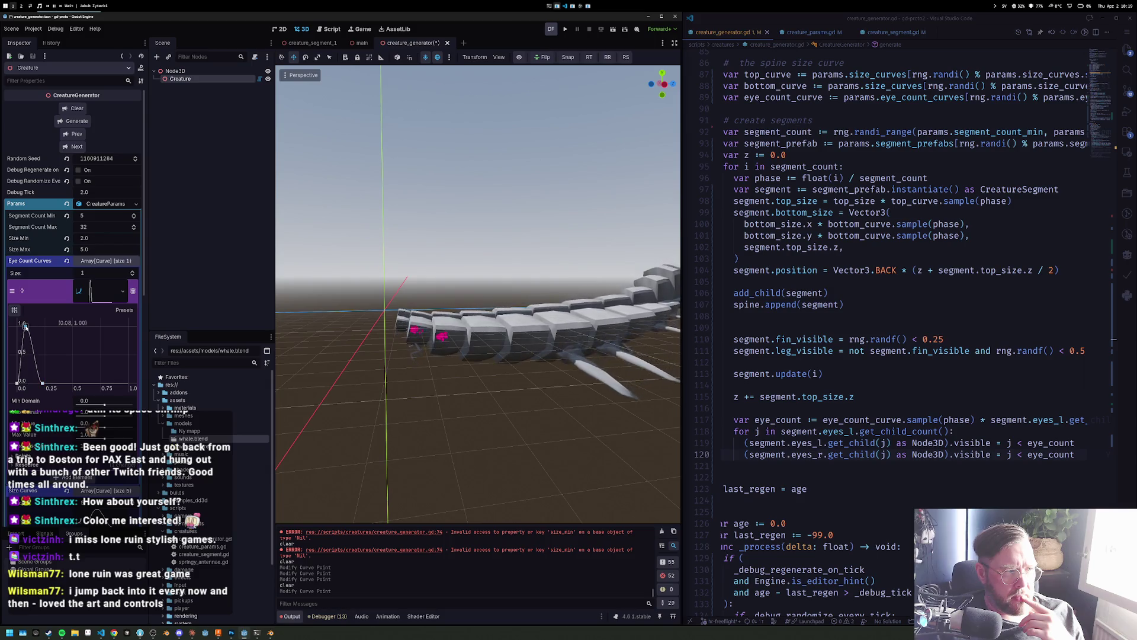
{"action": "left_click", "coordinate": [22, 325]}
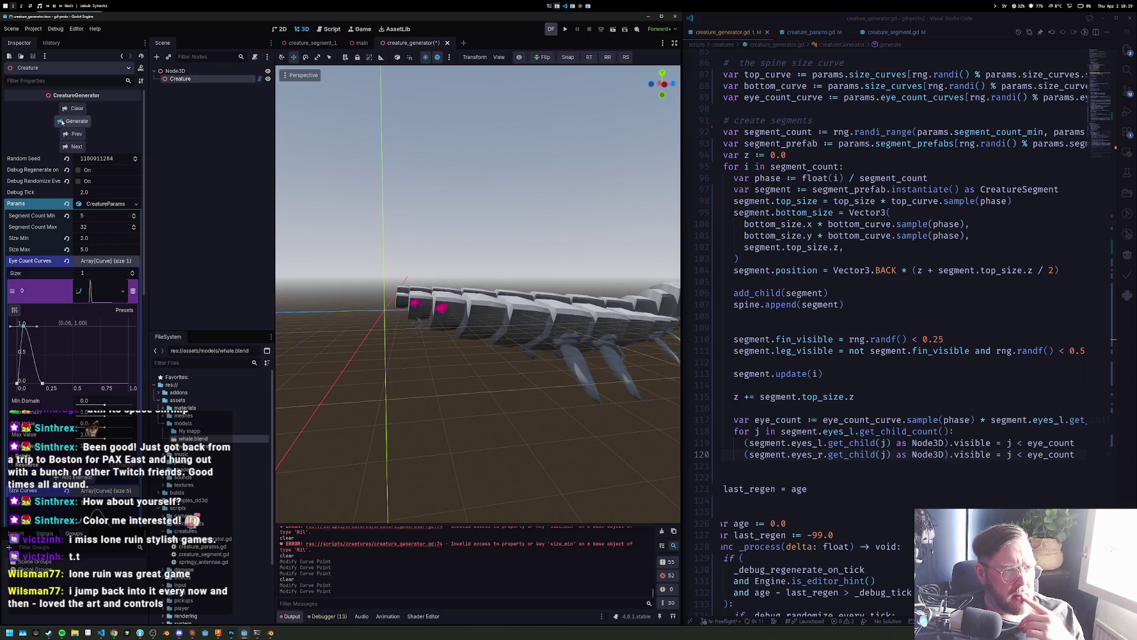
{"action": "mouse_move", "coordinate": [563, 331]}
{"action": "left_mouse_down"}
{"action": "mouse_move", "coordinate": [657, 326]}
{"action": "mouse_move", "coordinate": [633, 319]}
{"action": "left_mouse_up"}
{"action": "mouse_move", "coordinate": [497, 318]}
{"action": "left_mouse_down"}
{"action": "mouse_move", "coordinate": [512, 271]}
{"action": "mouse_move", "coordinate": [511, 314]}
{"action": "left_mouse_up"}
{"action": "left_click_drag", "start_coordinate": [43, 384], "coordinate": [36, 384]}
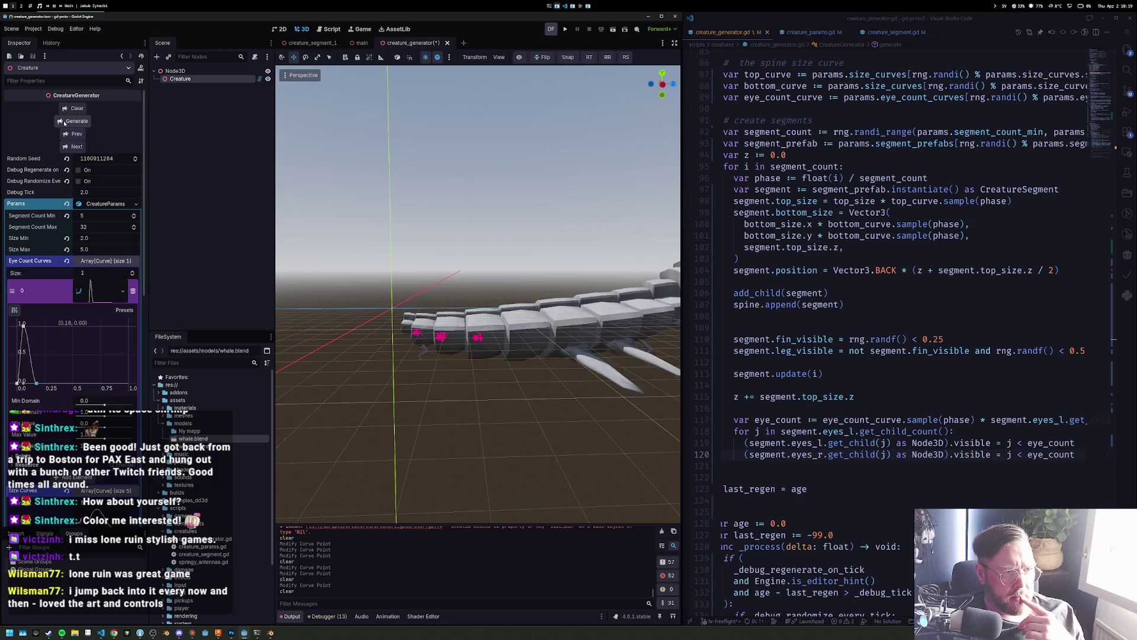
{"action": "mouse_move", "coordinate": [379, 320]}
{"action": "left_mouse_down"}
{"action": "mouse_move", "coordinate": [375, 289]}
{"action": "mouse_move", "coordinate": [446, 88]}
{"action": "left_mouse_up"}
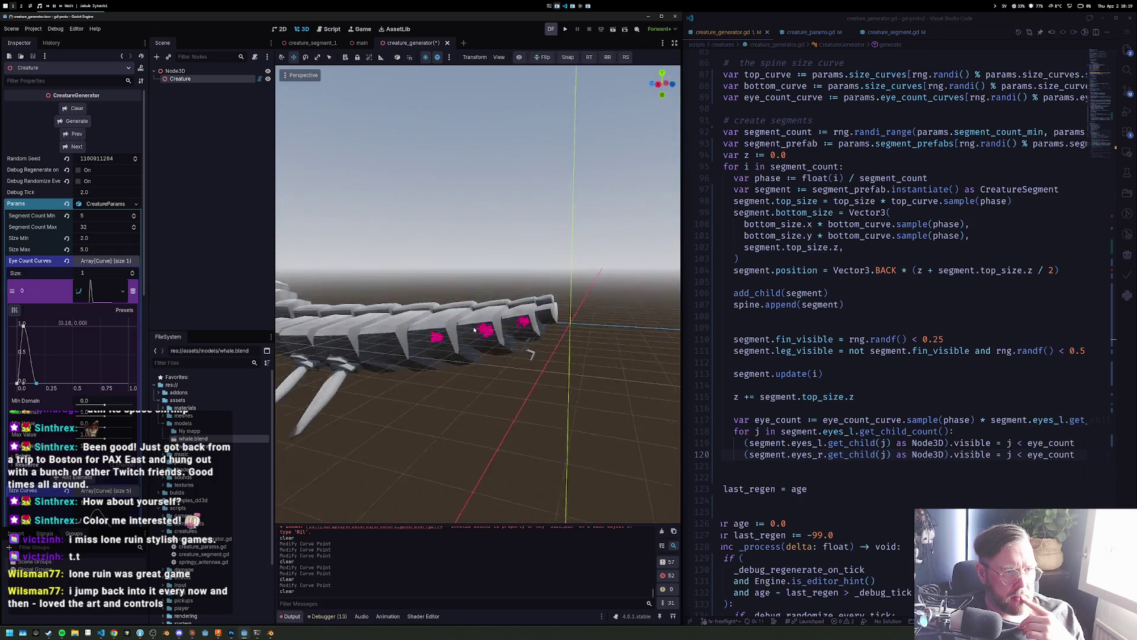
Step: Turn on the starfield preview environment, orbit around the creature, and bring up creature_segment.gd
{"action": "left_click", "coordinate": [519, 57]}
{"action": "mouse_move", "coordinate": [510, 154]}
{"action": "left_mouse_down"}
{"action": "mouse_move", "coordinate": [518, 204]}
{"action": "mouse_move", "coordinate": [370, 281]}
{"action": "mouse_move", "coordinate": [620, 329]}
{"action": "mouse_move", "coordinate": [600, 254]}
{"action": "mouse_move", "coordinate": [569, 331]}
{"action": "mouse_move", "coordinate": [486, 355]}
{"action": "mouse_move", "coordinate": [428, 356]}
{"action": "mouse_move", "coordinate": [603, 344]}
{"action": "left_mouse_up"}
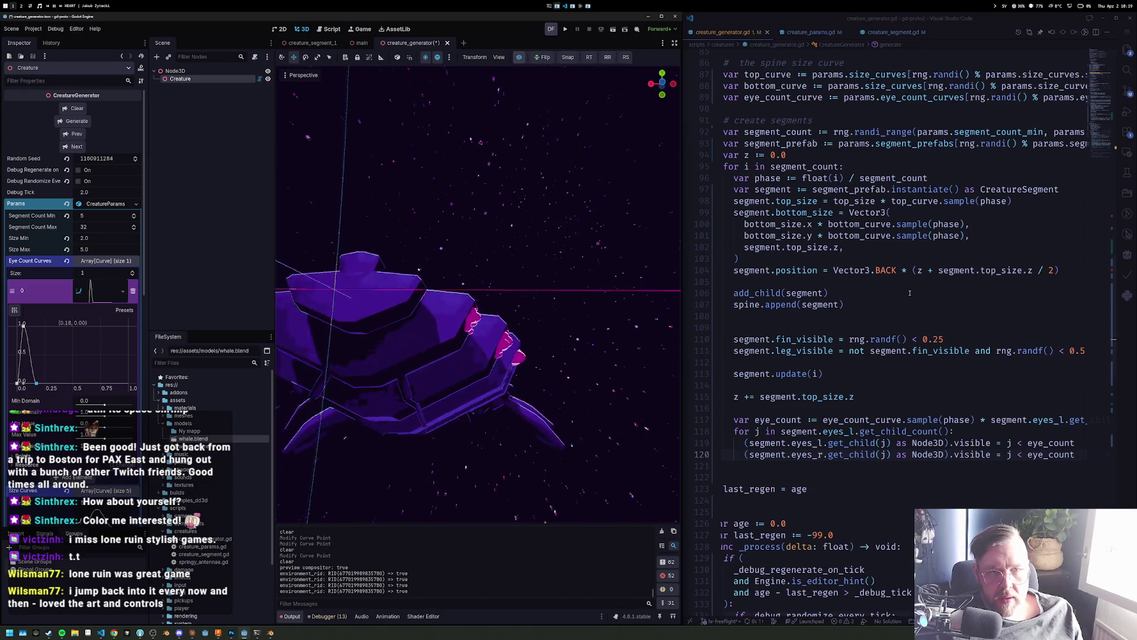
{"action": "left_click", "coordinate": [882, 34]}
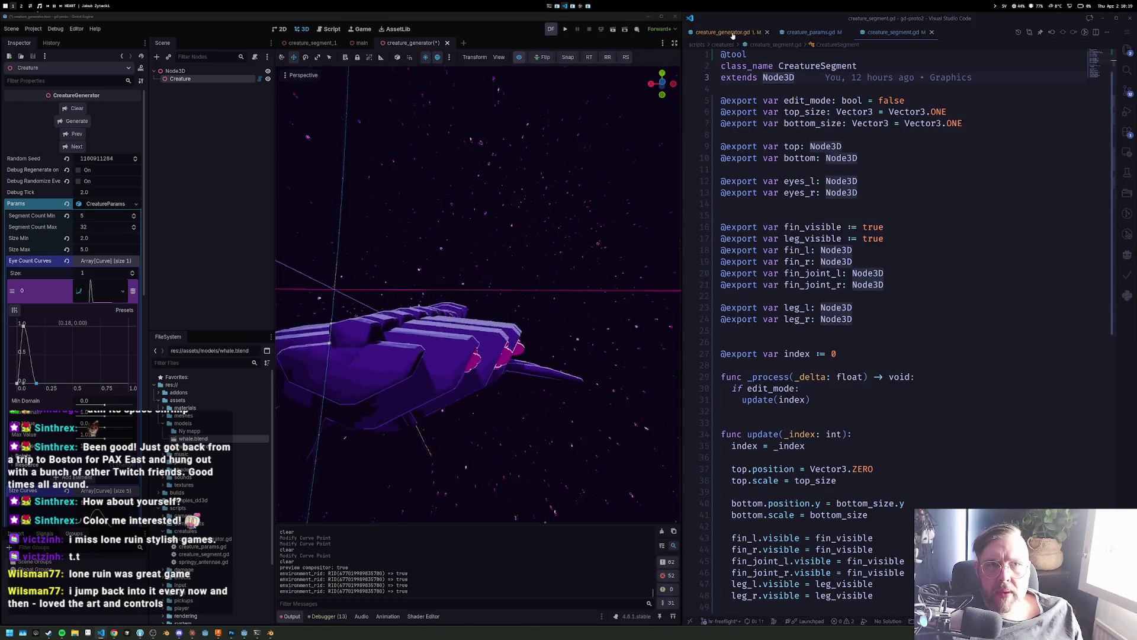
Step: Write a loop header 'for e in eyes_l.size:' after the leg visibility lines
{"action": "scroll", "coordinate": [856, 354], "scroll_direction": "down", "scroll_amount": 5}
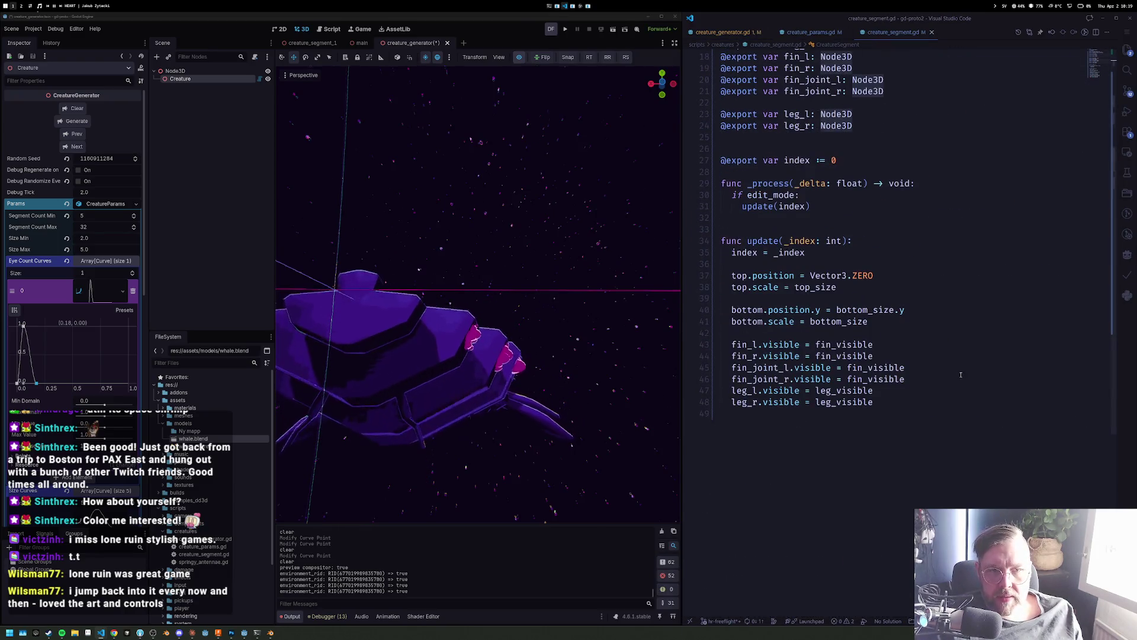
{"action": "left_click", "coordinate": [913, 398]}
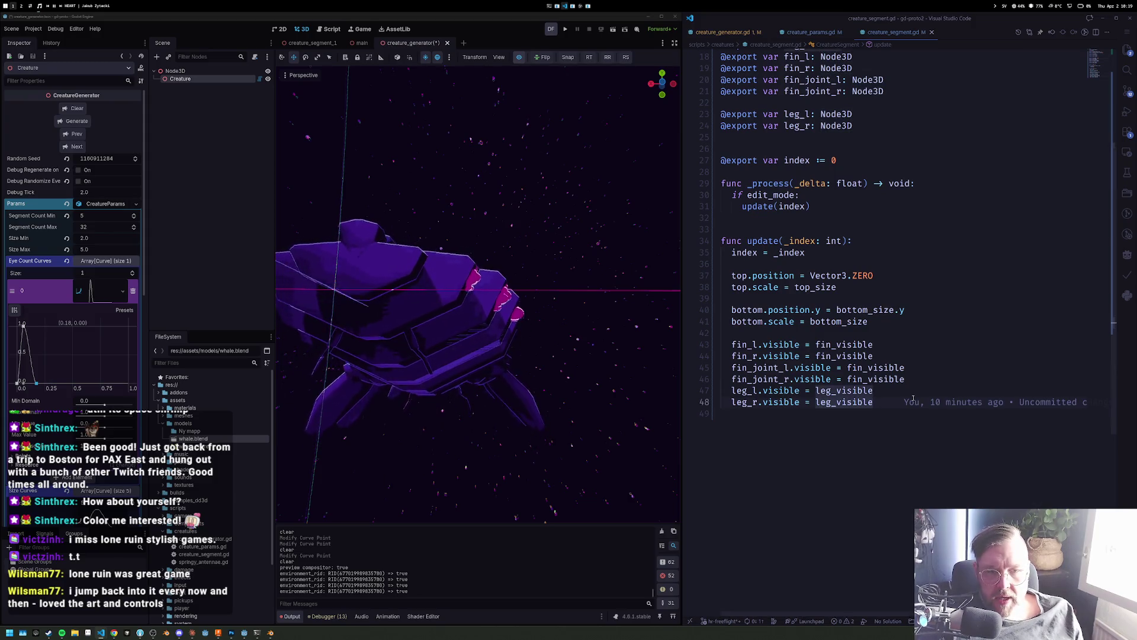
{"action": "key", "text": "Return"}
{"action": "key", "text": "Return"}
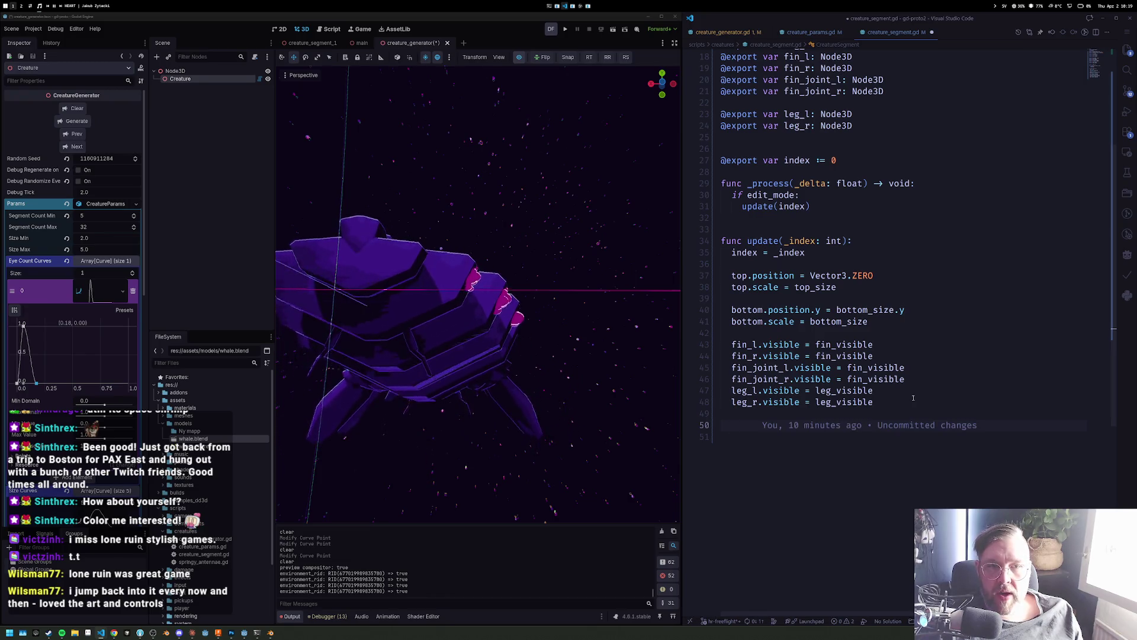
{"action": "type", "text": "for ey"}
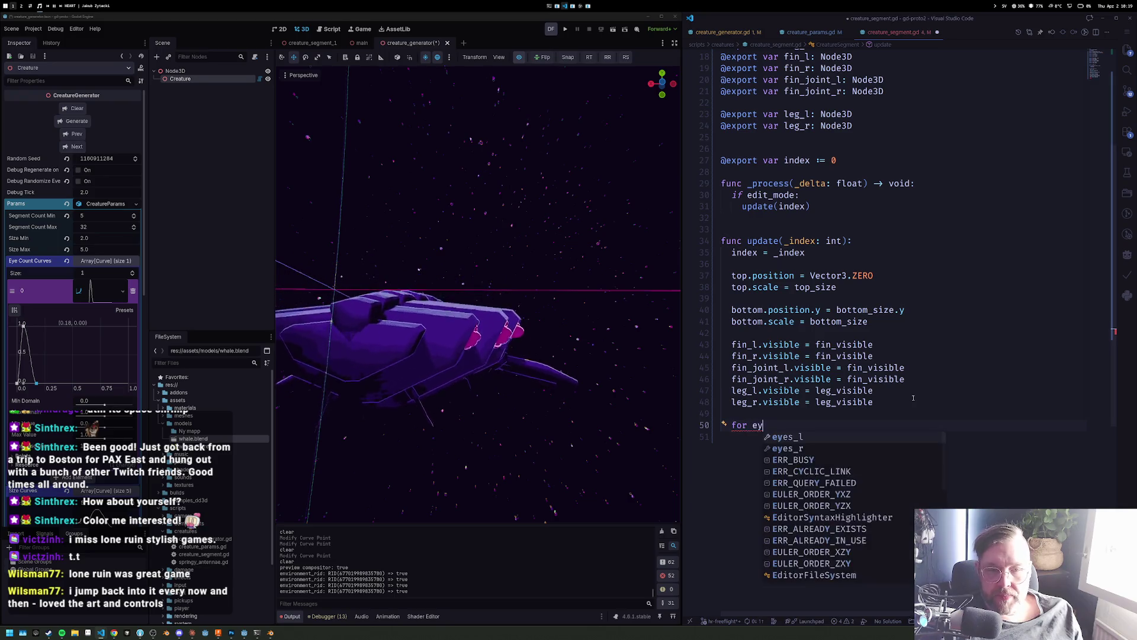
{"action": "type", "text": "e"}
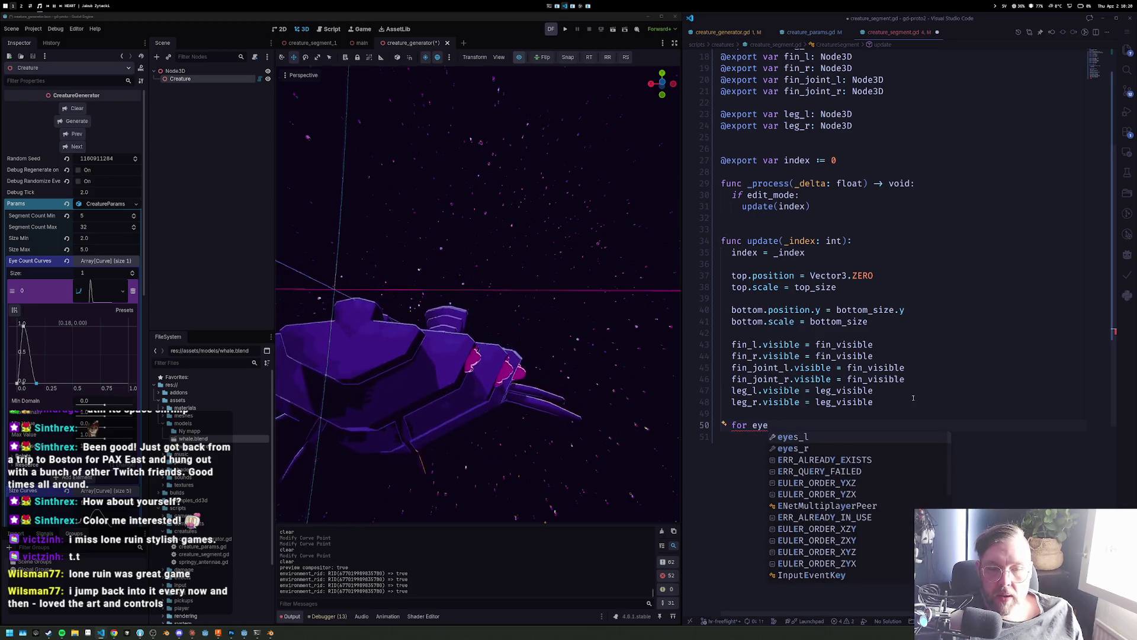
{"action": "key", "text": "Tab"}
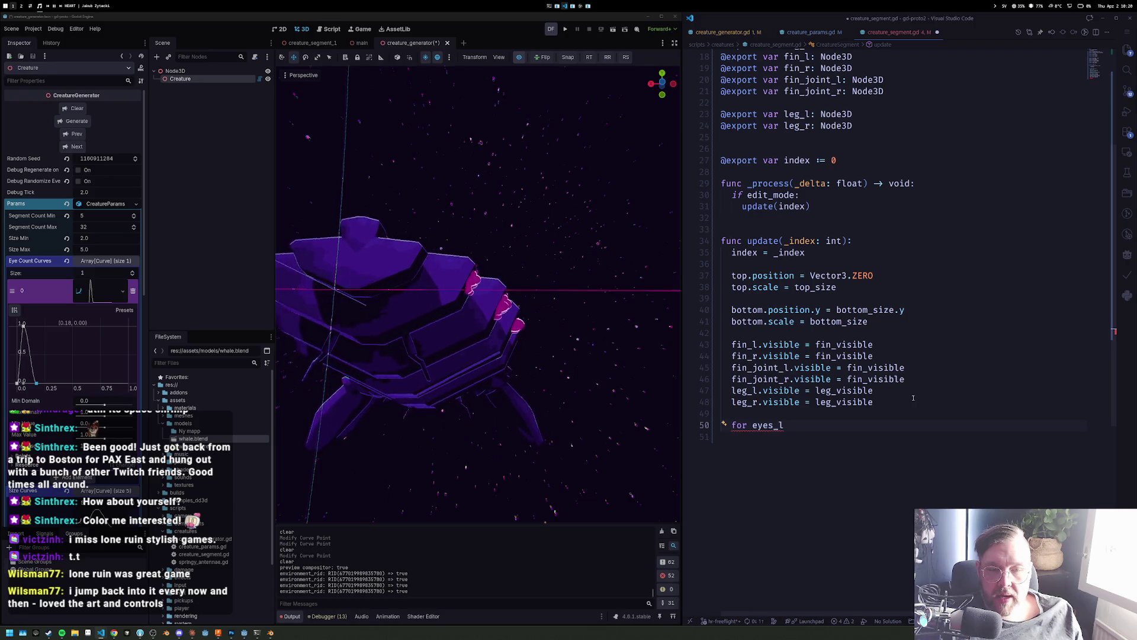
{"action": "key", "text": "BackSpace"}
{"action": "key", "text": "BackSpace"}
{"action": "key", "text": "BackSpace"}
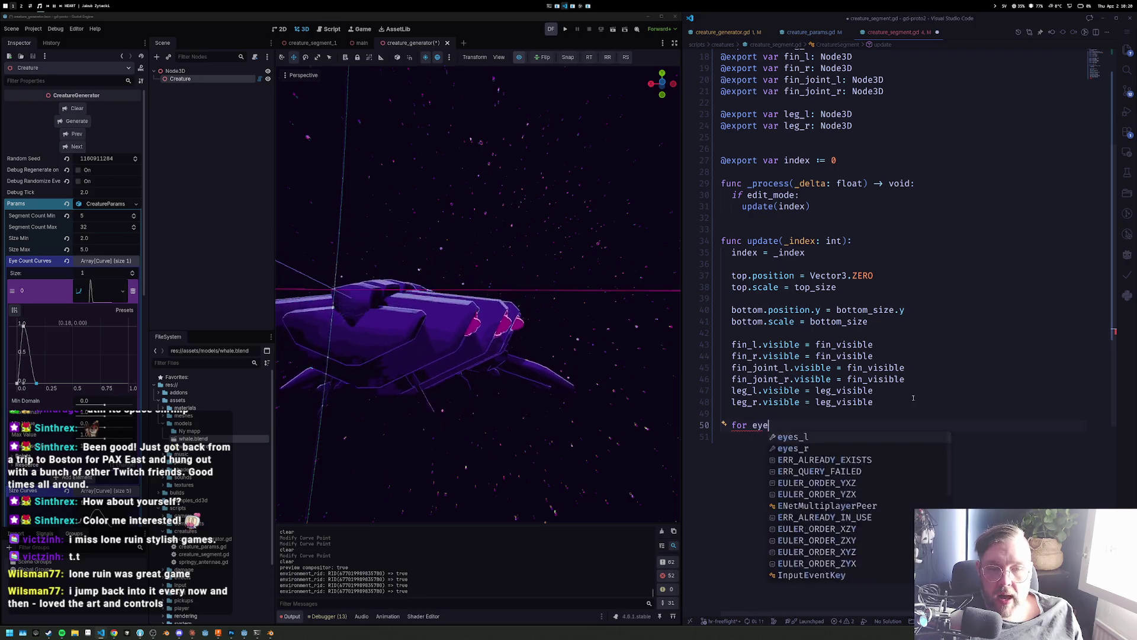
{"action": "type", "text": "in eyes_l."}
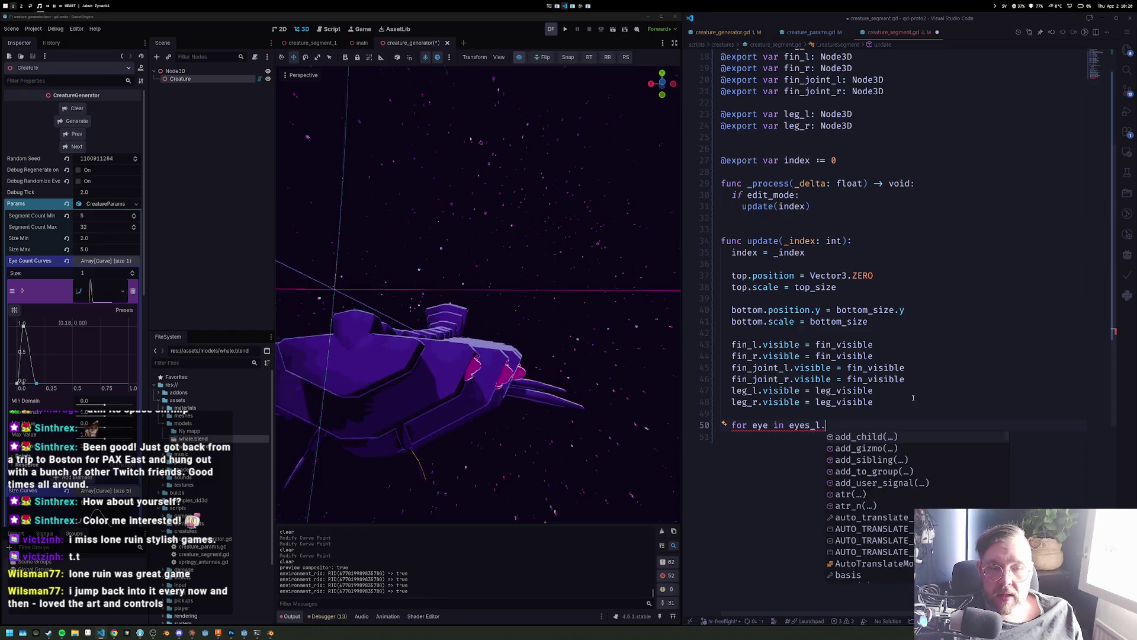
{"action": "type", "text": "siz"}
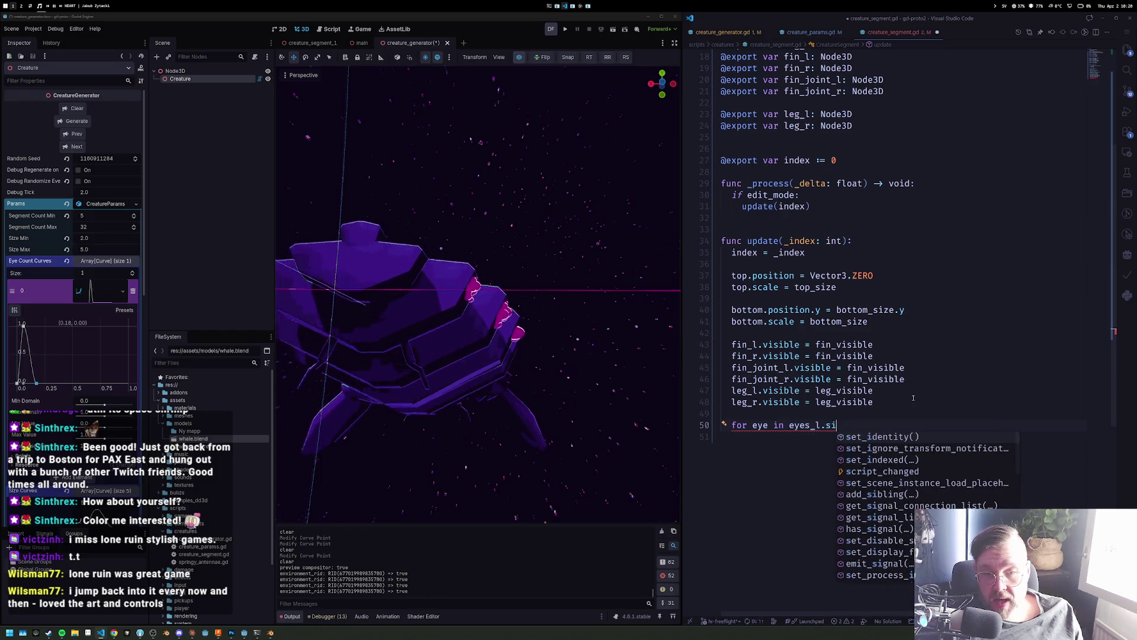
{"action": "type", "text": "e"}
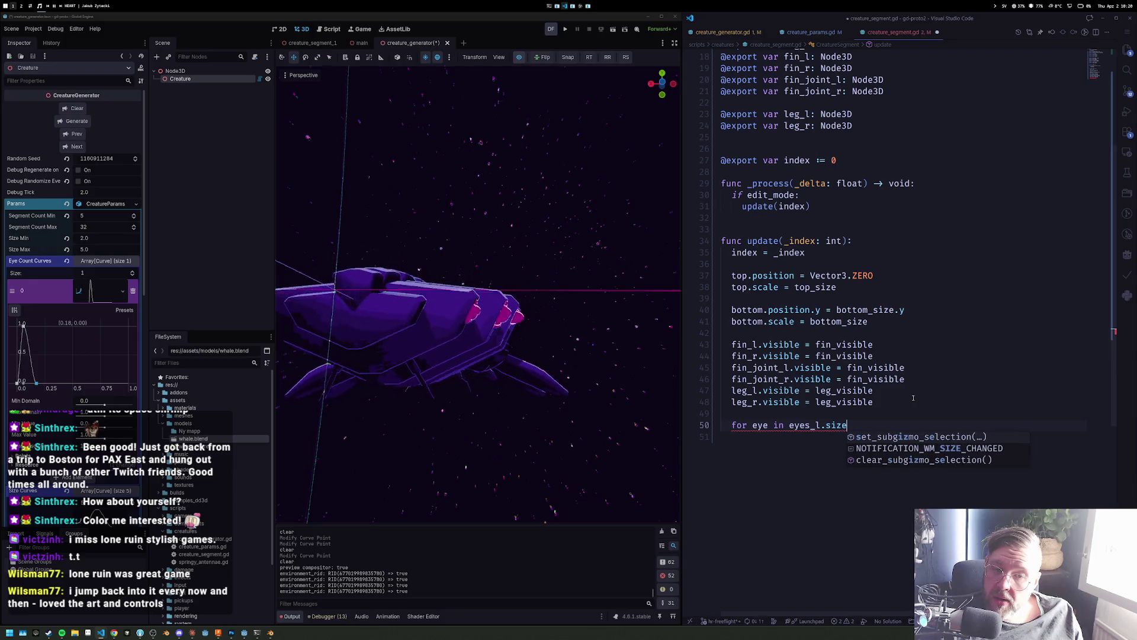
{"action": "key", "text": "Escape"}
{"action": "key", "text": "Home"}
{"action": "key", "text": "ctrl+Right"}
{"action": "key", "text": "ctrl+Right"}
{"action": "key", "text": "BackSpace"}
{"action": "key", "text": "BackSpace"}
{"action": "key", "text": "End"}
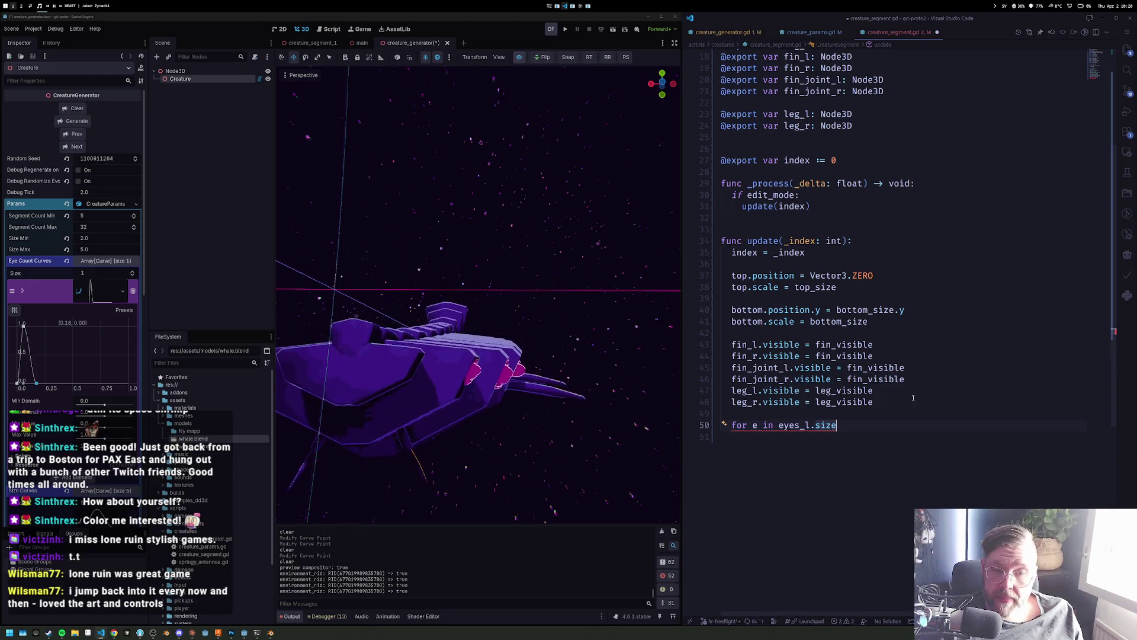
{"action": "type", "text": ":"}
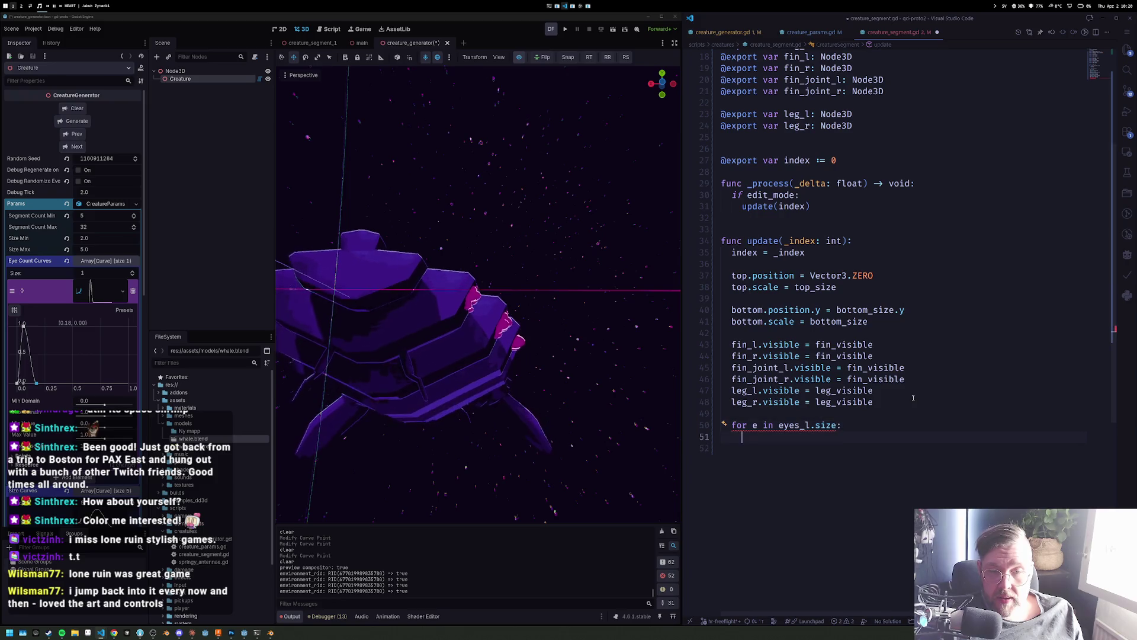
{"action": "key", "text": "Return"}
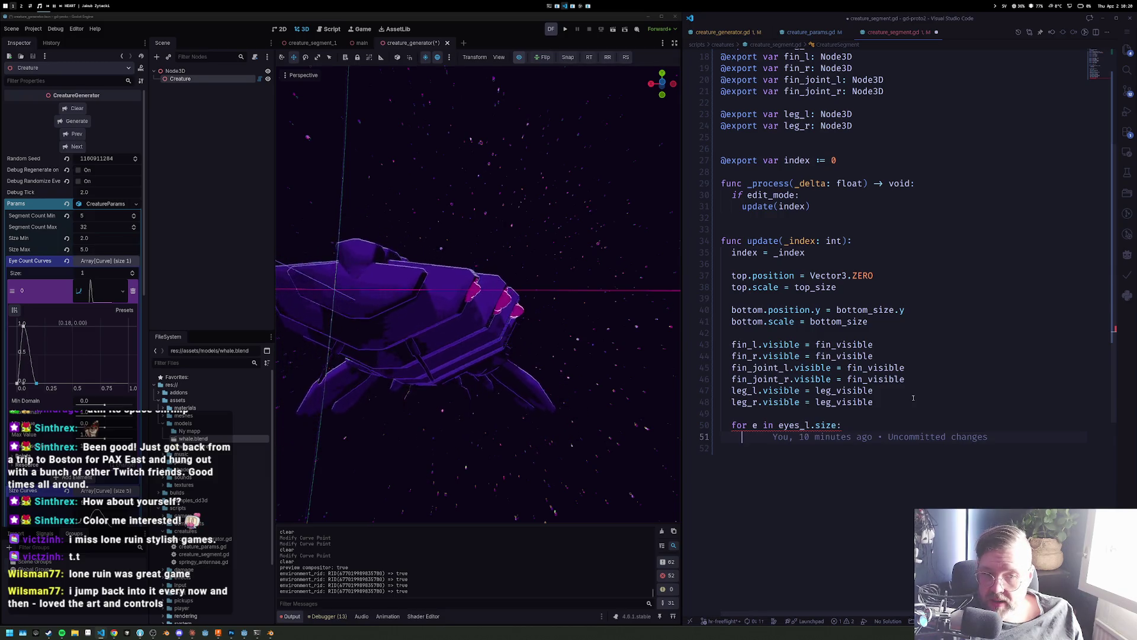
Step: Add call parentheses so the loop header reads eyes_l.size()
{"action": "key", "text": "Up"}
{"action": "key", "text": "End"}
{"action": "key", "text": "Left"}
{"action": "type", "text": "()"}
{"action": "key", "text": "Down"}
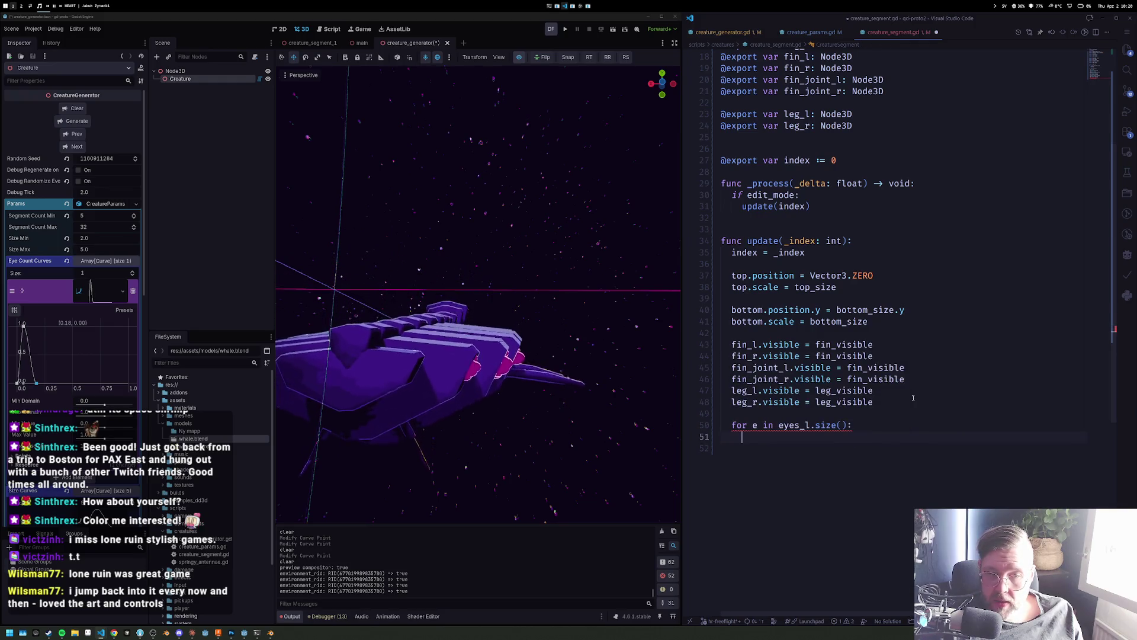
Step: Fetch each left eye with 'var eye_l := eyes_l.get_child(e)'
{"action": "type", "text": "var eye_"}
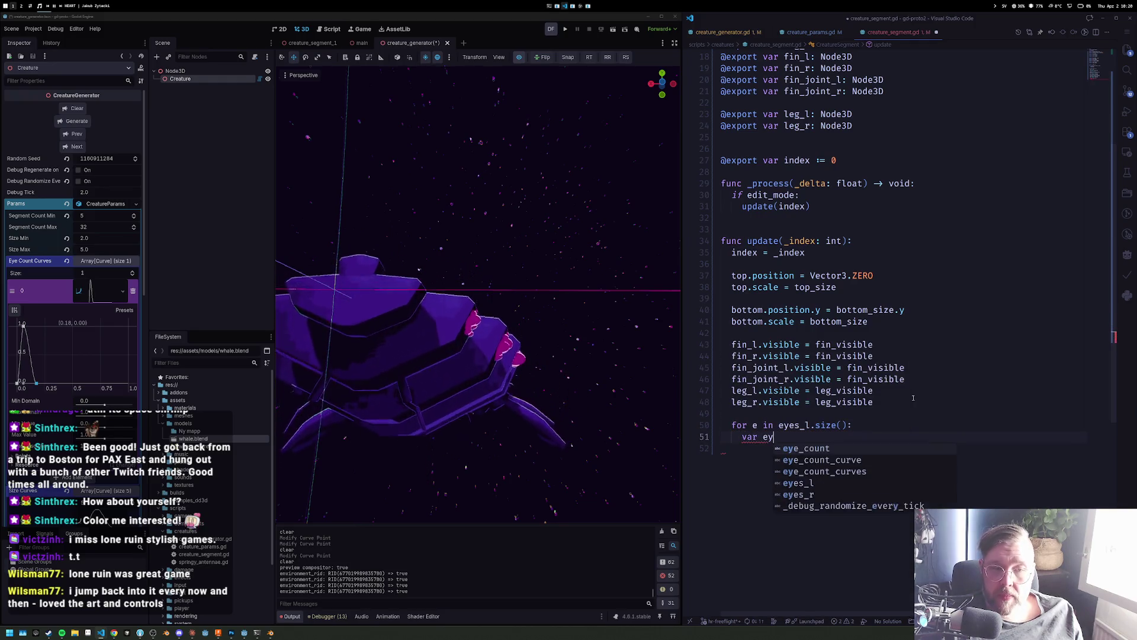
{"action": "type", "text": "l := "}
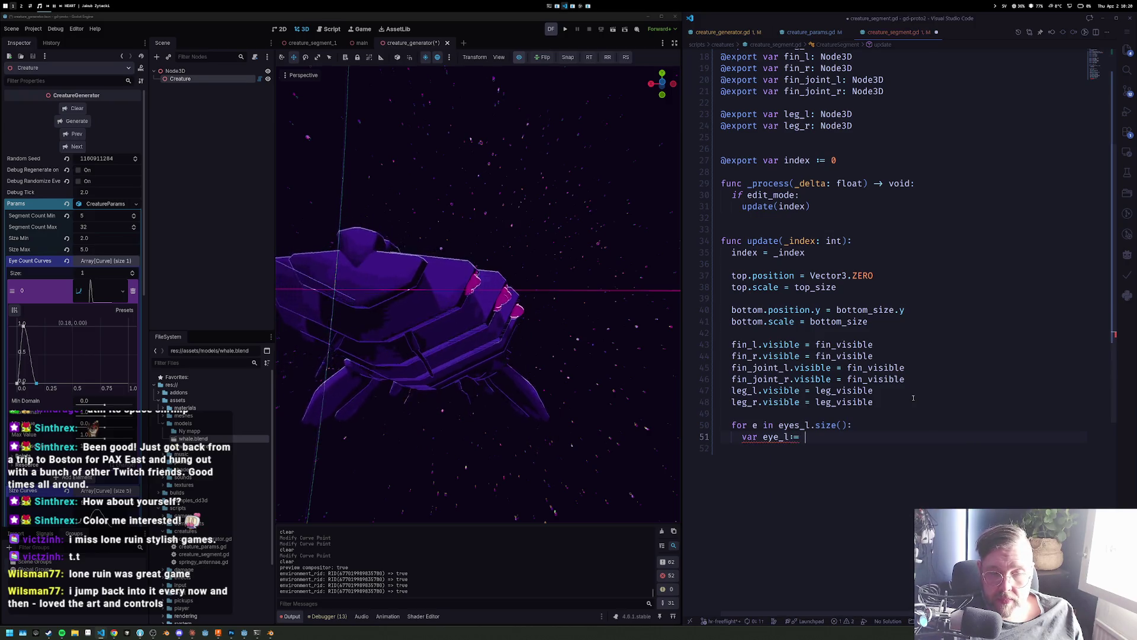
{"action": "type", "text": "eyes_l."}
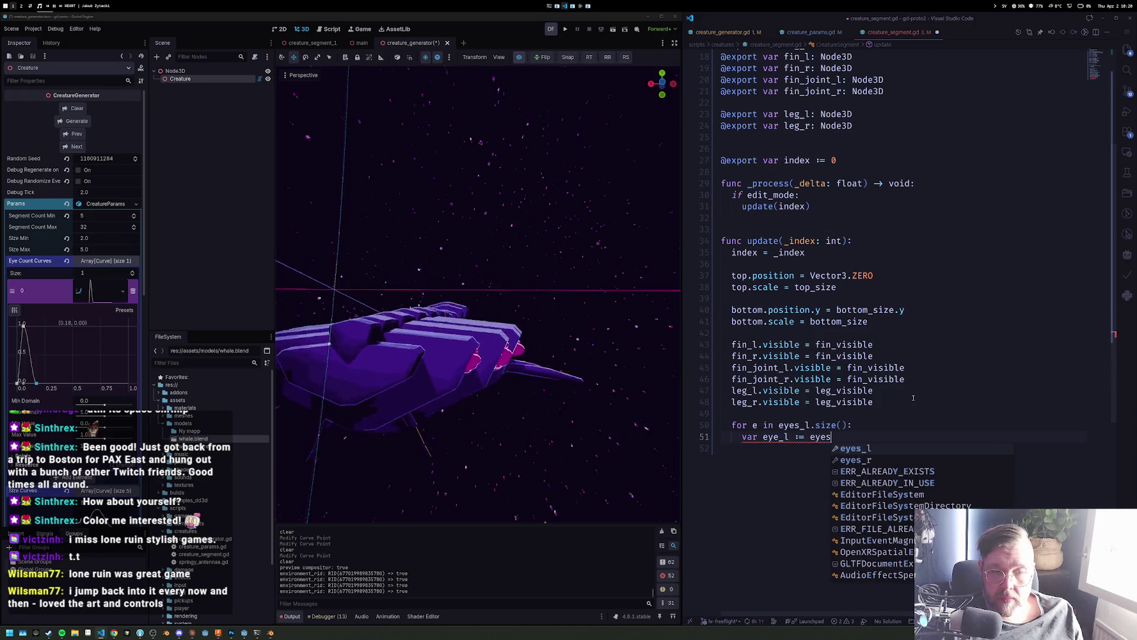
{"action": "type", "text": "getcvh"}
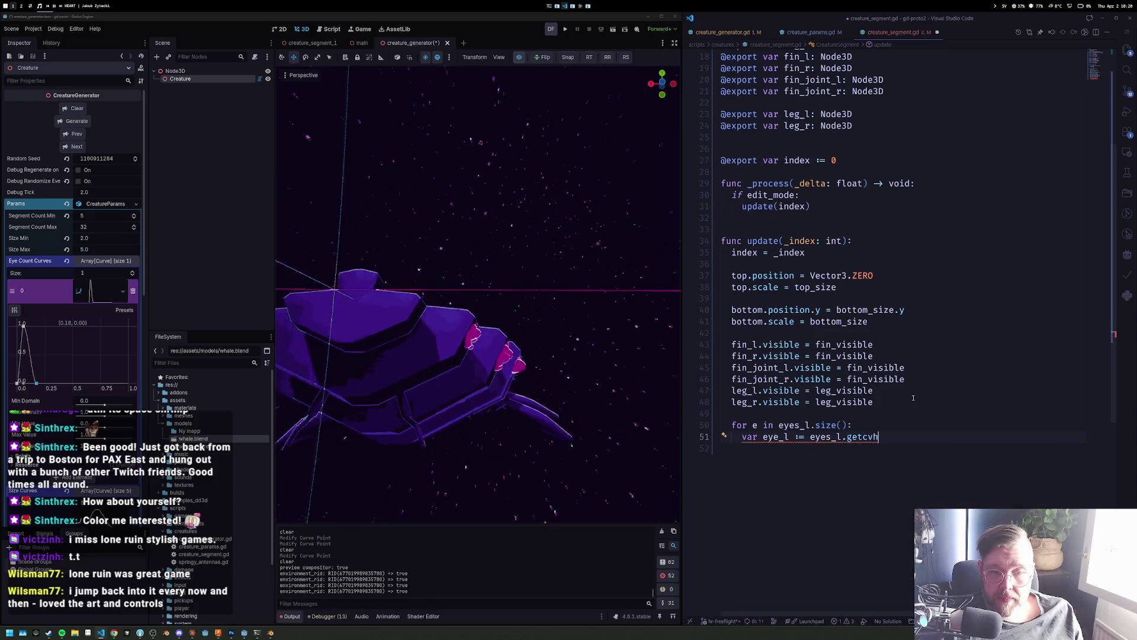
{"action": "key", "text": "ctrl+space"}
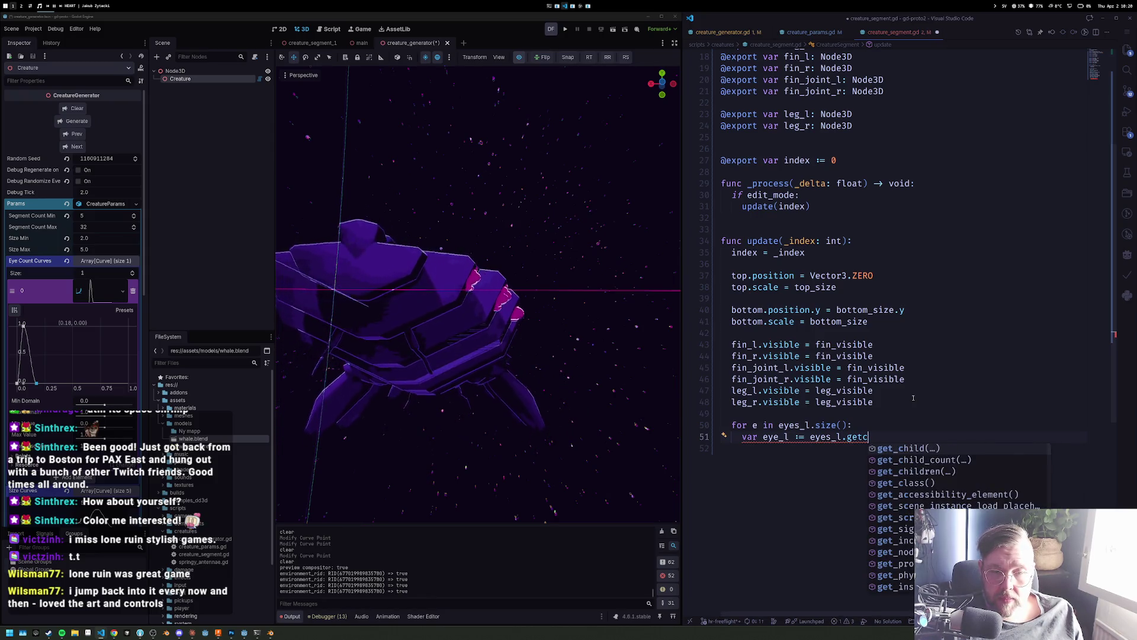
{"action": "key", "text": "Return"}
{"action": "type", "text": ")"}
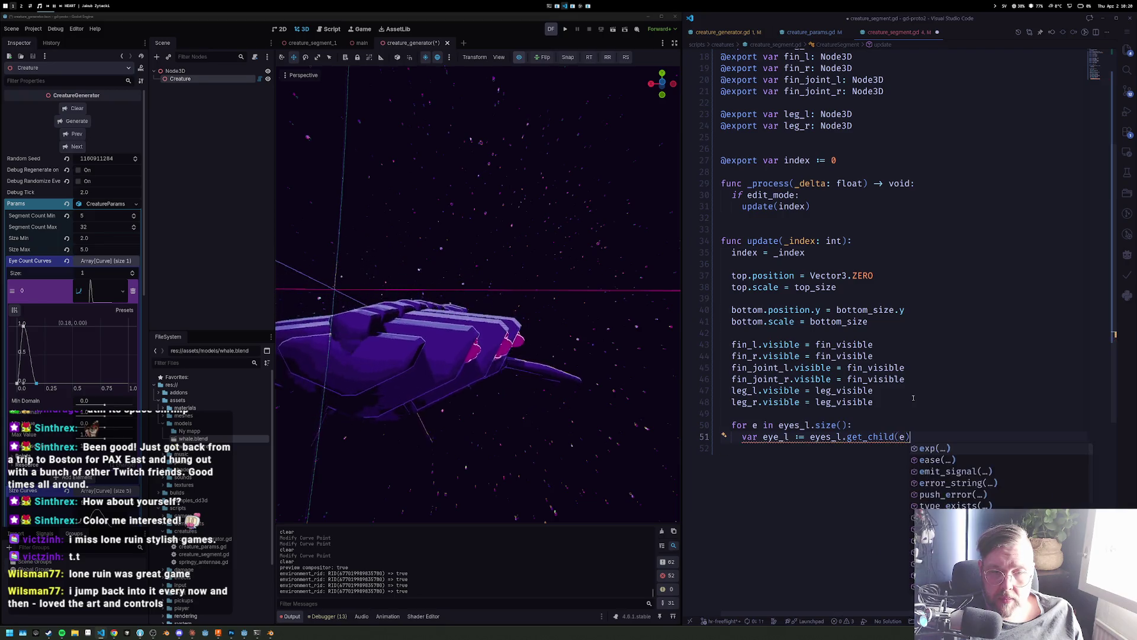
Step: Duplicate that line as eye_r and begin a 'var s :=' line
{"action": "key", "text": "shift+alt+Down"}
{"action": "key", "text": "Home"}
{"action": "key", "text": "ctrl+Right"}
{"action": "key", "text": "ctrl+Right"}
{"action": "key", "text": "BackSpace"}
{"action": "type", "text": "r"}
{"action": "key", "text": "End"}
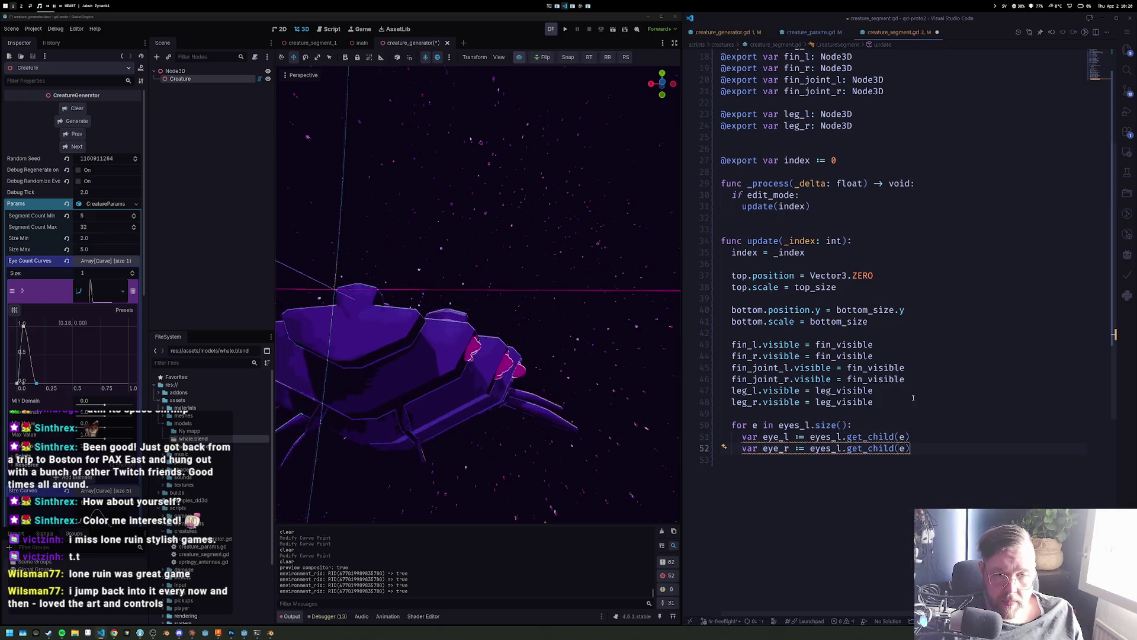
{"action": "type", "text": "ar s :m"}
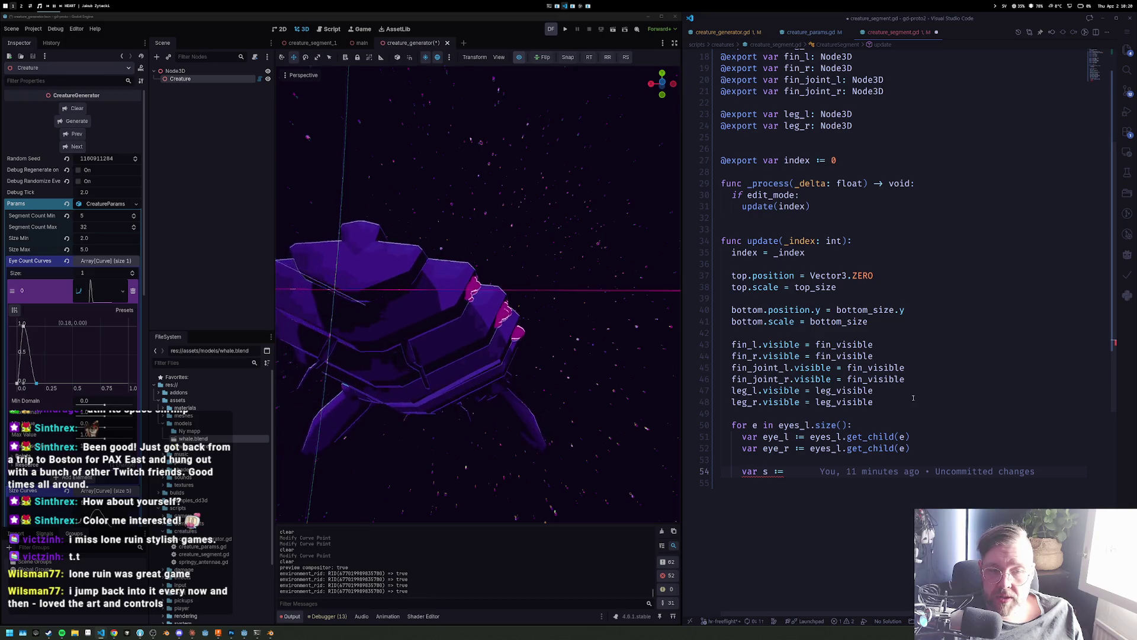
Step: Cast eye children to Node3D, set s from eye_l's basis z length, reset eye_l.global_basis to Basis.IDENTITY * s
{"action": "type", "text": "eye_l."}
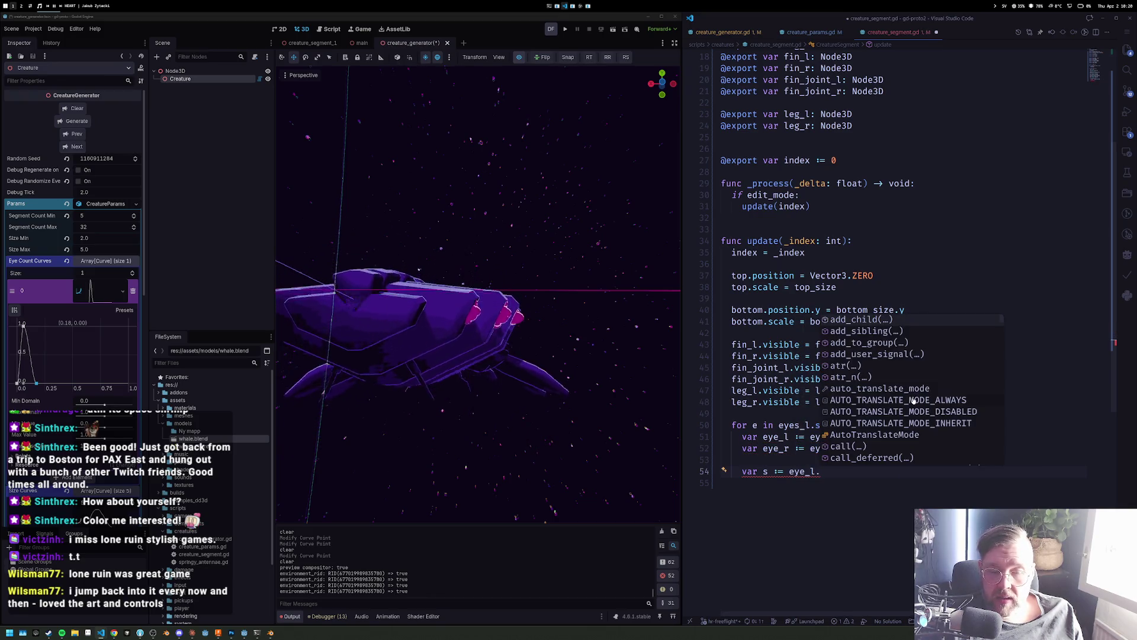
{"action": "type", "text": "s"}
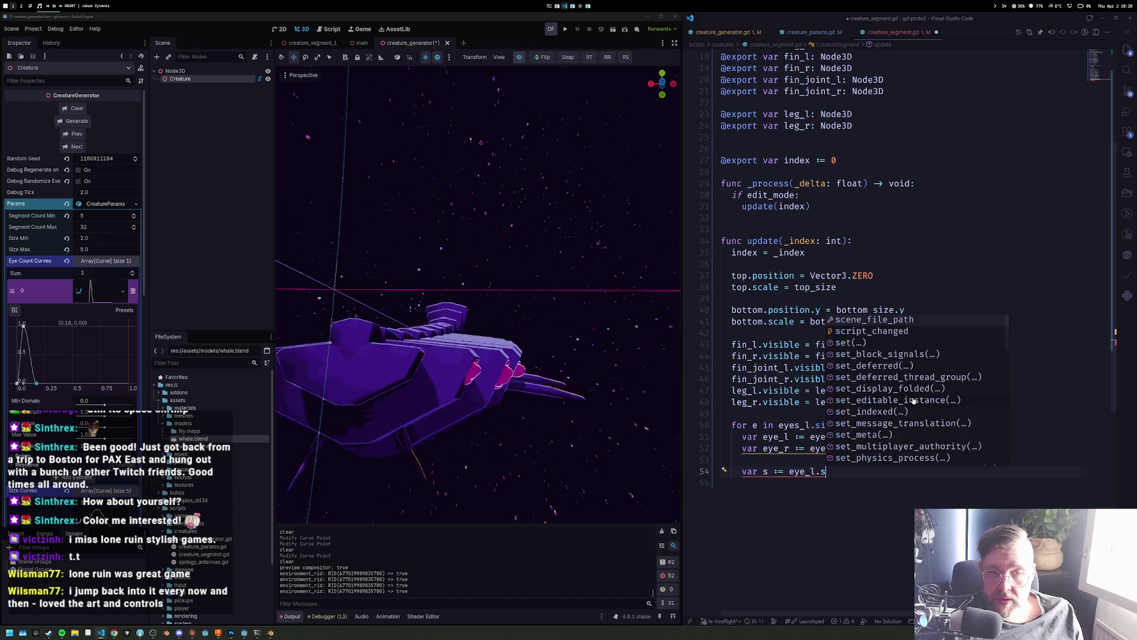
{"action": "key", "text": "BackSpace"}
{"action": "type", "text": "global"}
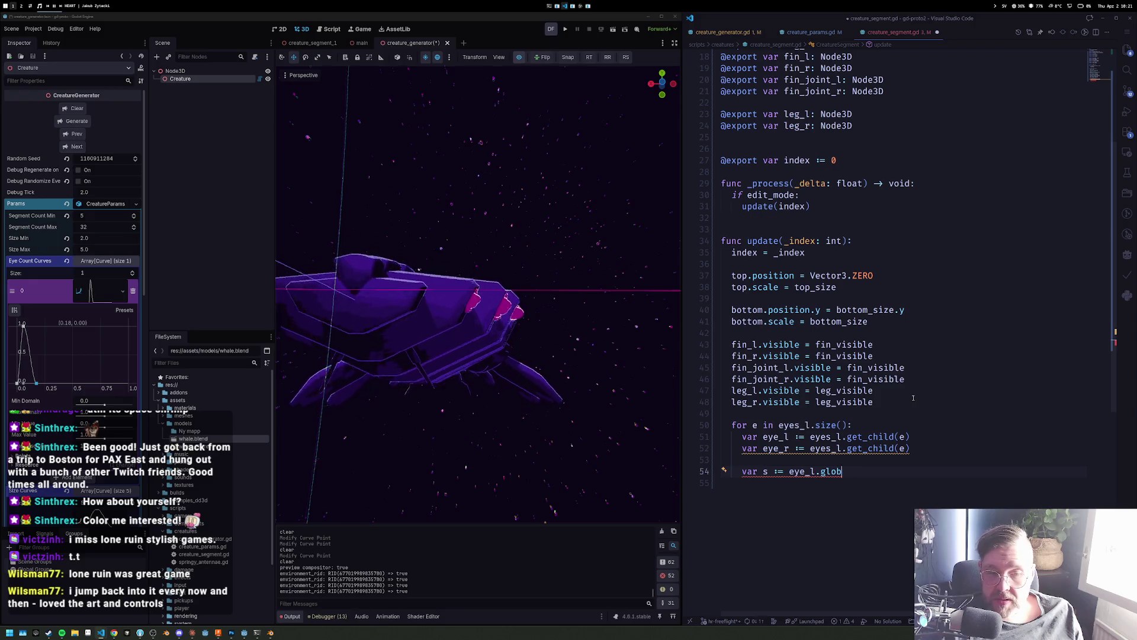
{"action": "type", "text": "lobal"}
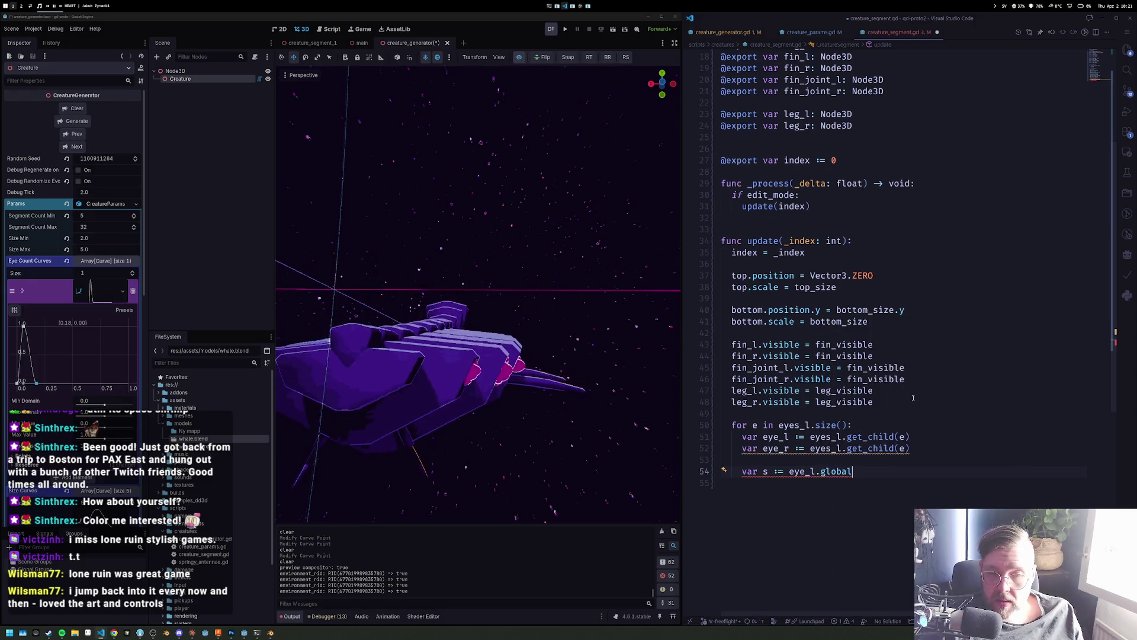
{"action": "key", "text": "Up"}
{"action": "key", "text": "Up"}
{"action": "type", "text": "as Node3D"}
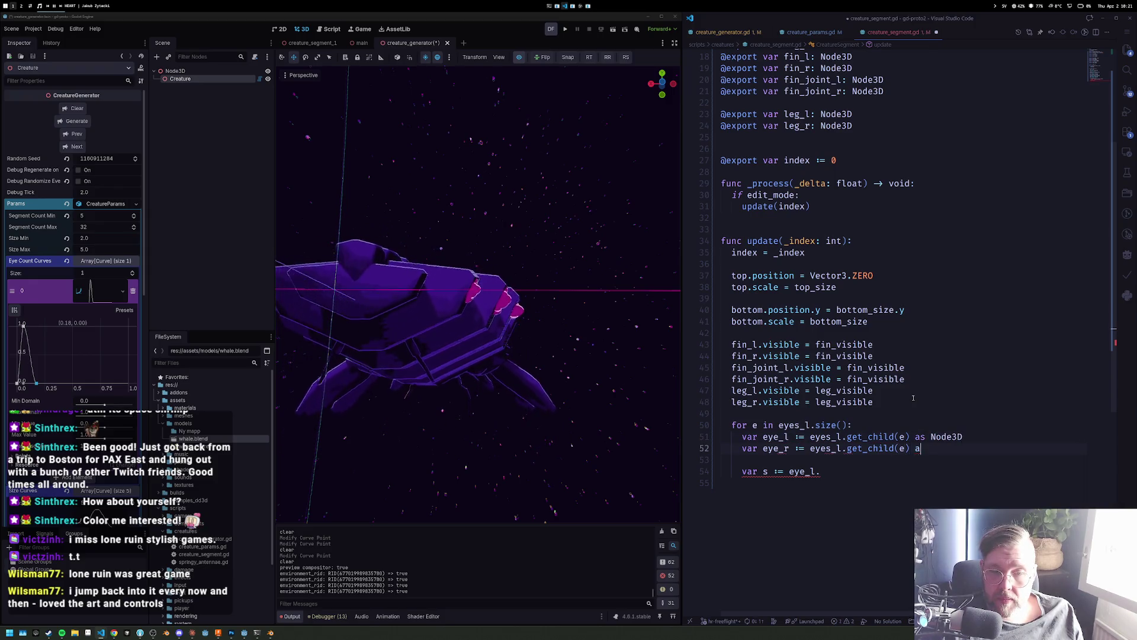
{"action": "type", "text": "NOde"}
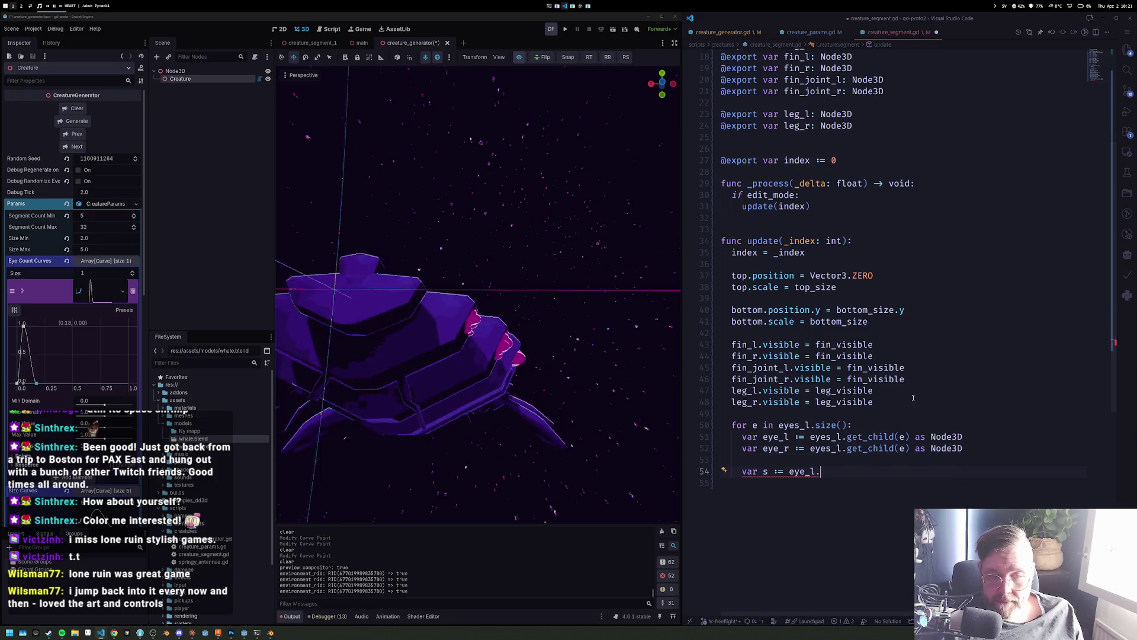
{"action": "type", "text": "global_basis.z"}
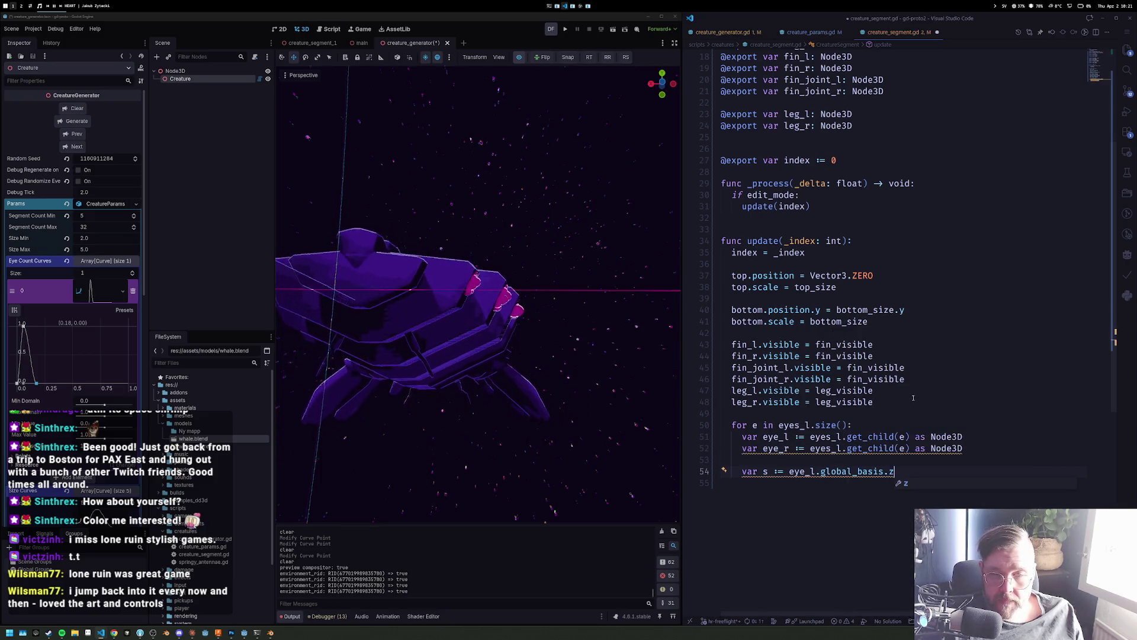
{"action": "type", "text": ".length()"}
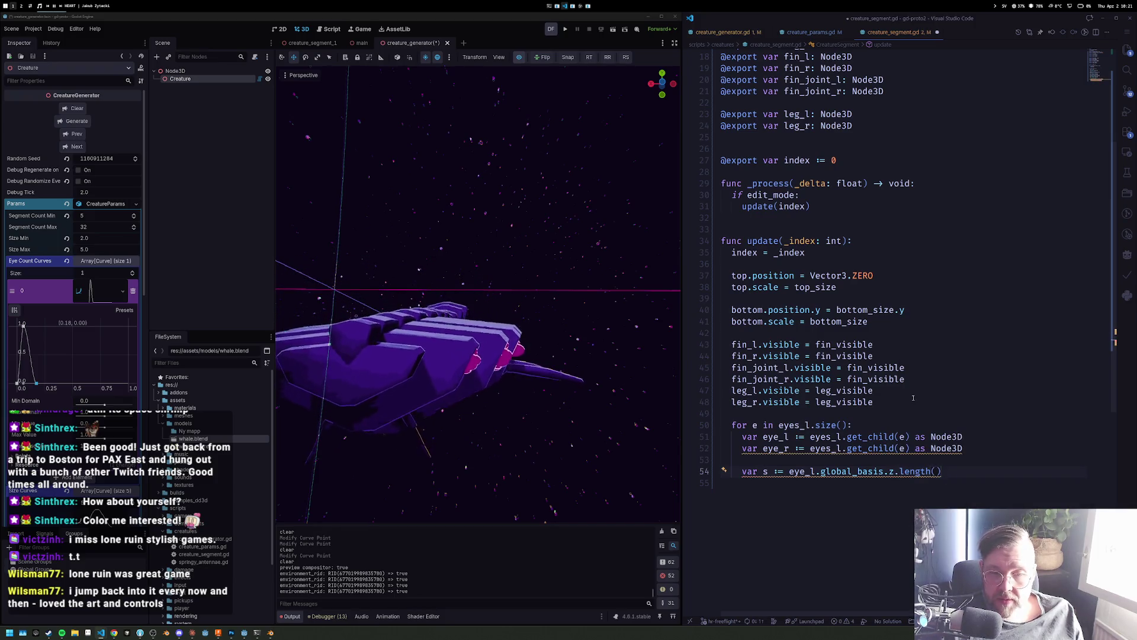
{"action": "type", "text": "eye"}
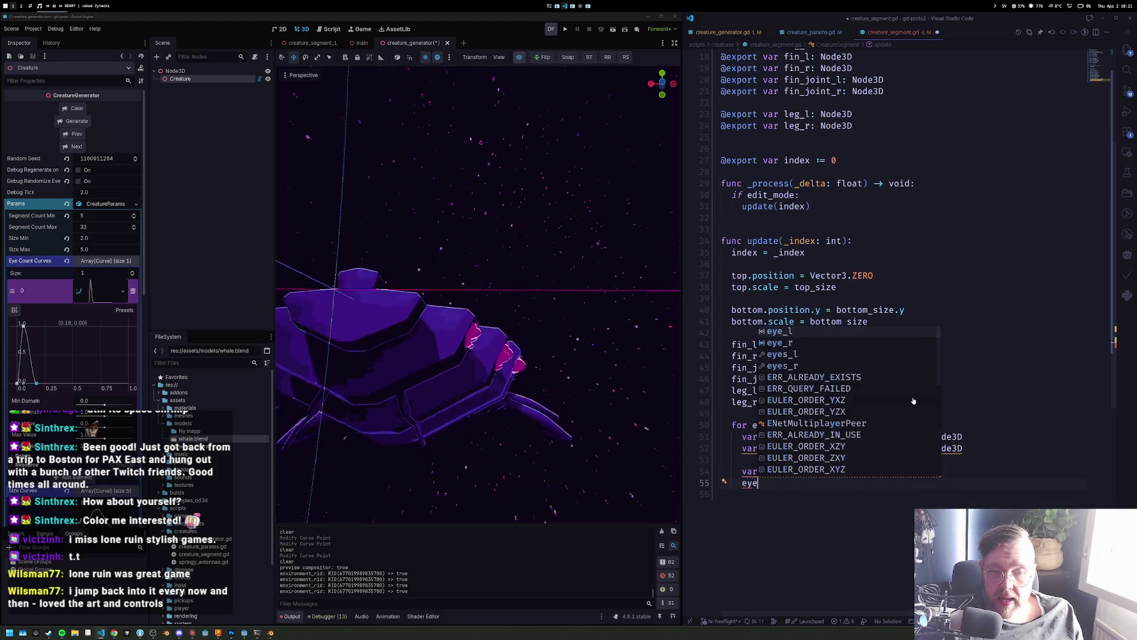
{"action": "type", "text": "_l"}
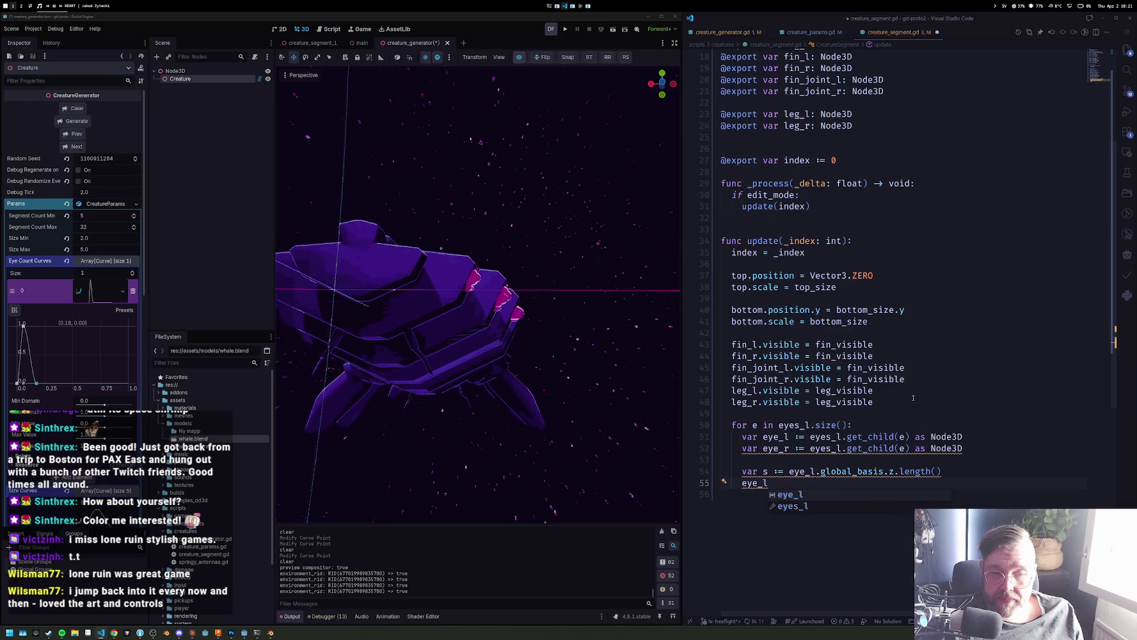
{"action": "type", "text": ".global_basis = "}
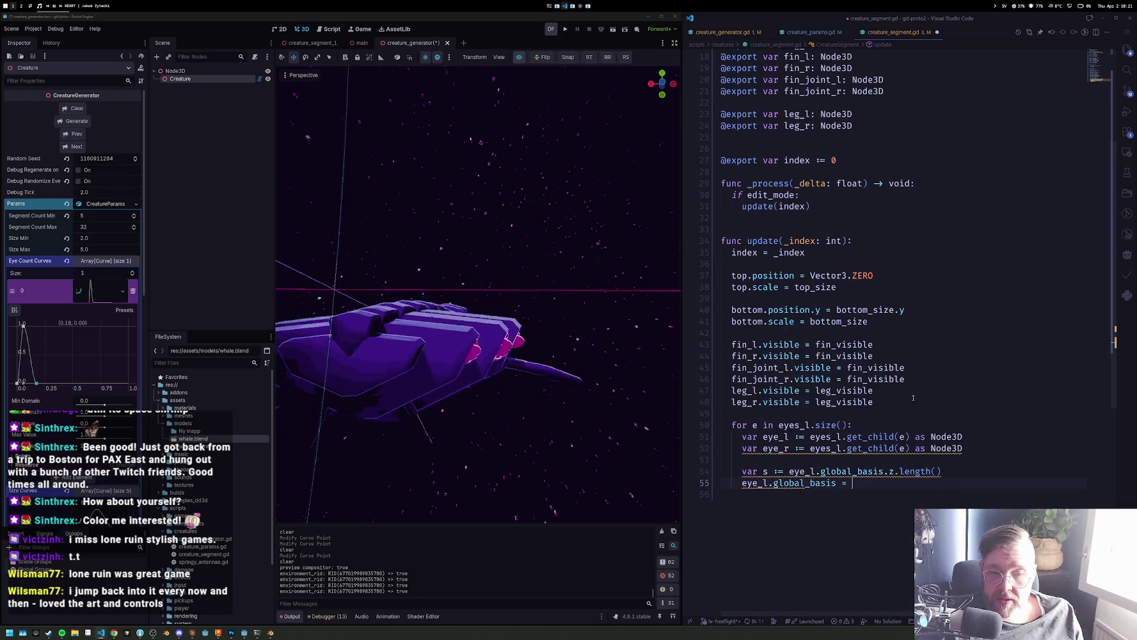
{"action": "type", "text": "Basis."}
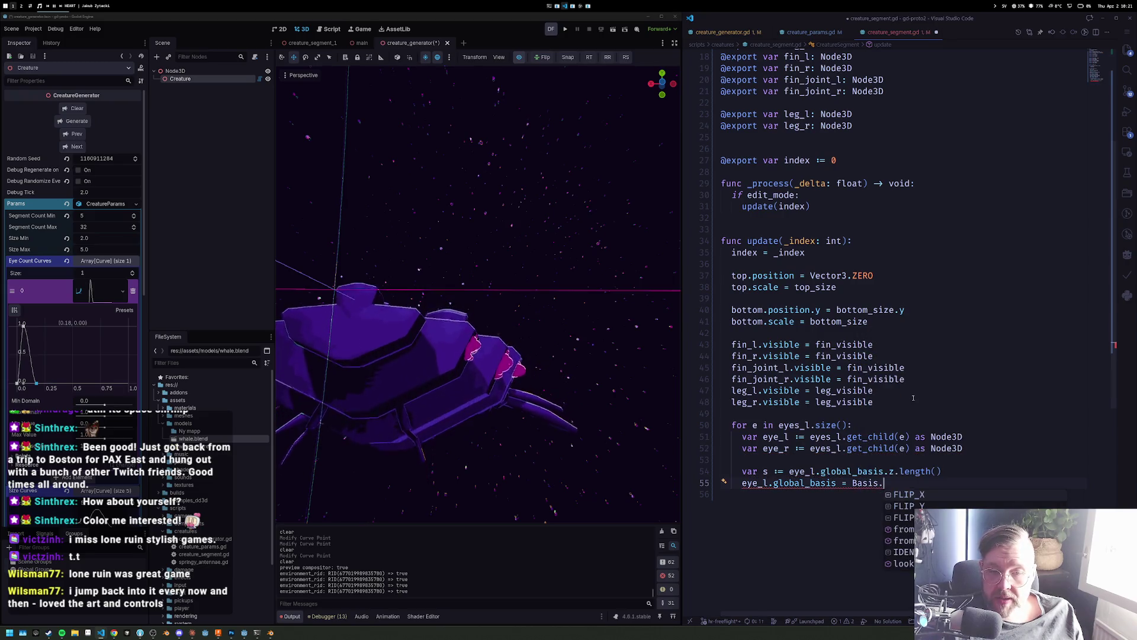
{"action": "type", "text": "i"}
{"action": "type", "text": "* s"}
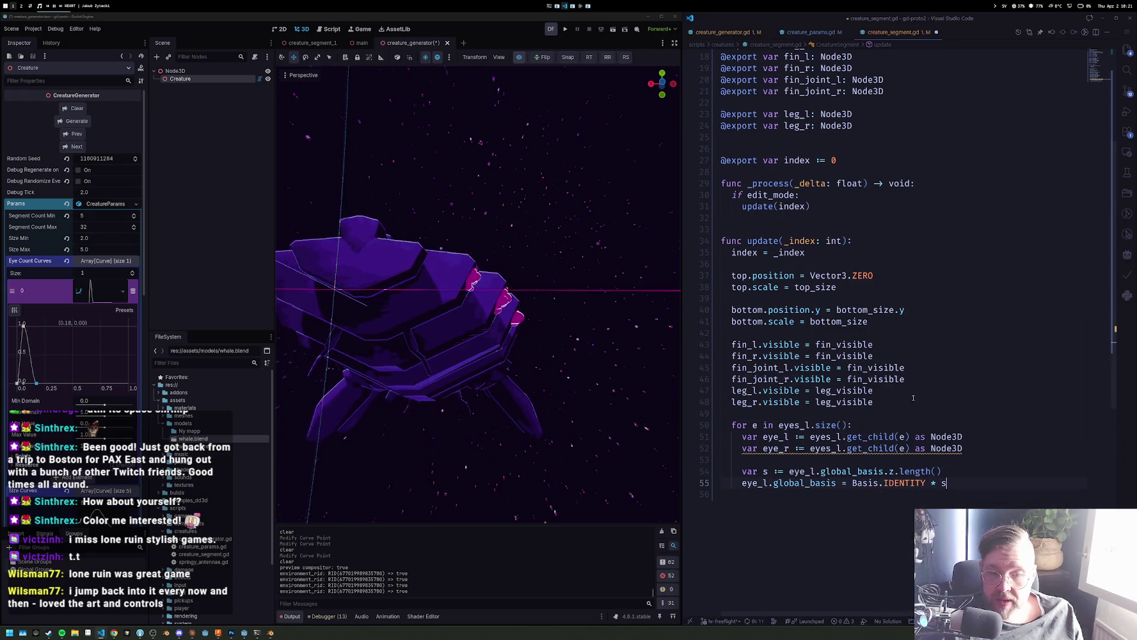
Step: Duplicate the basis line for eye_r and save the script
{"action": "key", "text": "shift+alt+Down"}
{"action": "key", "text": "Home"}
{"action": "key", "text": "ctrl+Right"}
{"action": "key", "text": "ctrl+Right"}
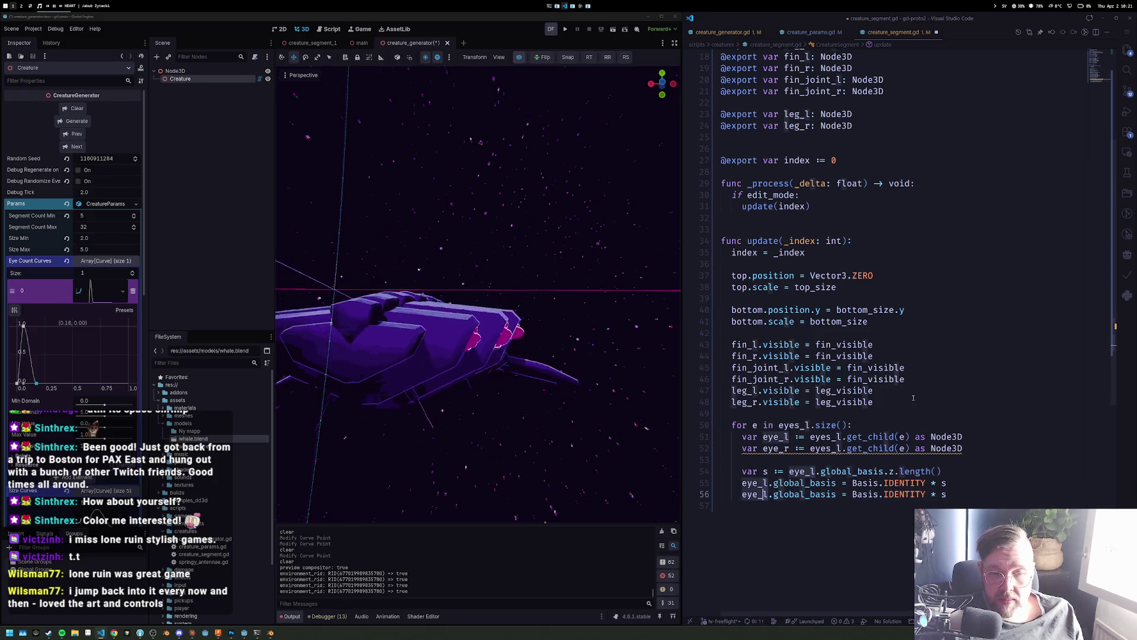
{"action": "key", "text": "Left"}
{"action": "key", "text": "BackSpace"}
{"action": "type", "text": "r"}
{"action": "key", "text": "ctrl+s"}
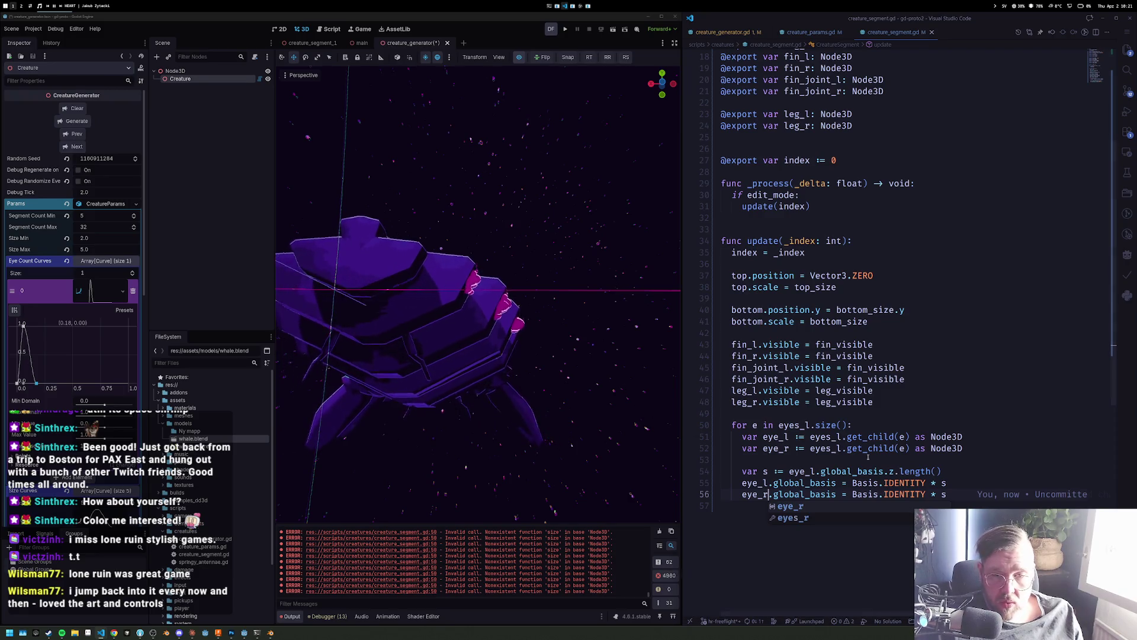
Step: Replace eyes_l.size() with get_child_count() in the loop header and save
{"action": "left_click", "coordinate": [827, 425]}
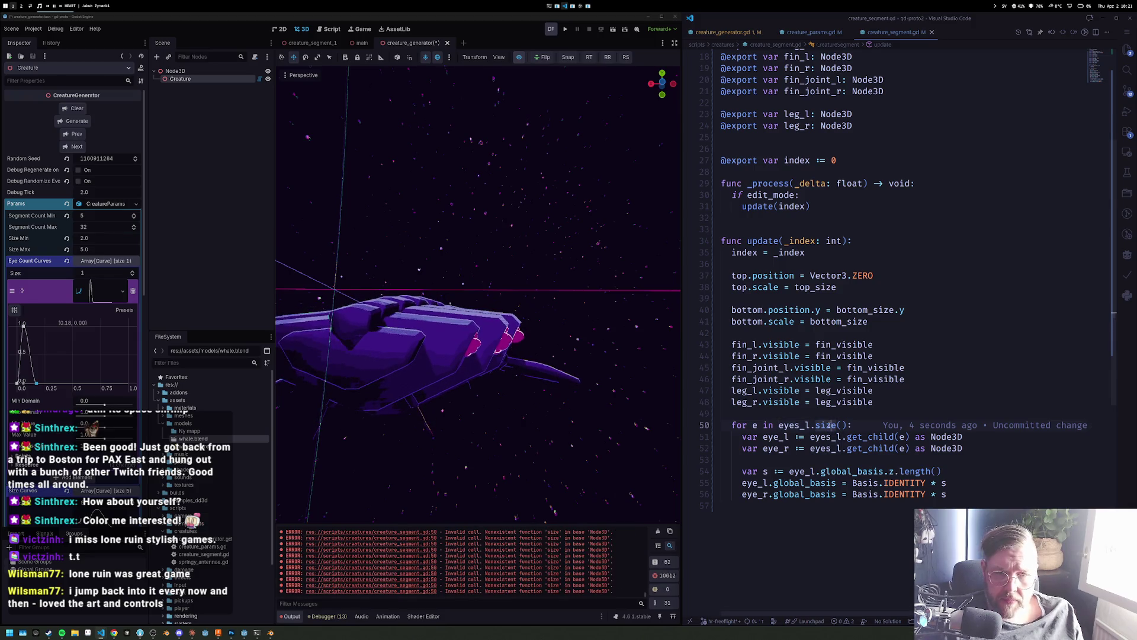
{"action": "type", "text": "get_child_count"}
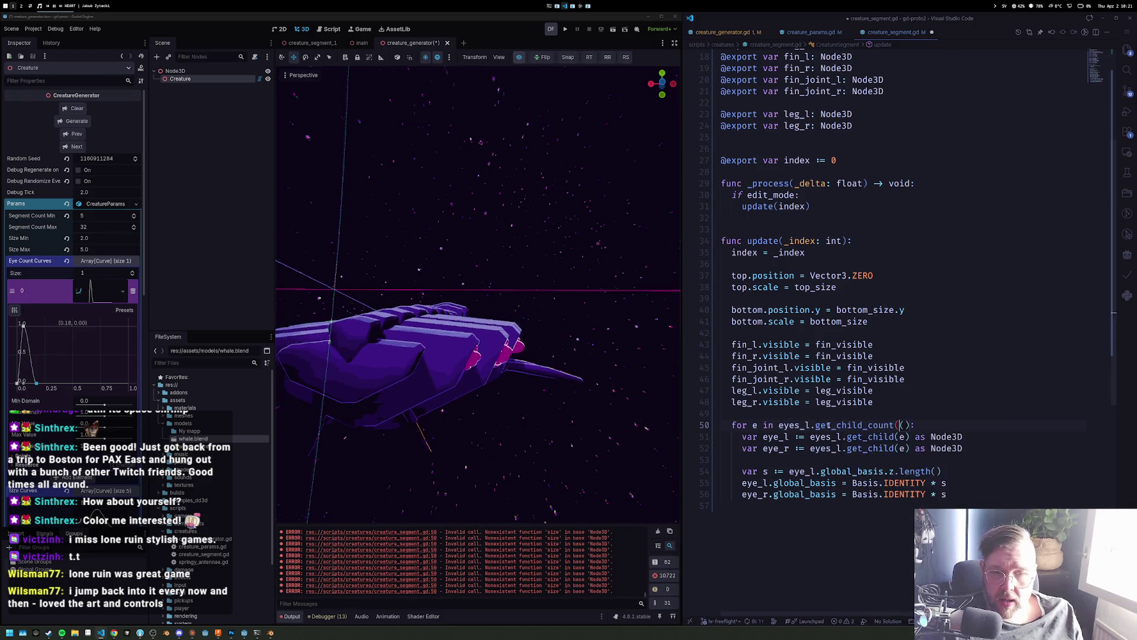
{"action": "key", "text": "ctrl+s"}
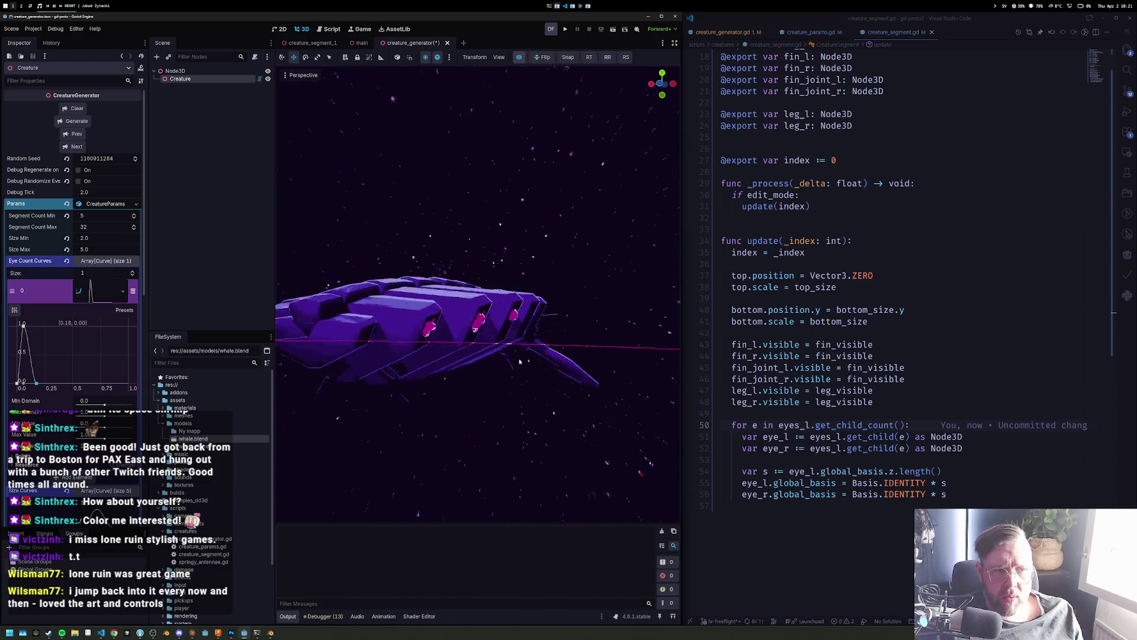
Step: Save the creature_generator scene, test-run the game, stop it, and bring up creature_generator.gd
{"action": "key", "text": "ctrl+s"}
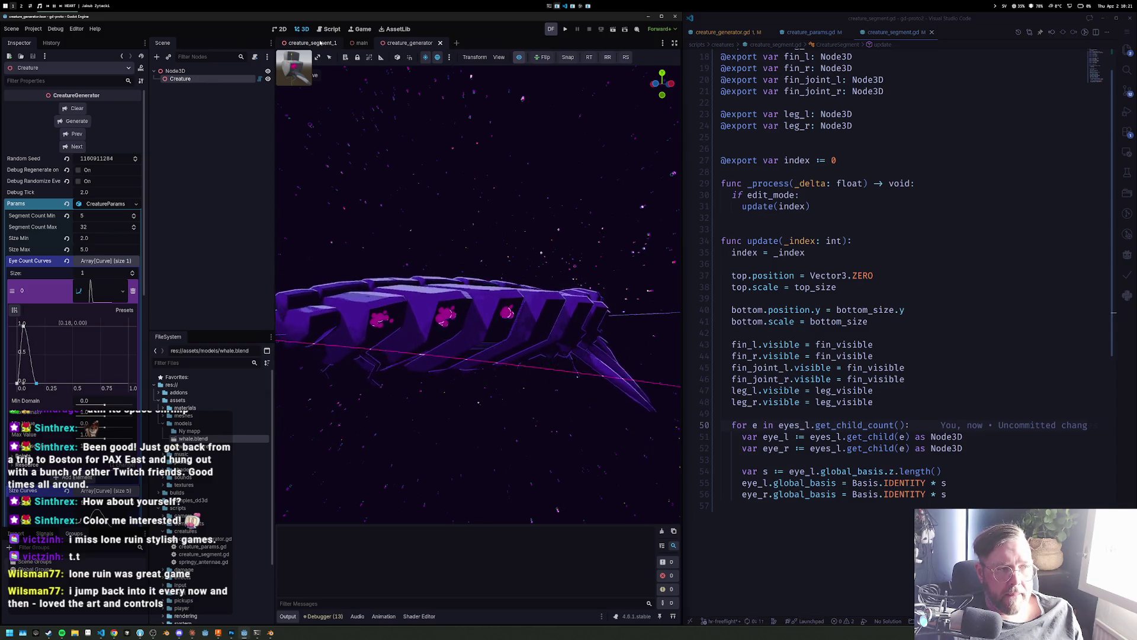
{"action": "key", "text": "F5"}
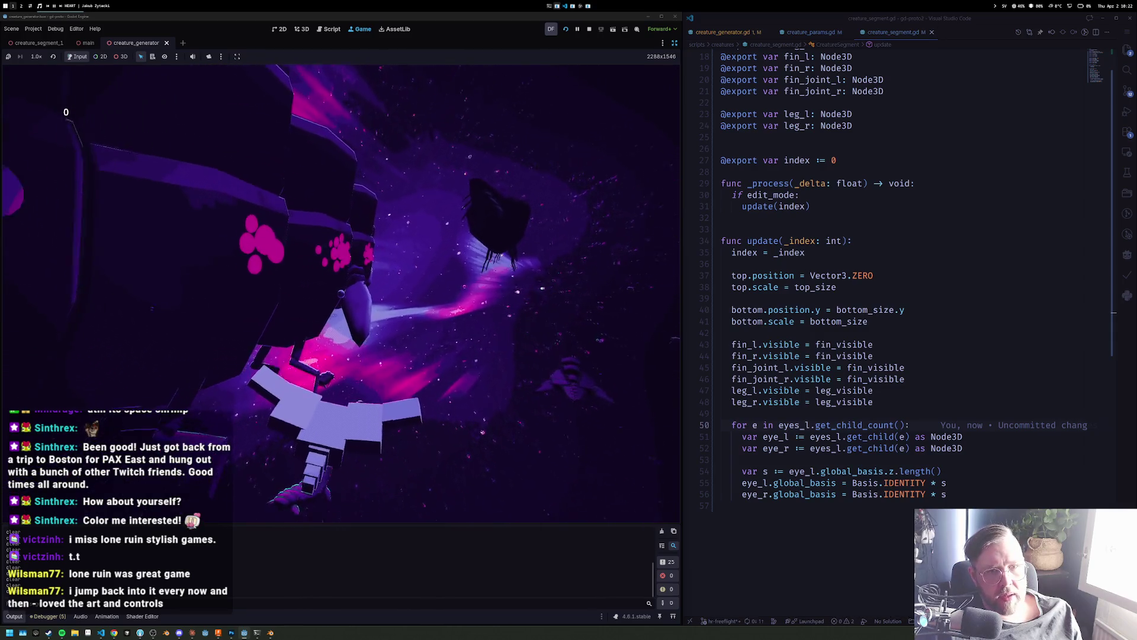
{"action": "left_click", "coordinate": [589, 28]}
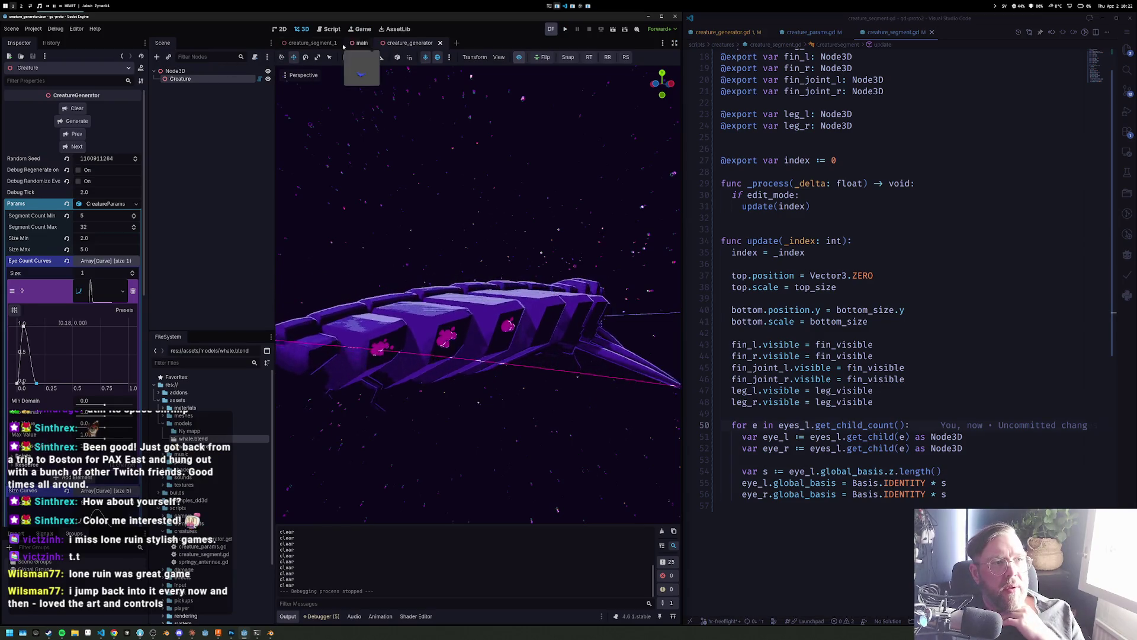
{"action": "left_click", "coordinate": [750, 32]}
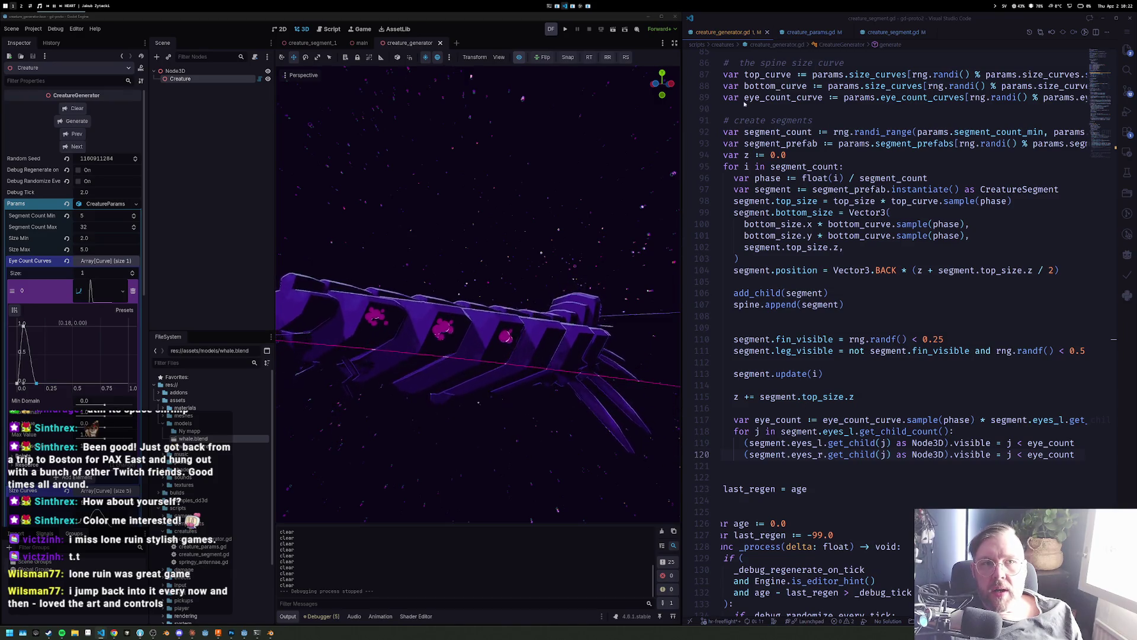
Step: Add 'segment.edit_mode = false' above the top size code, save, and run the game
{"action": "scroll", "coordinate": [865, 372], "scroll_direction": "down", "scroll_amount": 1}
{"action": "left_click", "coordinate": [864, 370]}
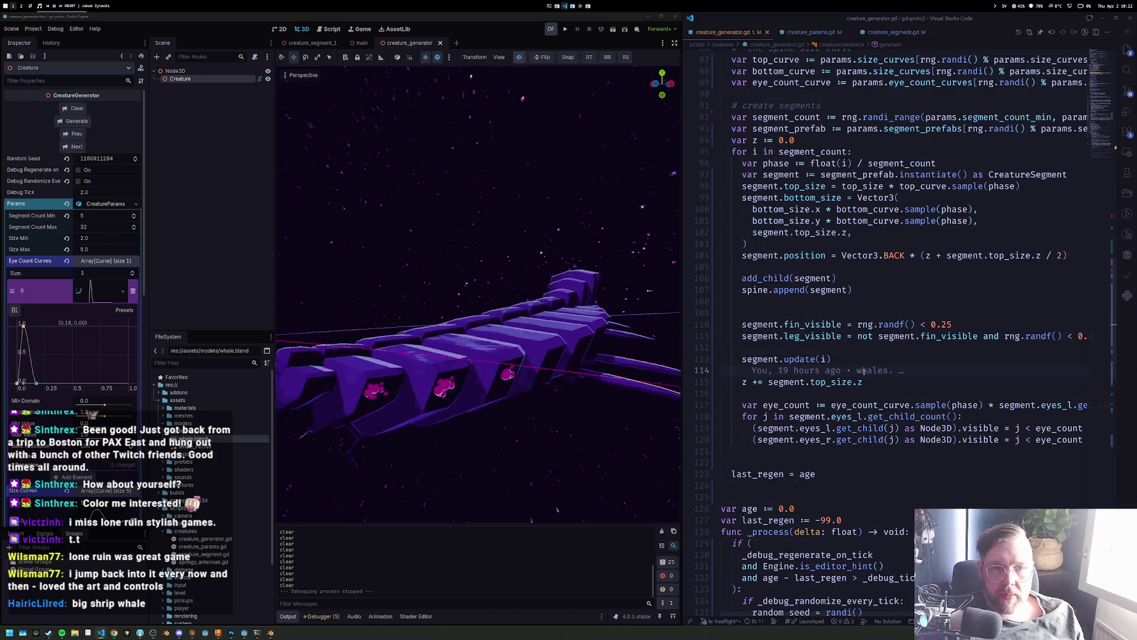
{"action": "key", "text": "Up"}
{"action": "key", "text": "Up"}
{"action": "key", "text": "Up"}
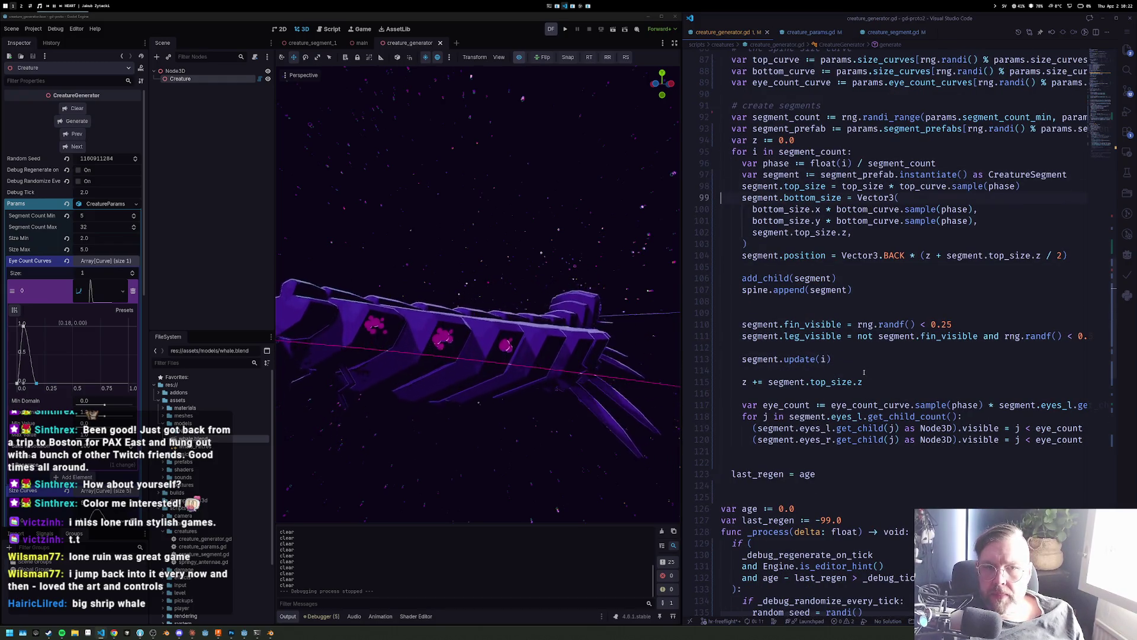
{"action": "key", "text": "Up"}
{"action": "key", "text": "Up"}
{"action": "key", "text": "End"}
{"action": "key", "text": "Return"}
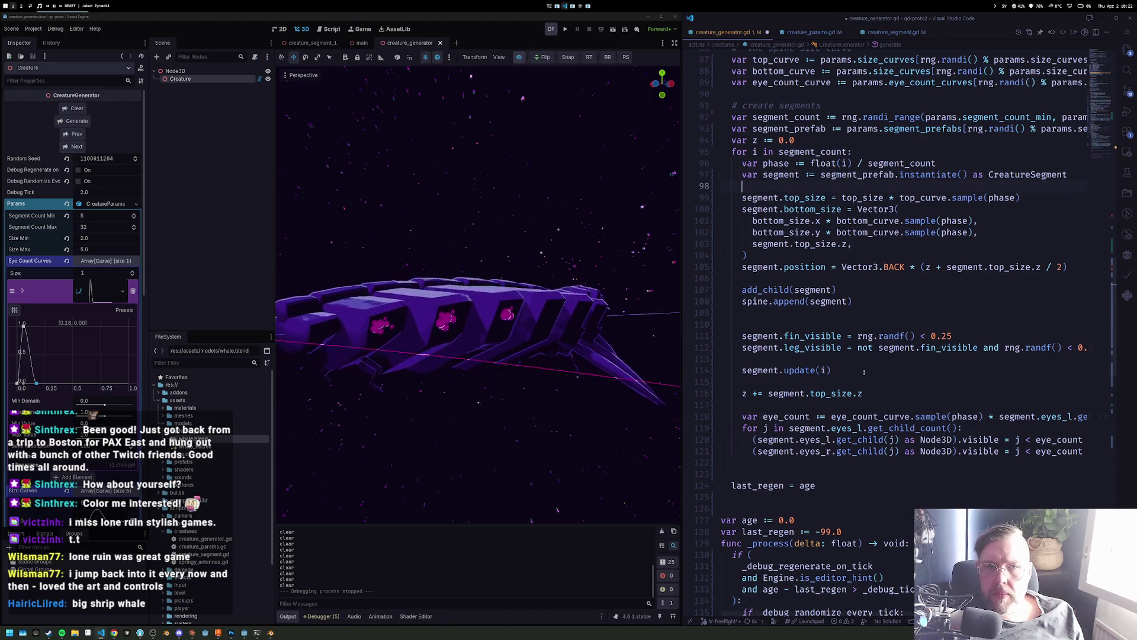
{"action": "type", "text": "segment.ed"}
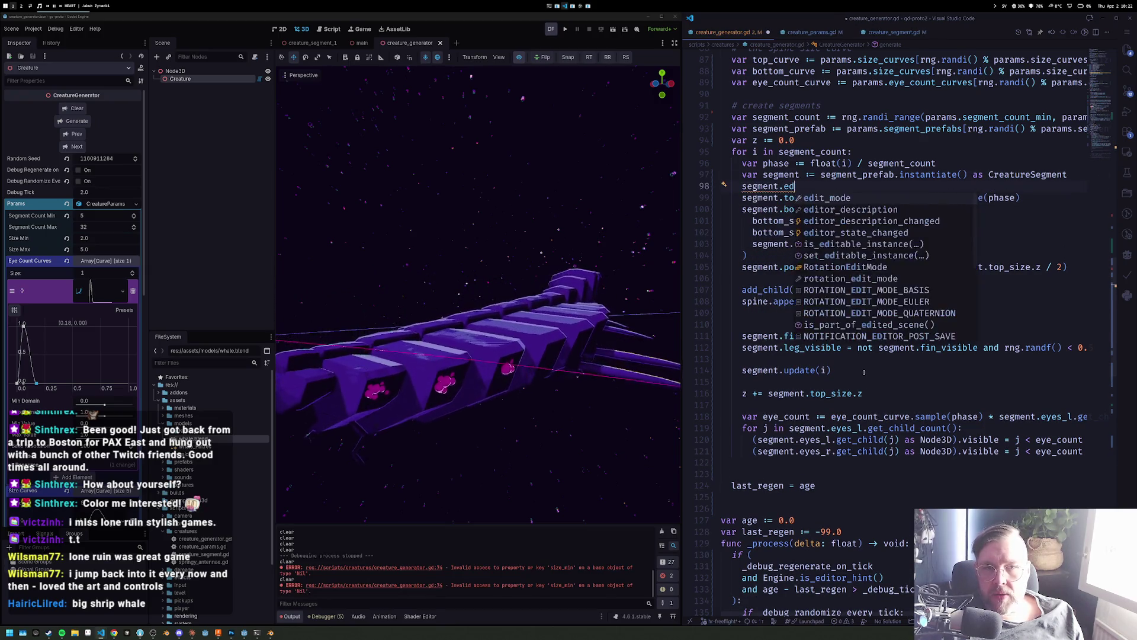
{"action": "key", "text": "Tab"}
{"action": "type", "text": "= falsee"}
{"action": "key", "text": "BackSpace"}
{"action": "key", "text": "ctrl+s"}
{"action": "key", "text": "F5"}
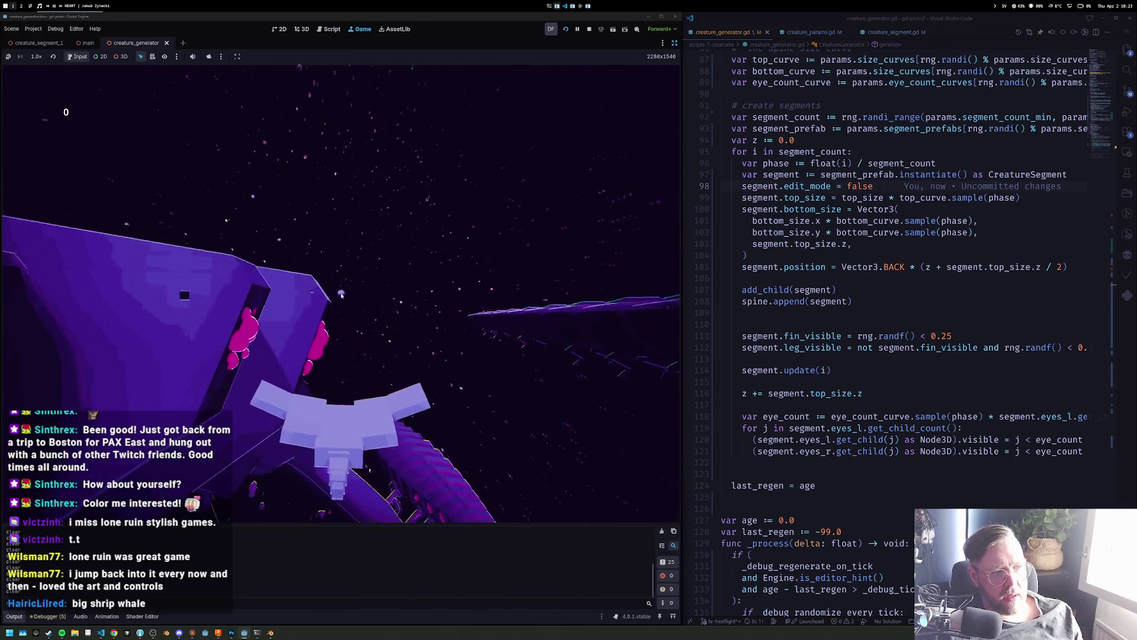
Step: Stop the running game with F8
{"action": "key", "text": "F8"}
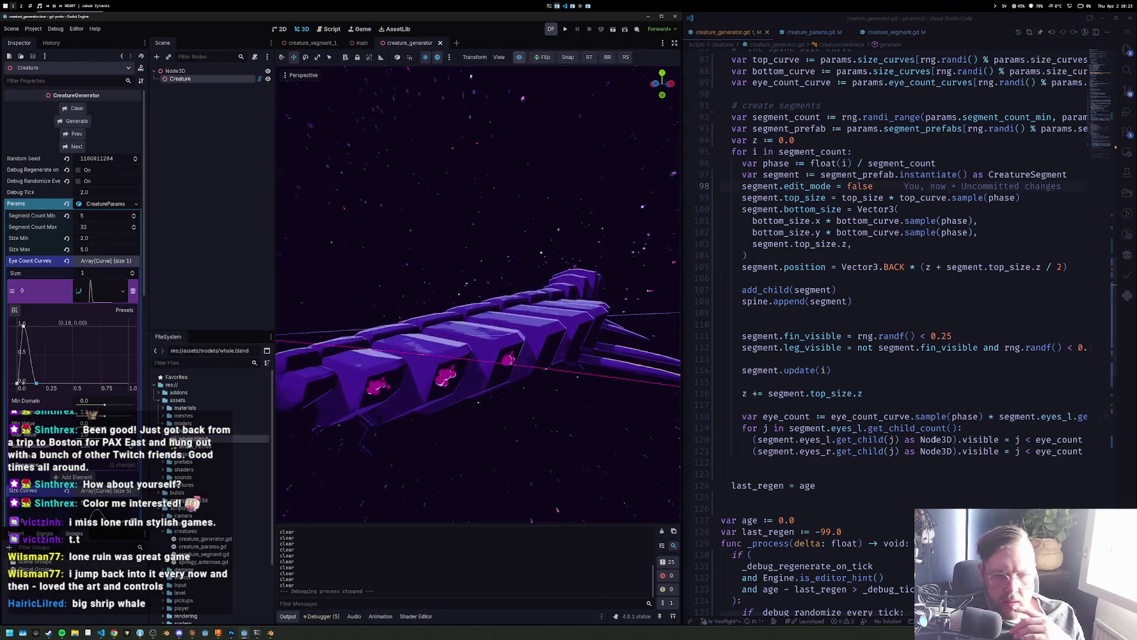
{"action": "left_click", "coordinate": [893, 32]}
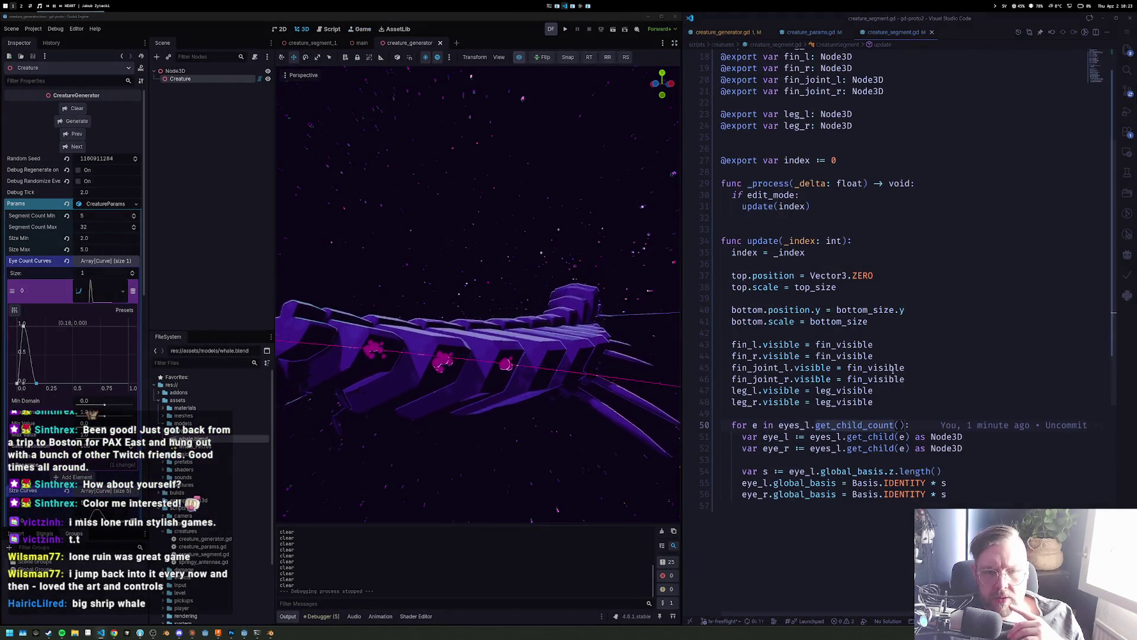
{"action": "left_click", "coordinate": [800, 483]}
{"action": "mouse_move", "coordinate": [801, 483]}
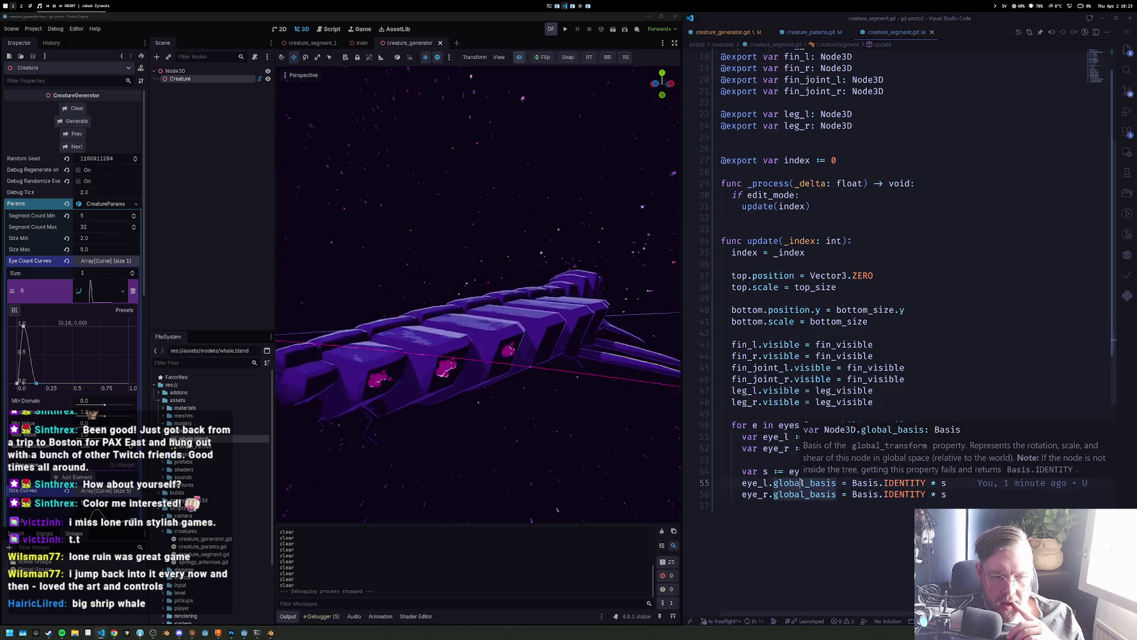
{"action": "left_click_drag", "start_coordinate": [474, 356], "coordinate": [364, 355]}
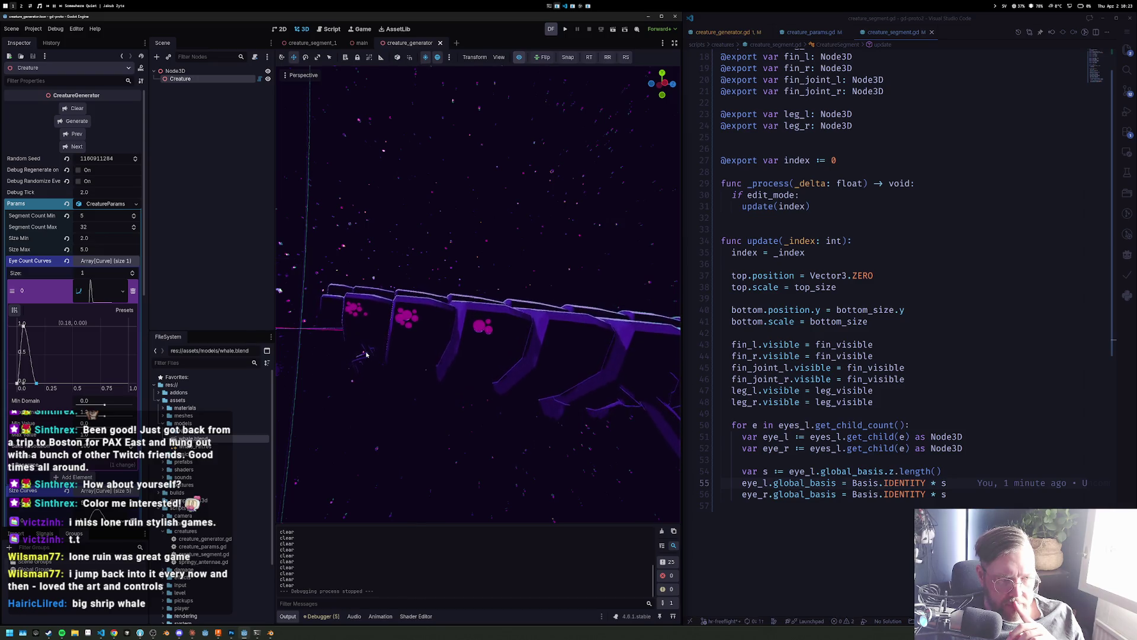
{"action": "left_click", "coordinate": [733, 32]}
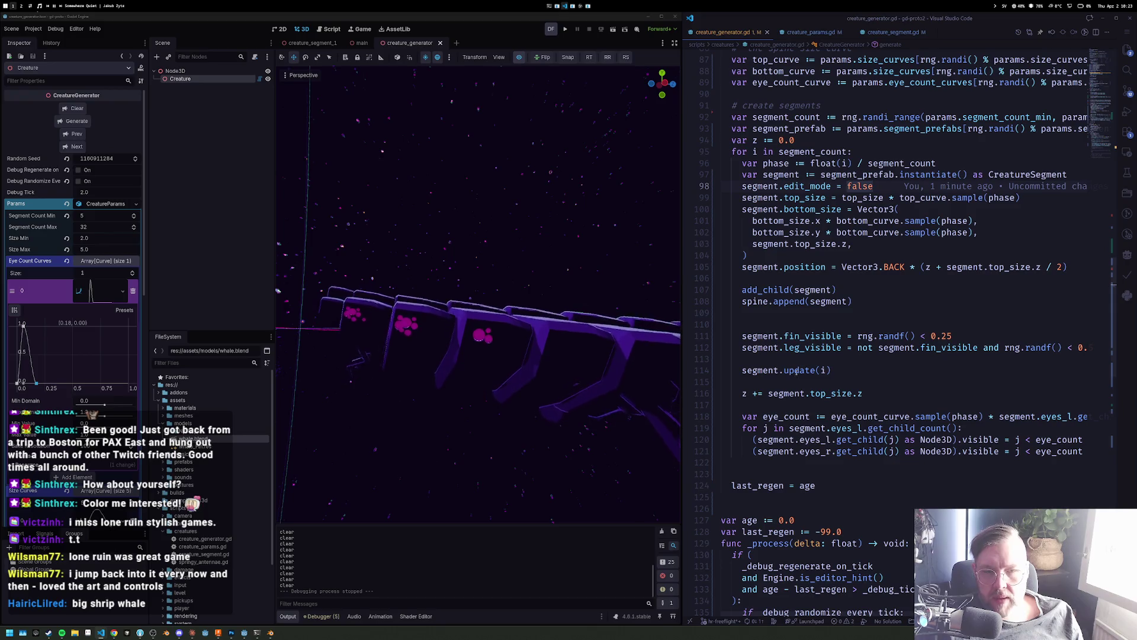
{"action": "double_click", "coordinate": [754, 370]}
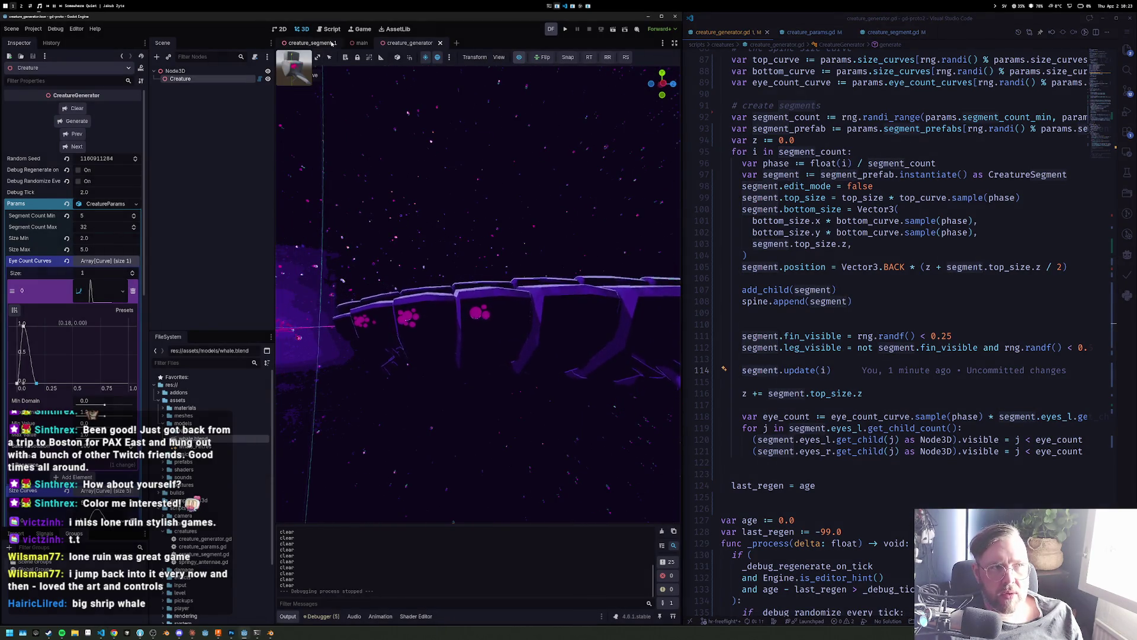
Step: In creature_segment_1, toggle Edit Mode and widen Top Size x to 3.605, orbiting to inspect
{"action": "left_click", "coordinate": [326, 44]}
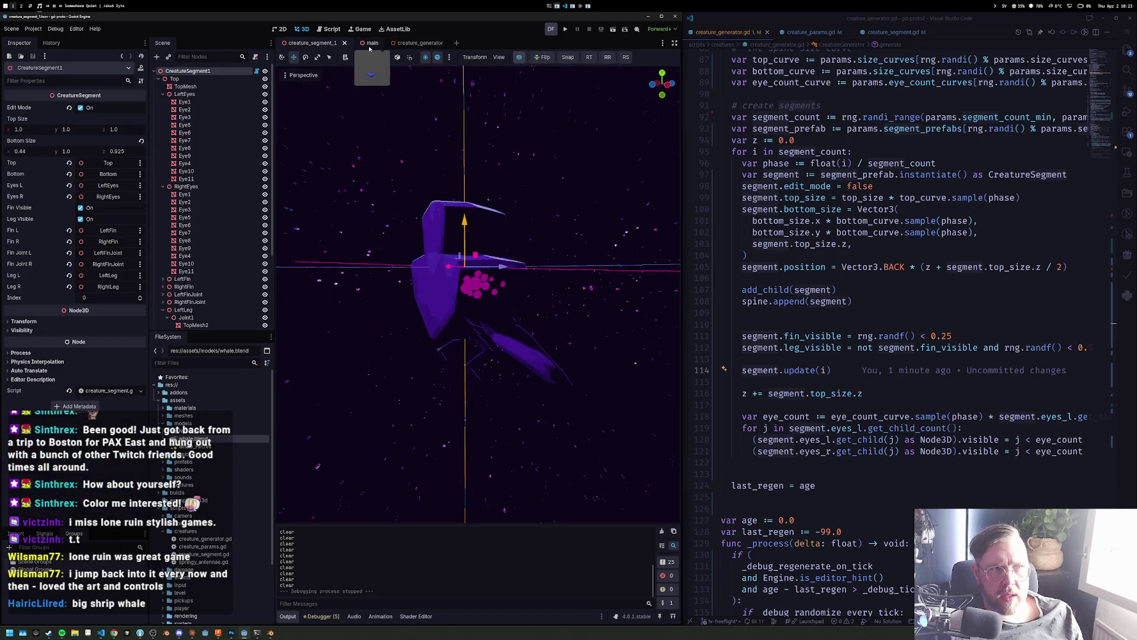
{"action": "left_click", "coordinate": [81, 108]}
{"action": "left_click", "coordinate": [82, 108]}
{"action": "mouse_move", "coordinate": [40, 135]}
{"action": "left_mouse_down"}
{"action": "mouse_move", "coordinate": [89, 136]}
{"action": "mouse_move", "coordinate": [40, 135]}
{"action": "left_mouse_up"}
{"action": "mouse_move", "coordinate": [509, 255]}
{"action": "left_mouse_down"}
{"action": "mouse_move", "coordinate": [533, 243]}
{"action": "mouse_move", "coordinate": [622, 259]}
{"action": "left_mouse_up"}
{"action": "scroll", "coordinate": [537, 240], "scroll_direction": "down", "scroll_amount": 2}
{"action": "left_click_drag", "start_coordinate": [538, 240], "coordinate": [496, 227]}
Step: Undo the Top Size change, switch to the main space scene, and run the game
{"action": "key", "text": "ctrl+z"}
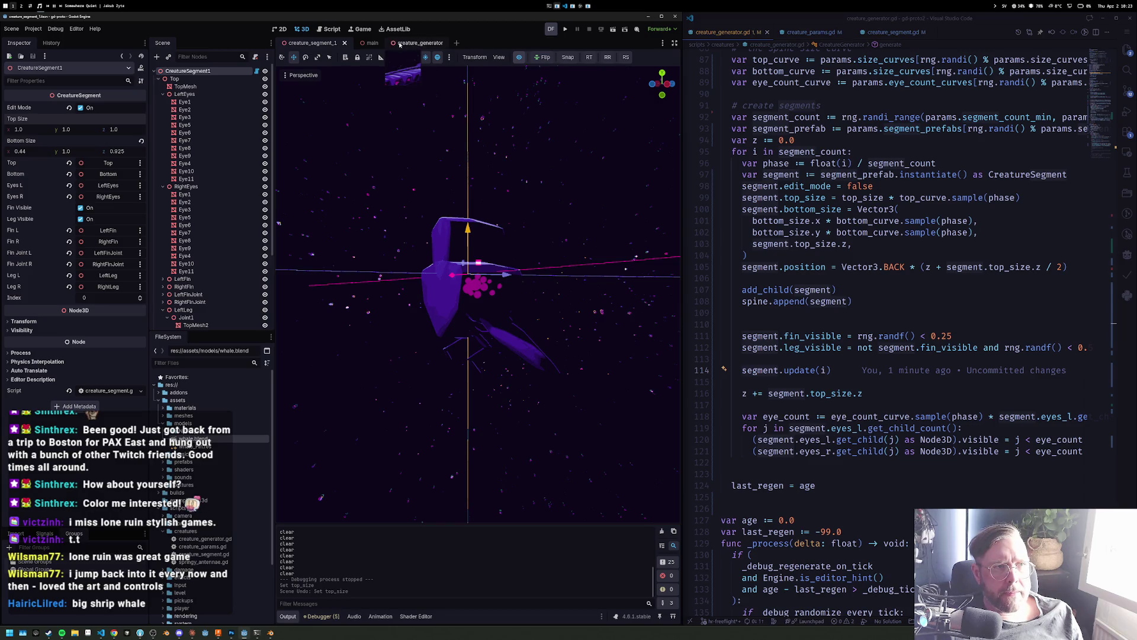
{"action": "left_click", "coordinate": [364, 43]}
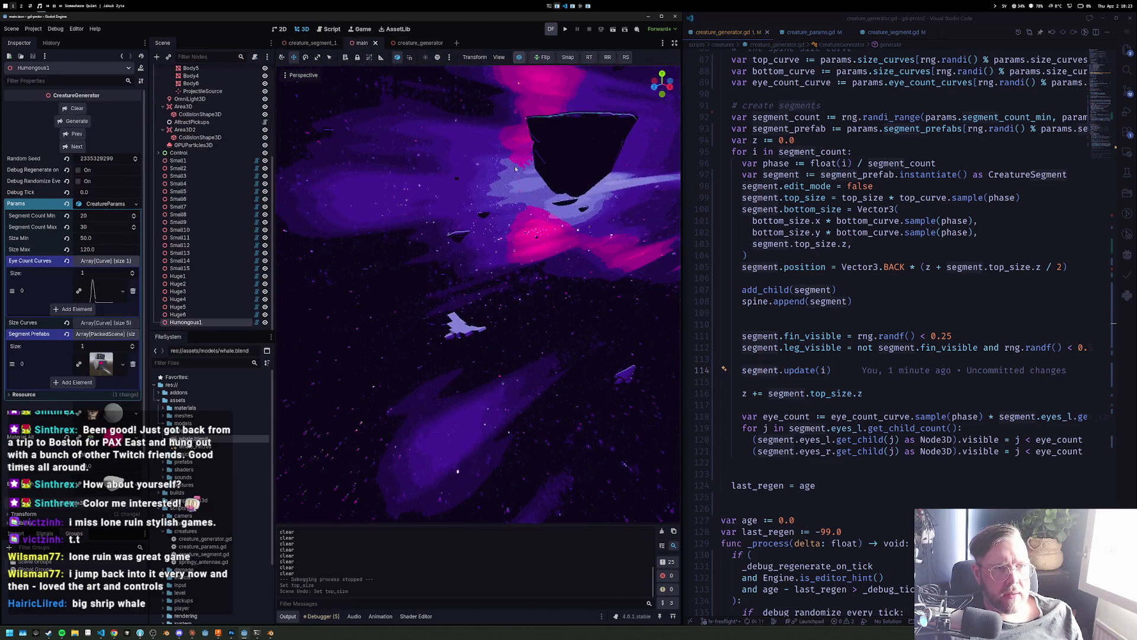
{"action": "key", "text": "F5"}
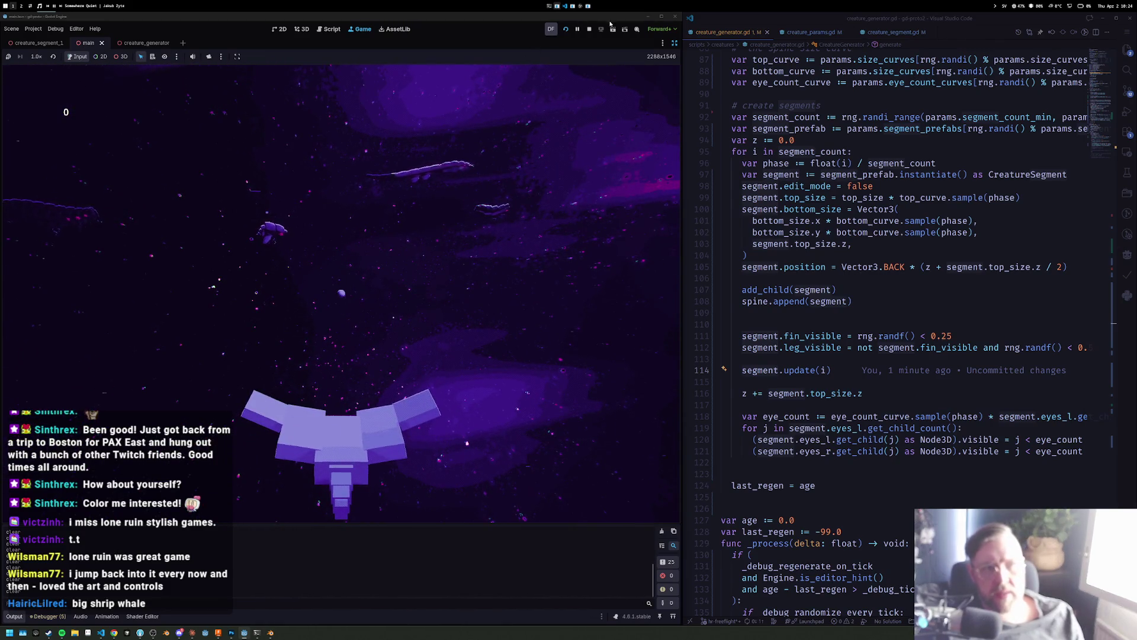
Step: Stop the game, go to creature_segment_1, stretch Top Size z, then undo it
{"action": "left_click", "coordinate": [590, 28]}
{"action": "left_click", "coordinate": [410, 43]}
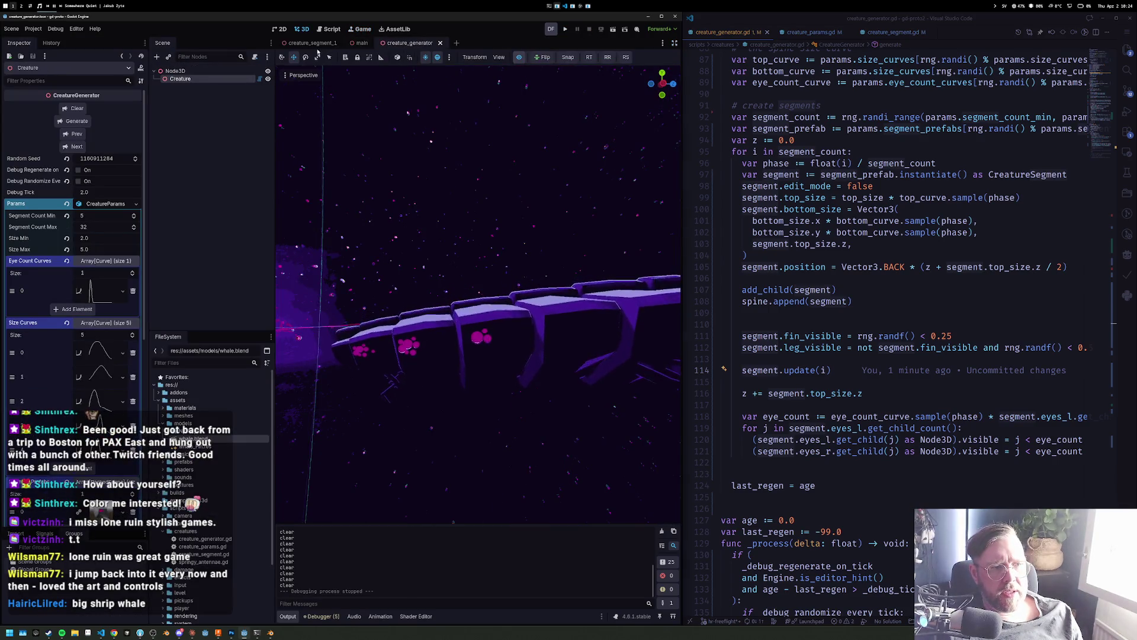
{"action": "left_click", "coordinate": [312, 43]}
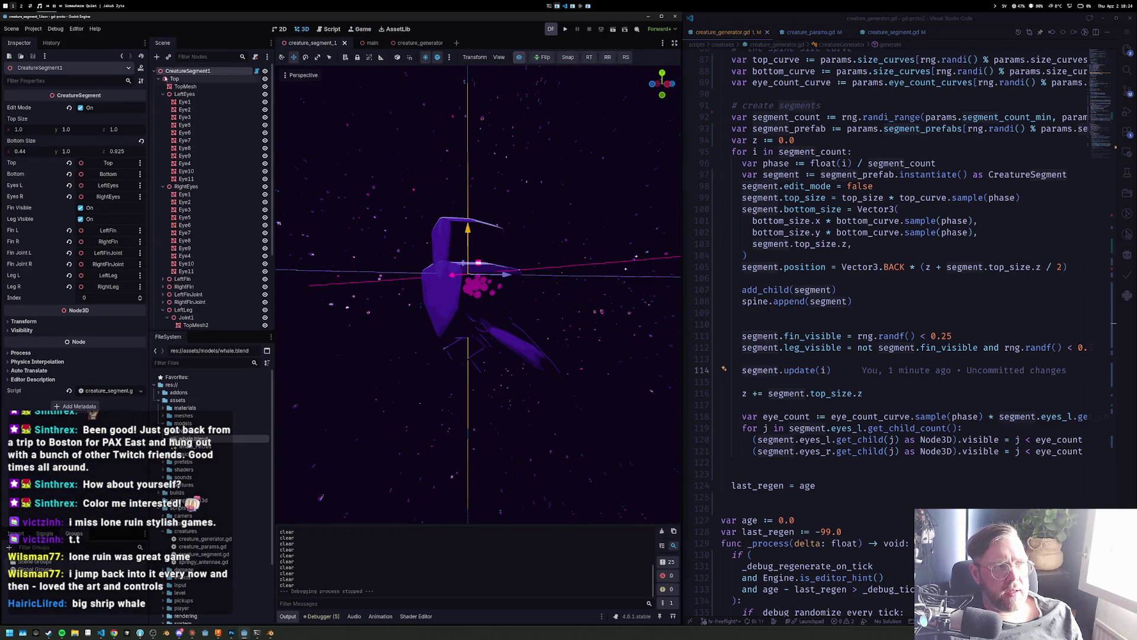
{"action": "left_click_drag", "start_coordinate": [116, 131], "coordinate": [157, 129]}
{"action": "key", "text": "ctrl+z"}
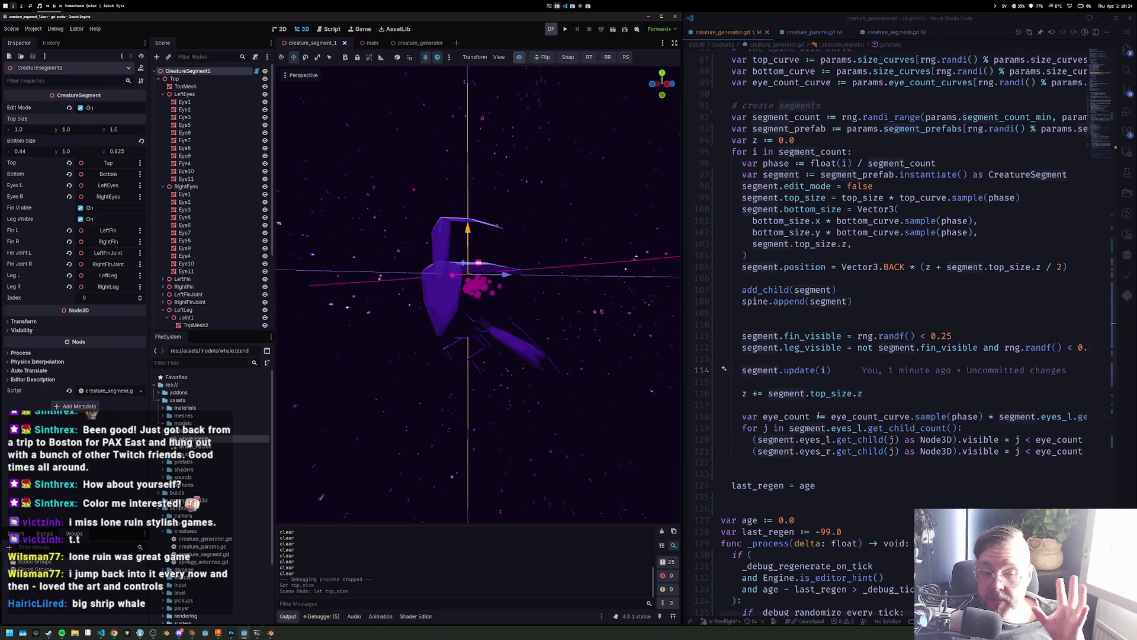
Step: View creature_params.gd then creature_segment.gd, highlighting uses of update and global_basis
{"action": "scroll", "coordinate": [783, 449], "scroll_direction": "down", "scroll_amount": 8}
{"action": "scroll", "coordinate": [783, 449], "scroll_direction": "down", "scroll_amount": 2}
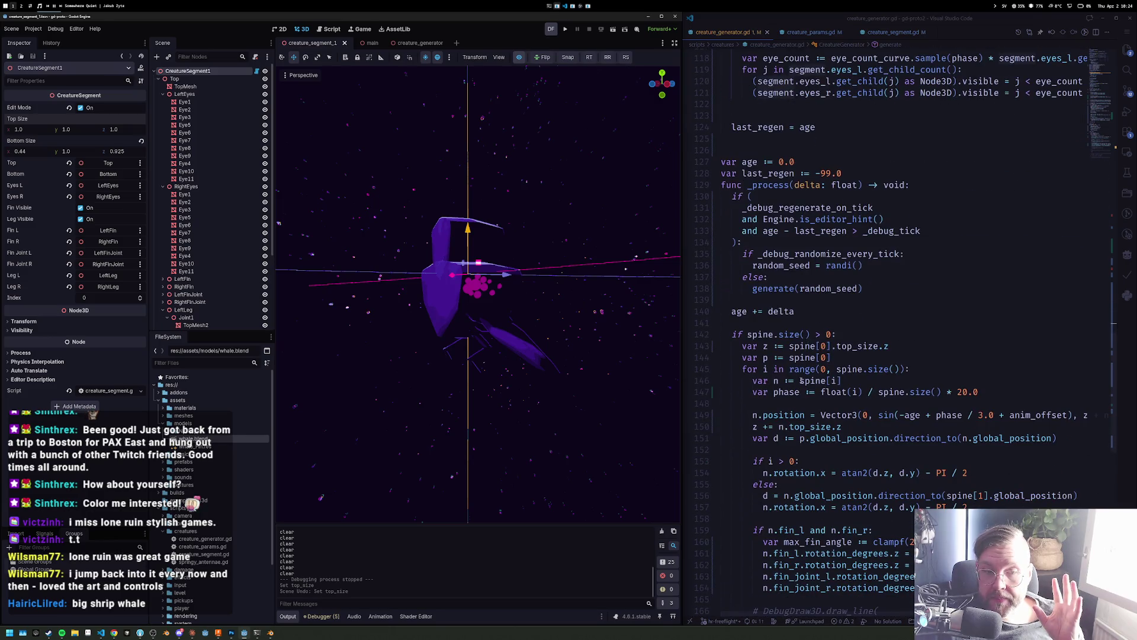
{"action": "scroll", "coordinate": [788, 394], "scroll_direction": "down", "scroll_amount": 3}
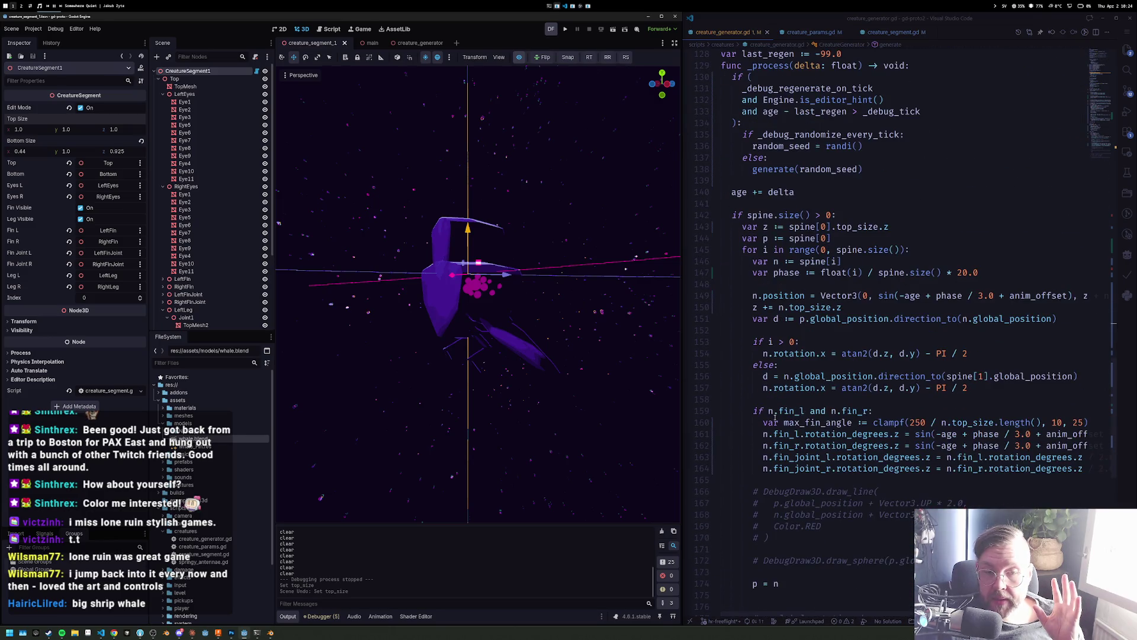
{"action": "left_click", "coordinate": [812, 33]}
{"action": "left_click", "coordinate": [882, 32]}
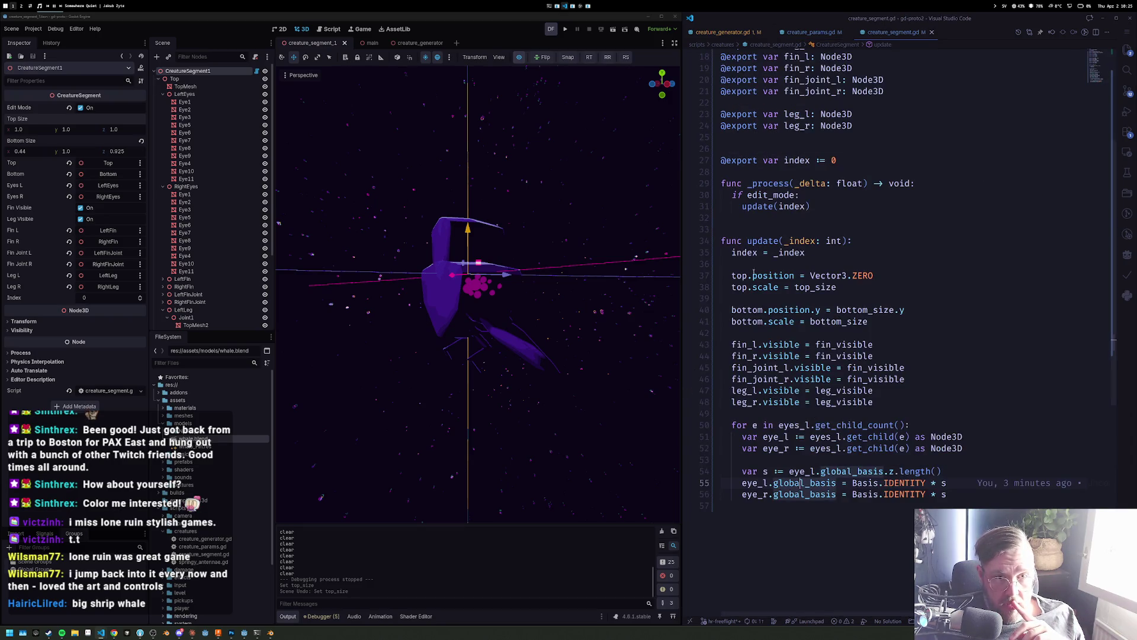
{"action": "double_click", "coordinate": [756, 242]}
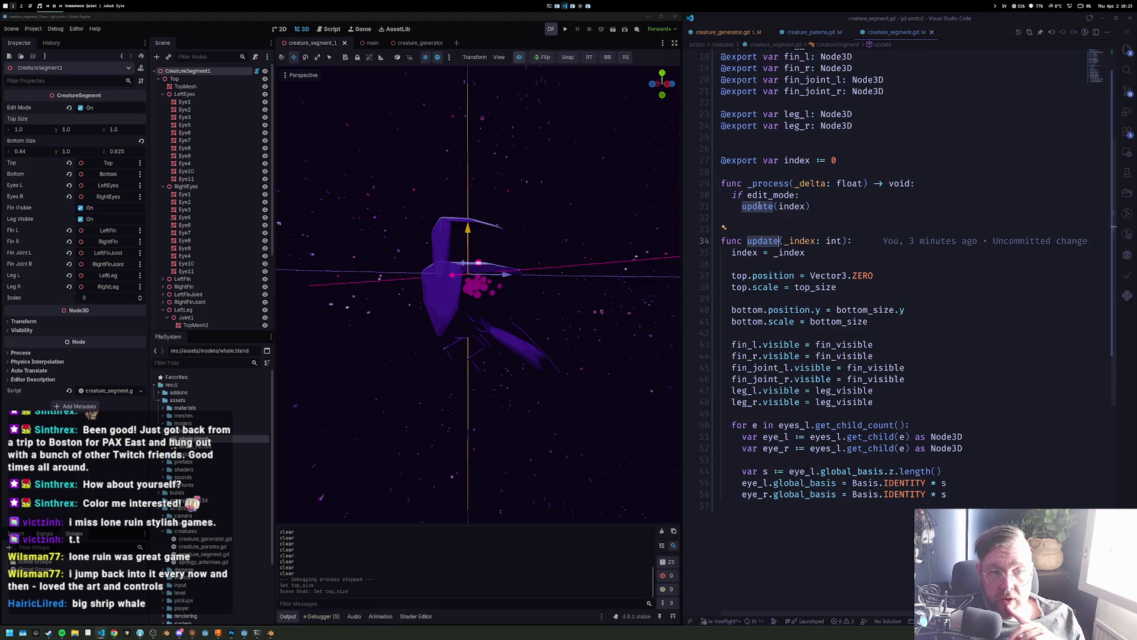
{"action": "double_click", "coordinate": [802, 483]}
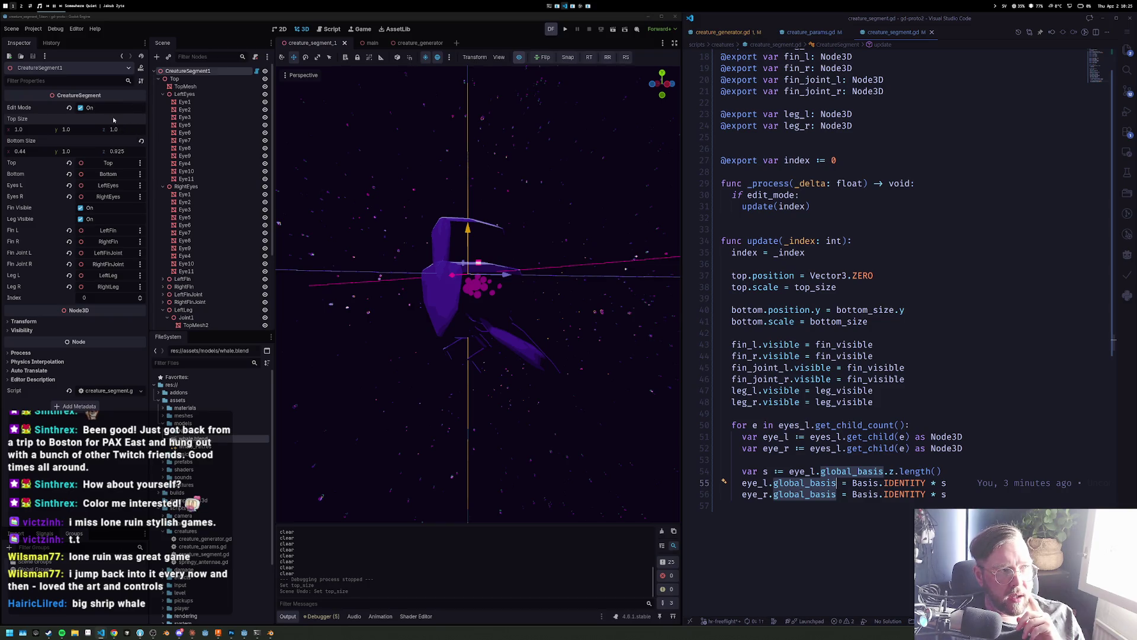
Step: Set Top Size z to 3.48, disable Edit Mode, and try a -25.5 z rotation before undoing it
{"action": "left_click_drag", "start_coordinate": [113, 131], "coordinate": [142, 131]}
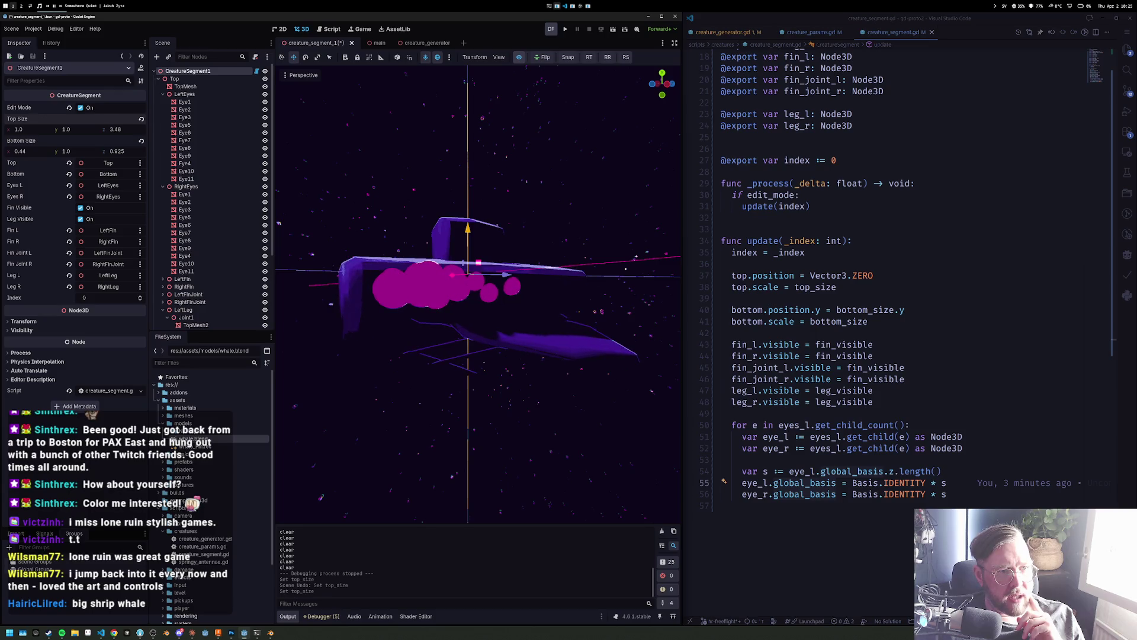
{"action": "left_click", "coordinate": [81, 109]}
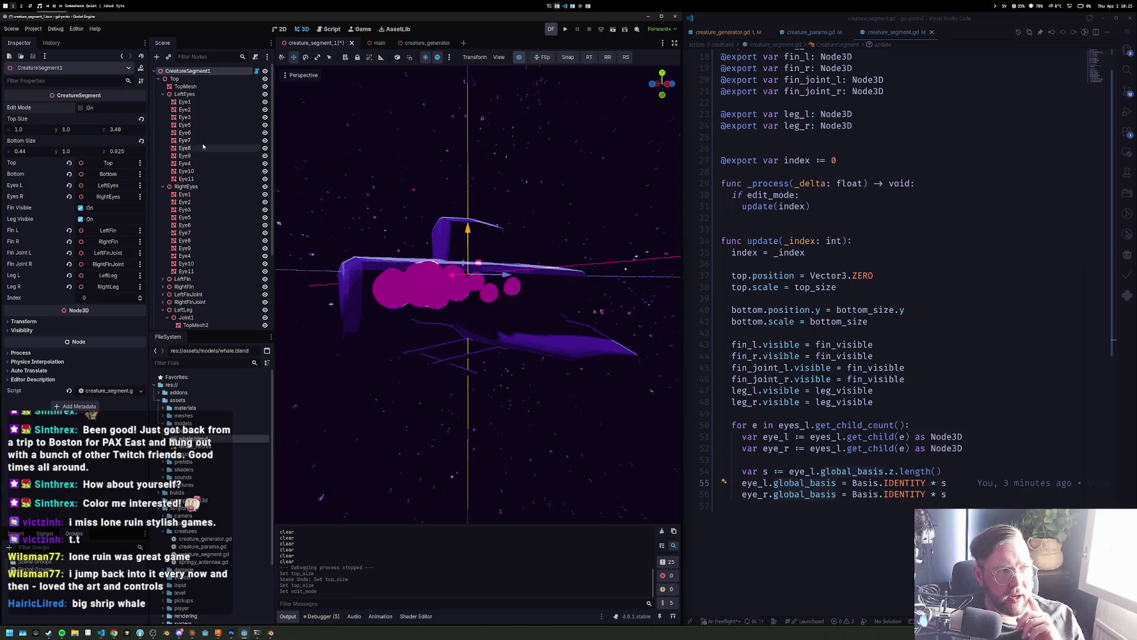
{"action": "left_click", "coordinate": [26, 321]}
{"action": "left_click_drag", "start_coordinate": [124, 369], "coordinate": [122, 367]}
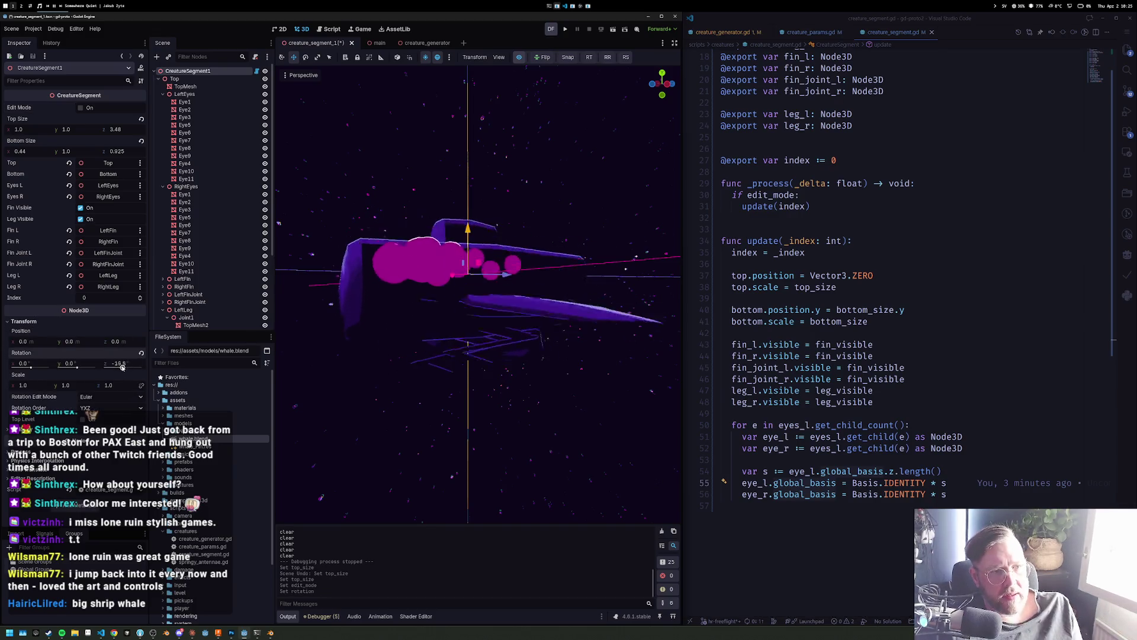
{"action": "key", "text": "ctrl+z"}
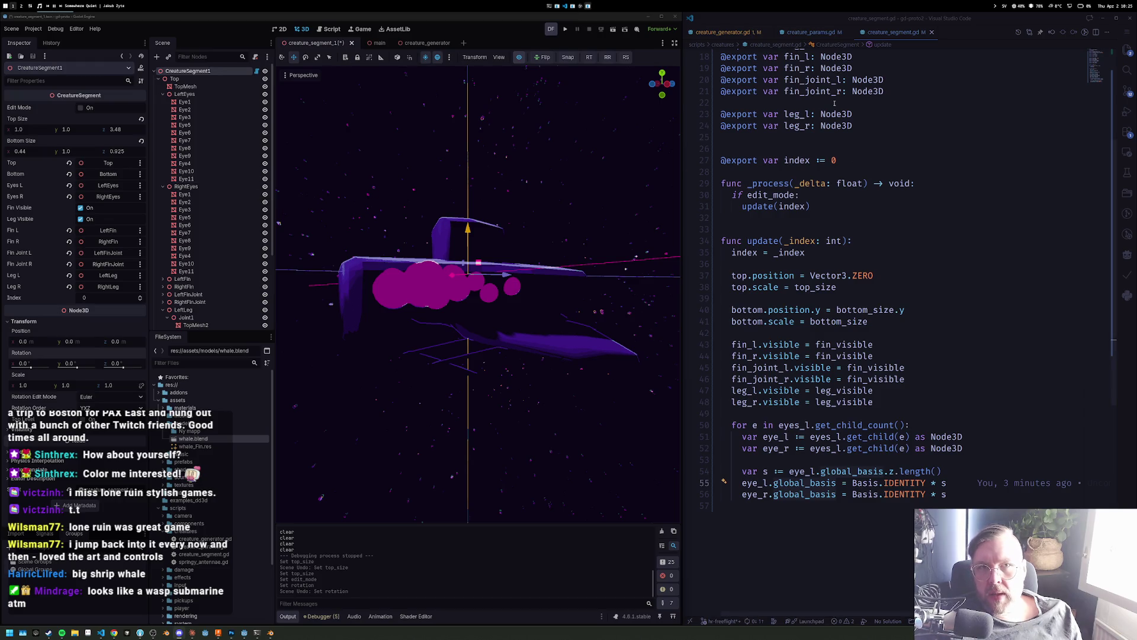
Step: Switch to creature_generator.gd, re-enable the segment's edit mode, and inspect the top_size use on line 143
{"action": "left_click", "coordinate": [822, 35]}
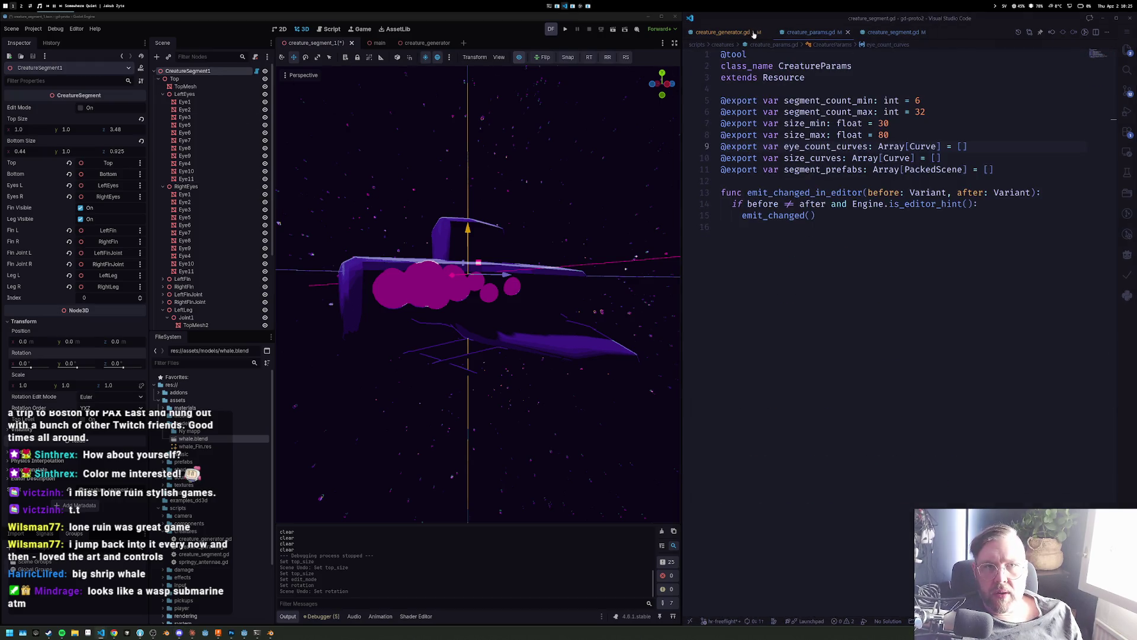
{"action": "left_click", "coordinate": [710, 32]}
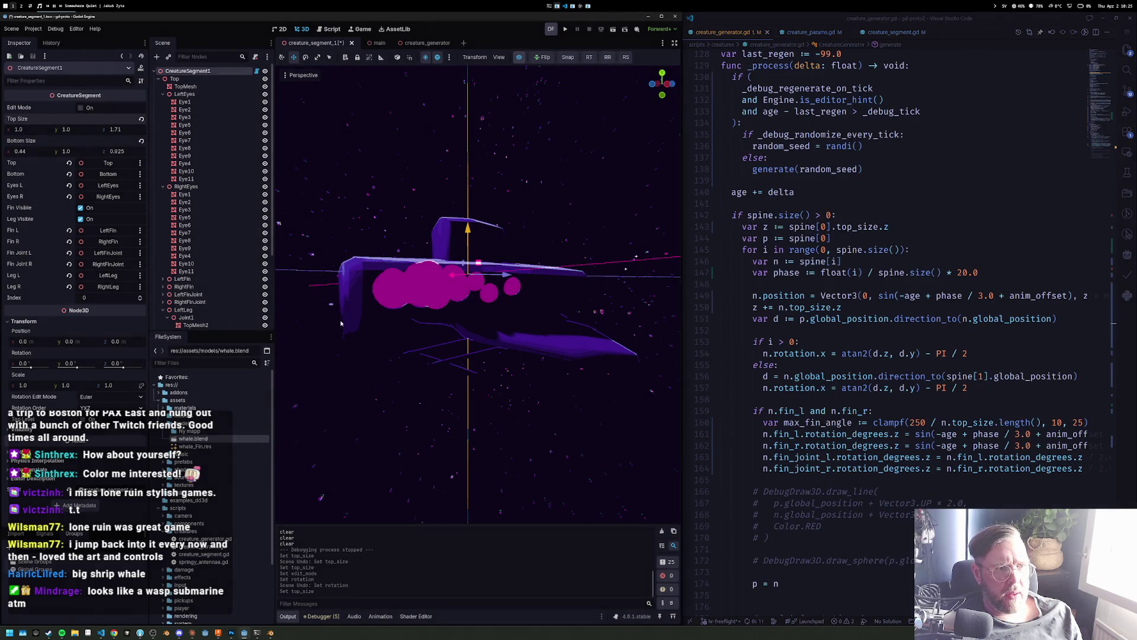
{"action": "left_click", "coordinate": [80, 108]}
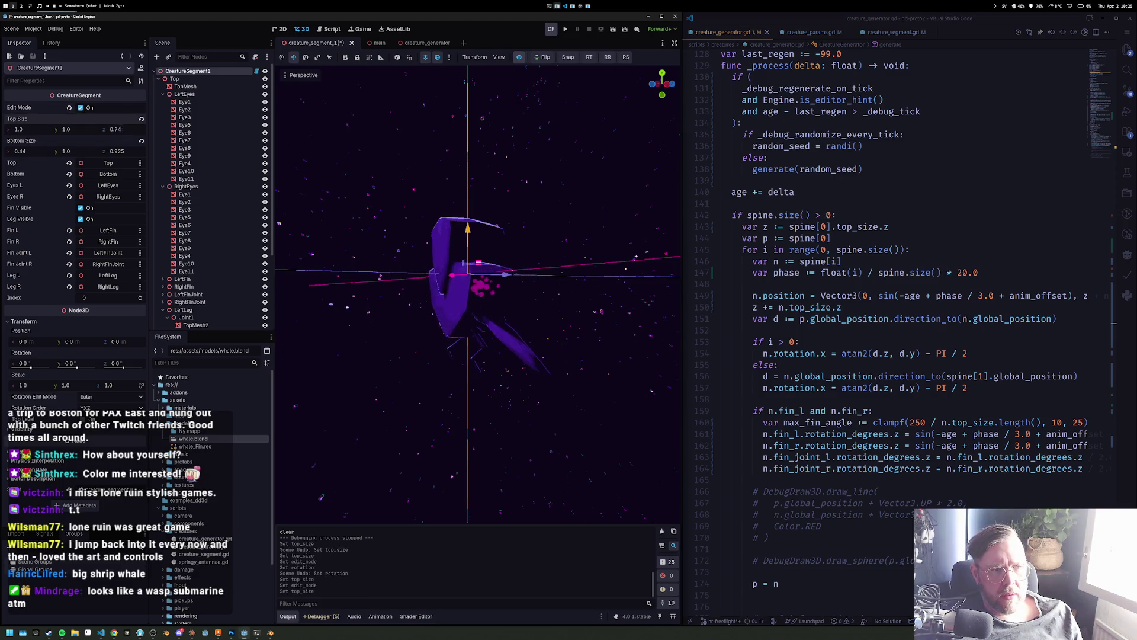
{"action": "left_click", "coordinate": [862, 227]}
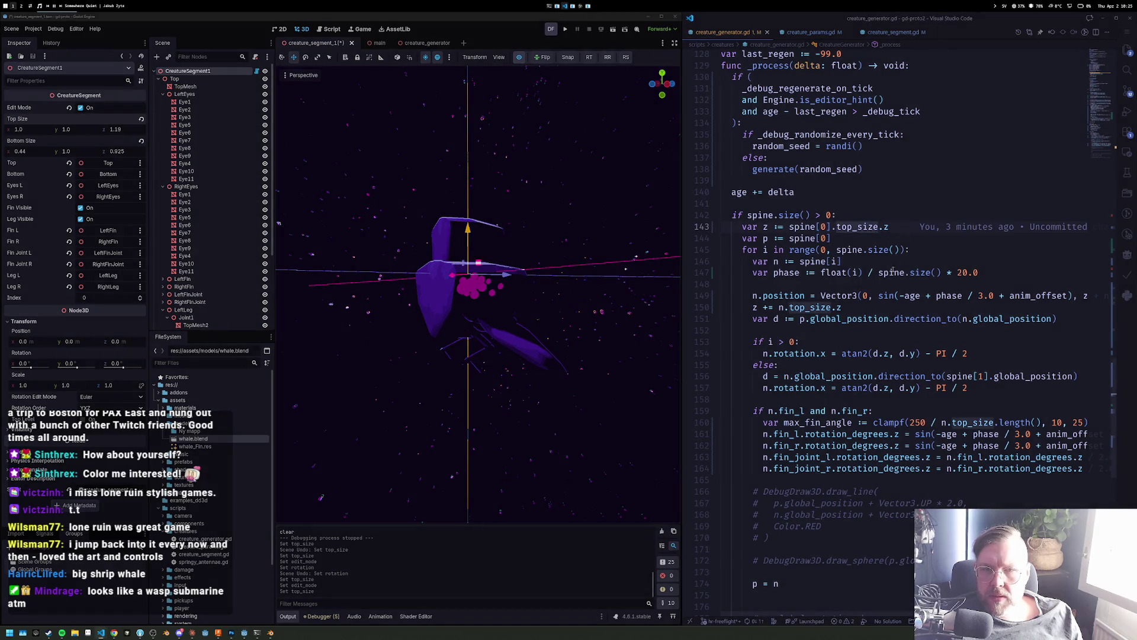
{"action": "scroll", "coordinate": [864, 283], "scroll_direction": "up", "scroll_amount": 1}
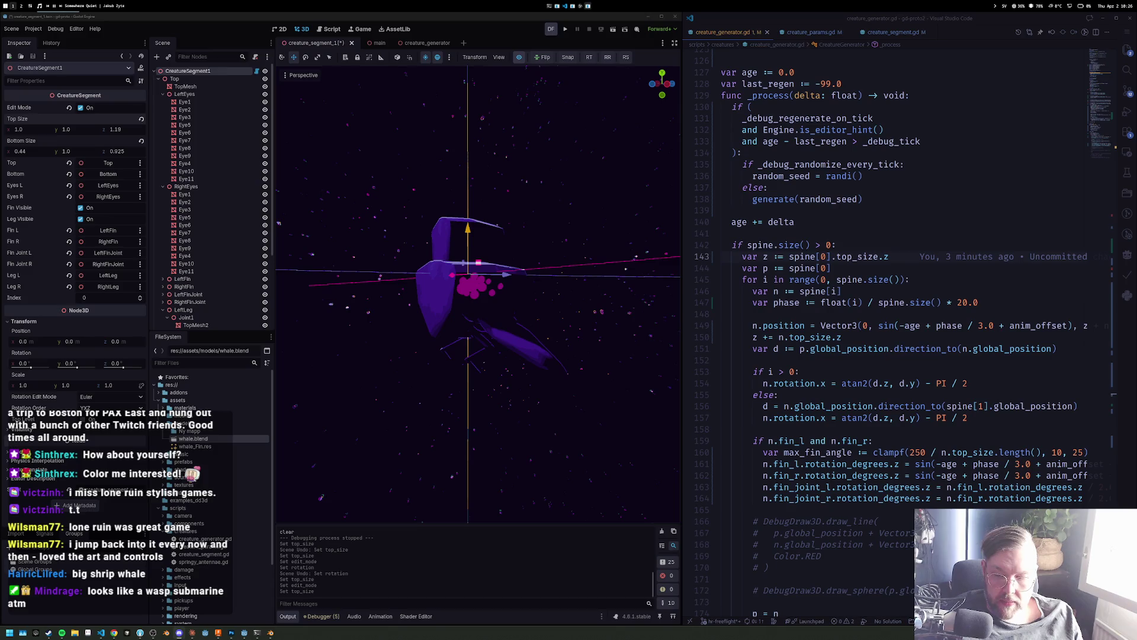
Step: Shift segment.update(i) down below the eye-visibility loop with Alt+Down and save the script
{"action": "left_click", "coordinate": [815, 310]}
{"action": "scroll", "coordinate": [800, 317], "scroll_direction": "down", "scroll_amount": 5}
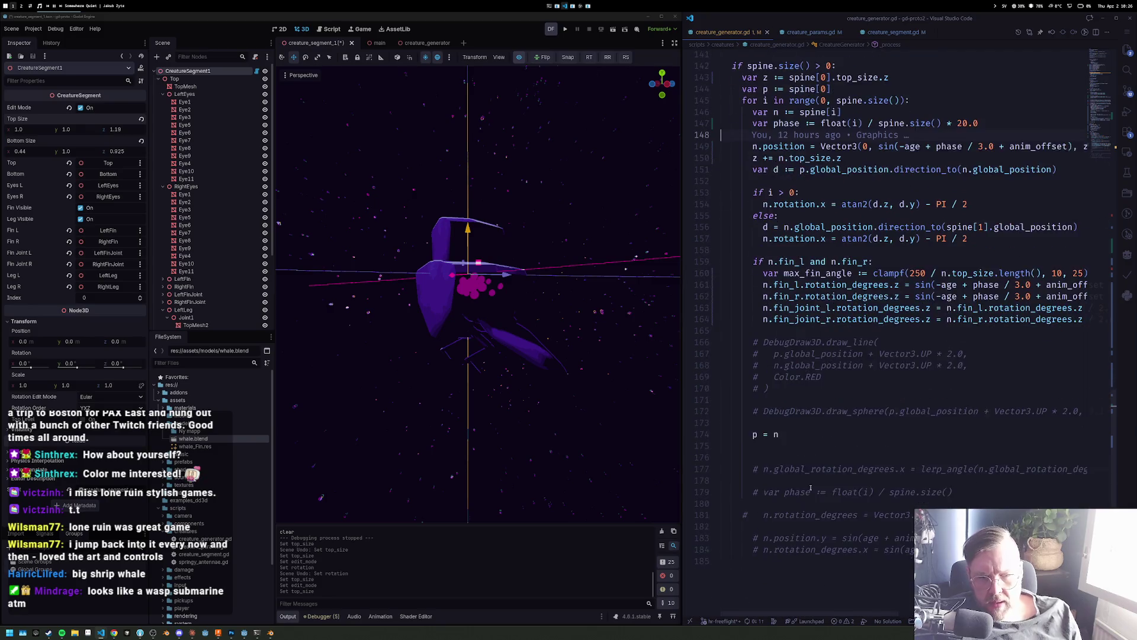
{"action": "scroll", "coordinate": [827, 261], "scroll_direction": "up", "scroll_amount": 5}
{"action": "scroll", "coordinate": [827, 261], "scroll_direction": "up", "scroll_amount": 9}
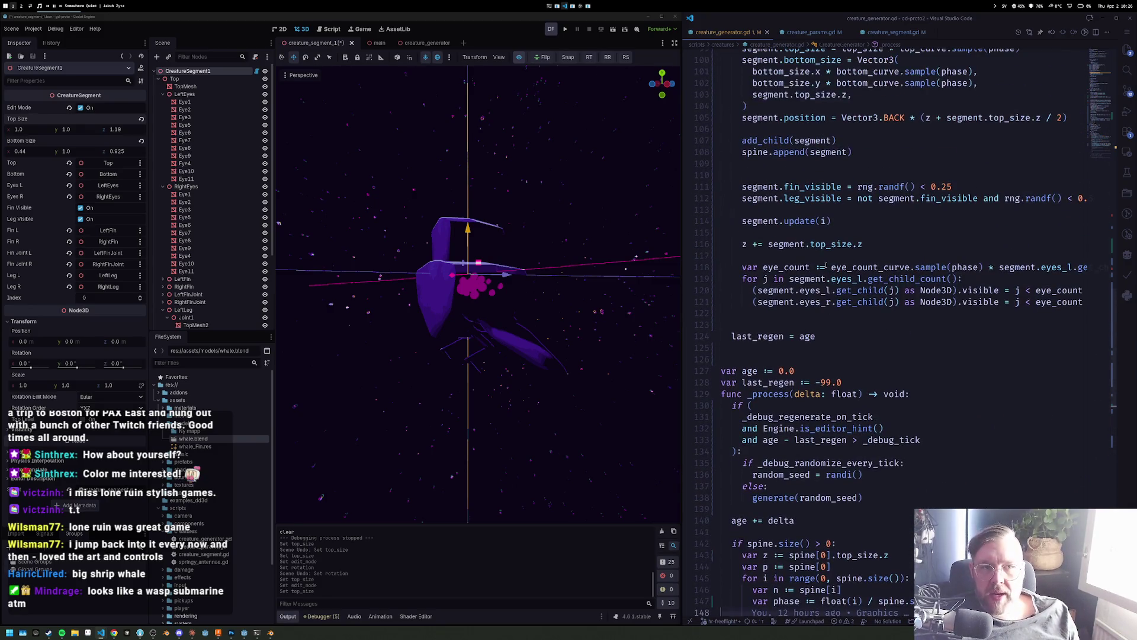
{"action": "scroll", "coordinate": [782, 317], "scroll_direction": "up", "scroll_amount": 4}
{"action": "left_click", "coordinate": [799, 355]}
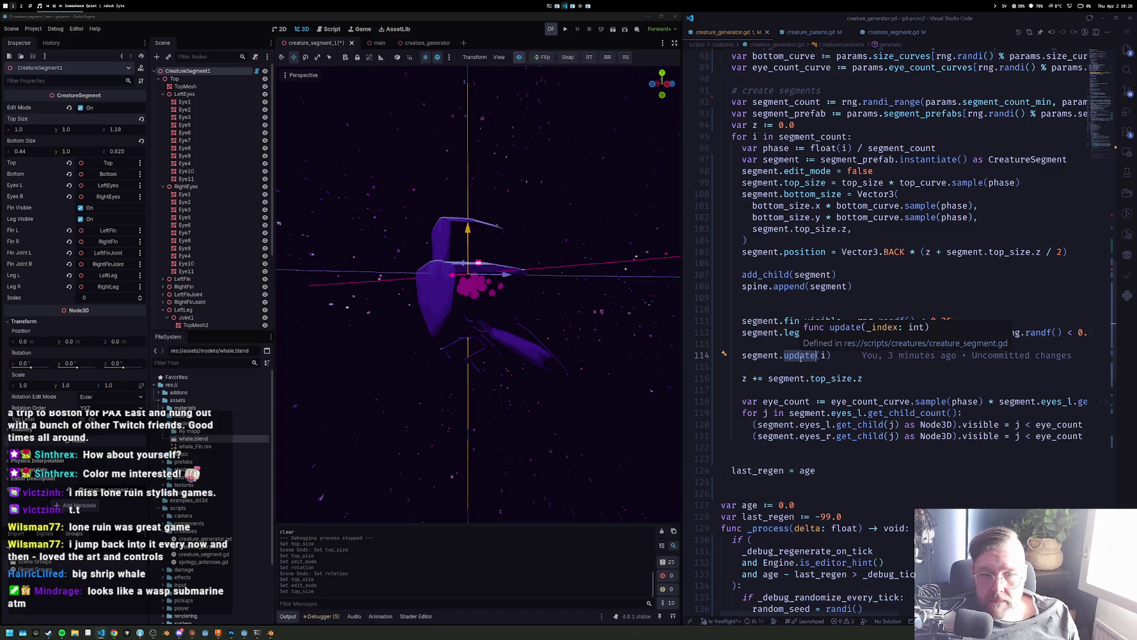
{"action": "left_click_drag", "start_coordinate": [871, 418], "coordinate": [859, 390]}
{"action": "left_click", "coordinate": [850, 354]}
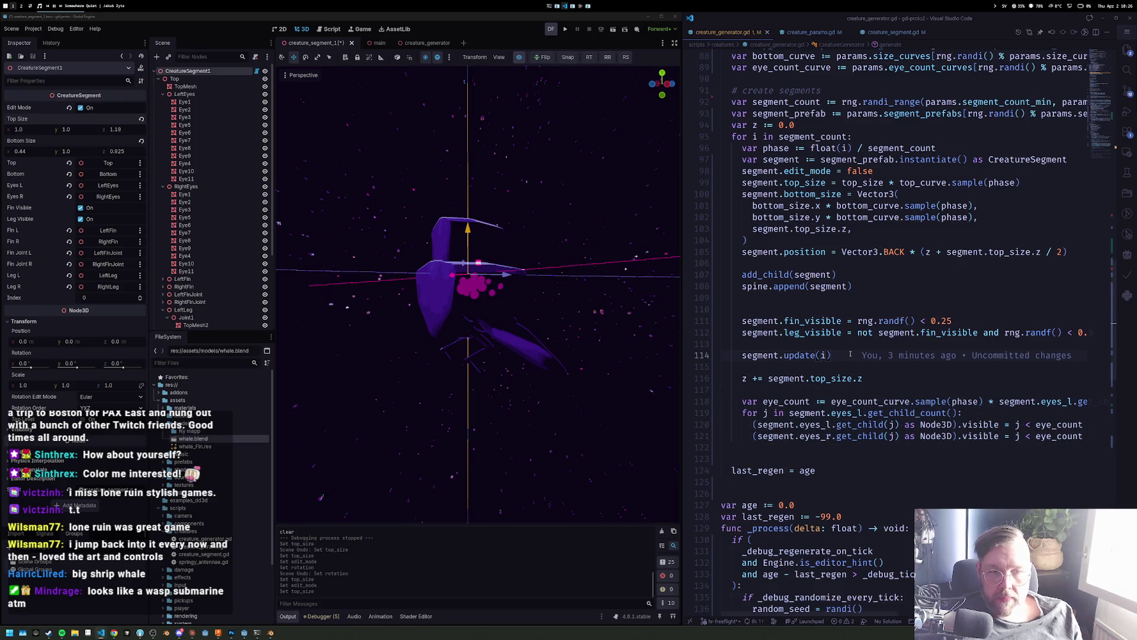
{"action": "key", "text": "alt+Down"}
{"action": "key", "text": "alt+Down"}
{"action": "key", "text": "alt+Down"}
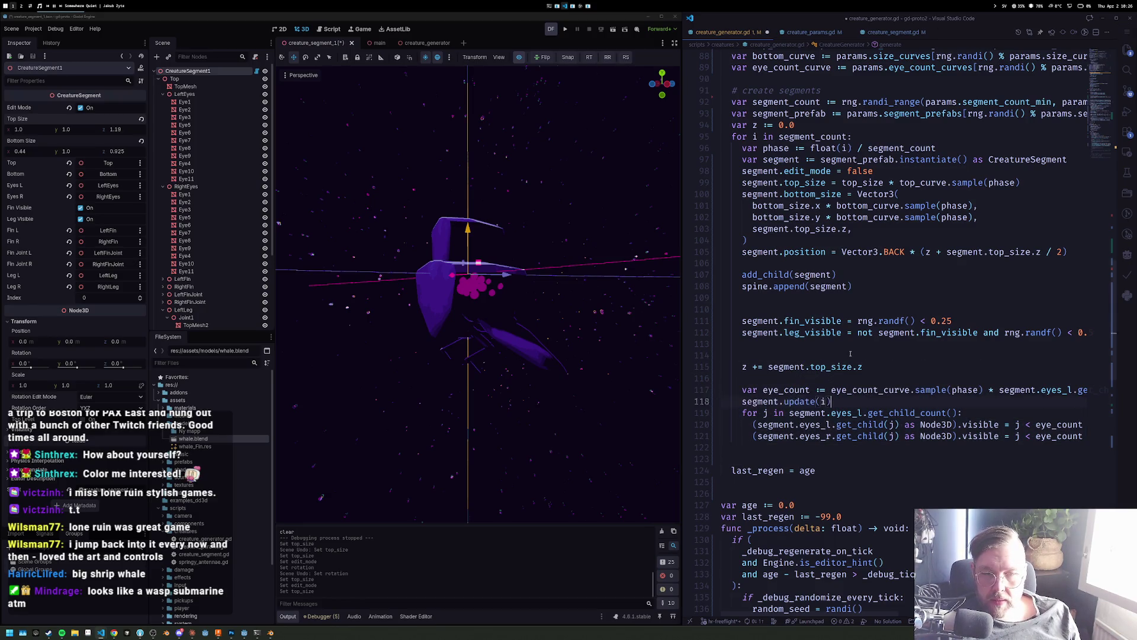
{"action": "key", "text": "ctrl+s"}
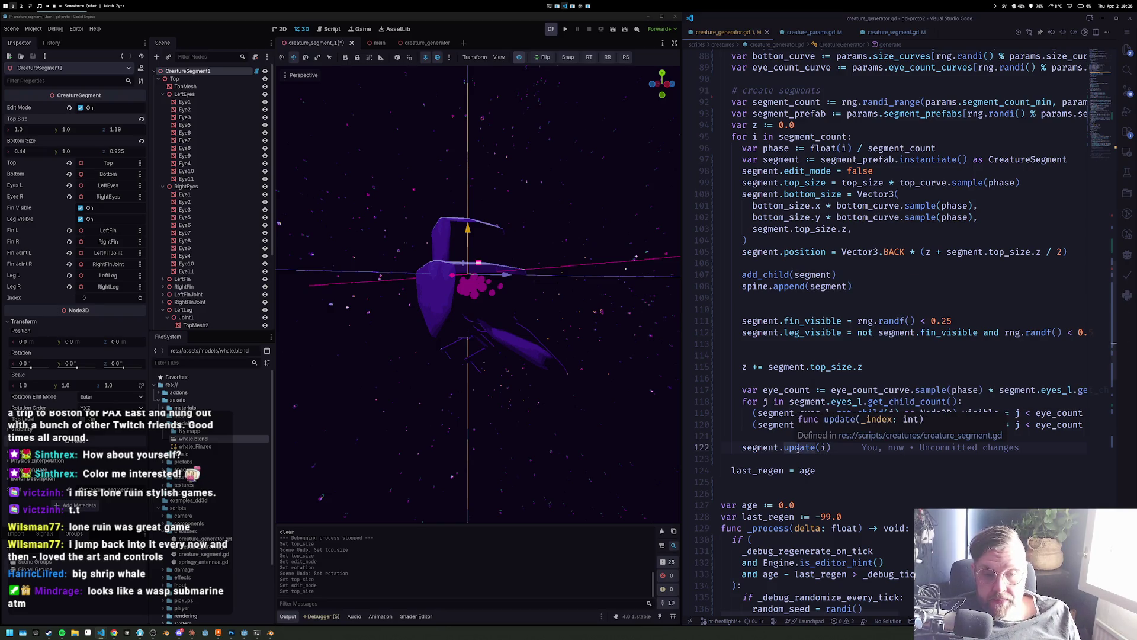
Step: Jump to update() in creature_segment.gd and insert a force_update_transform() call after the visibility assignments
{"action": "key", "text": "ctrl"}
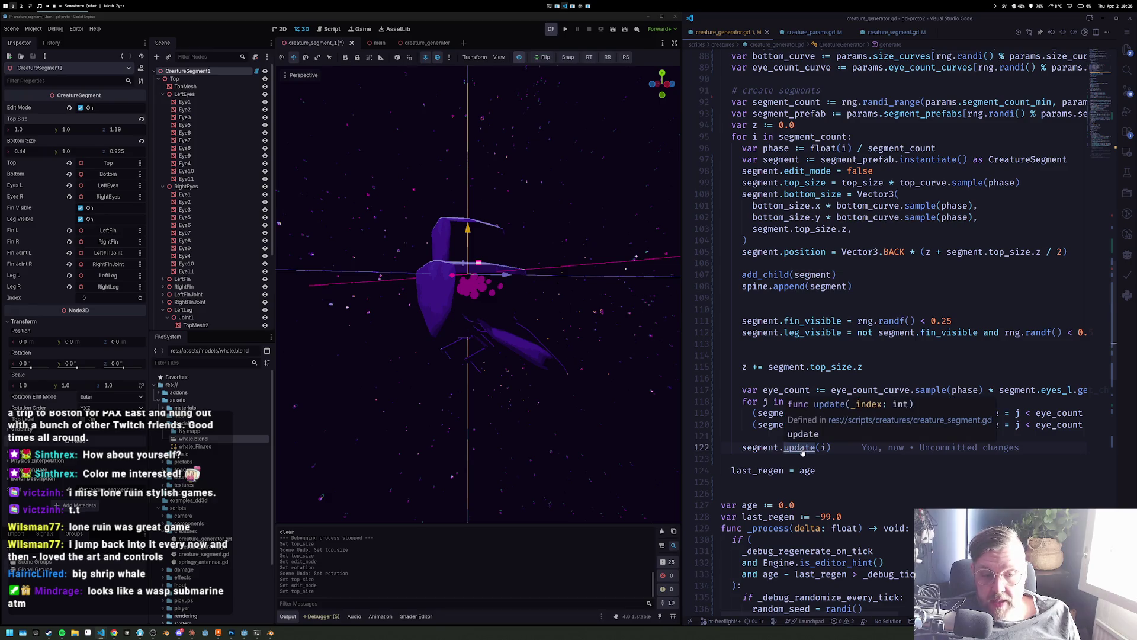
{"action": "left_click", "coordinate": [802, 451], "text": "ctrl"}
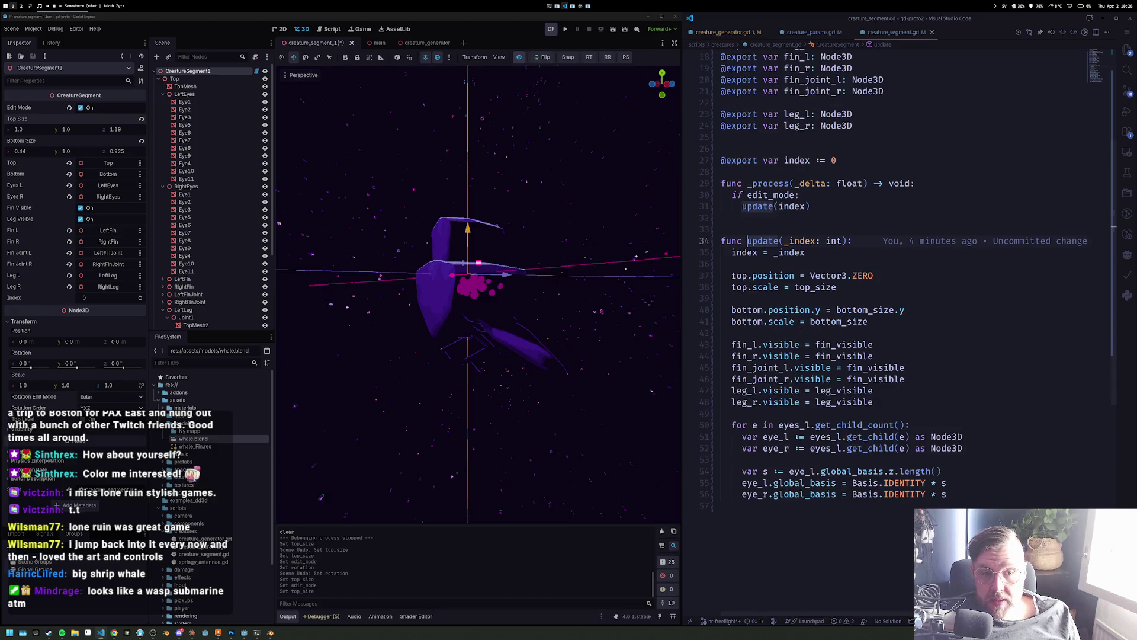
{"action": "left_click", "coordinate": [922, 324]}
{"action": "key", "text": "Down"}
{"action": "key", "text": "Down"}
{"action": "key", "text": "Down"}
{"action": "key", "text": "Down"}
{"action": "key", "text": "Down"}
{"action": "key", "text": "End"}
{"action": "key", "text": "Return"}
{"action": "key", "text": "Return"}
{"action": "type", "text": "force"}
{"action": "key", "text": "Tab"}
{"action": "key", "text": "ctrl+s"}
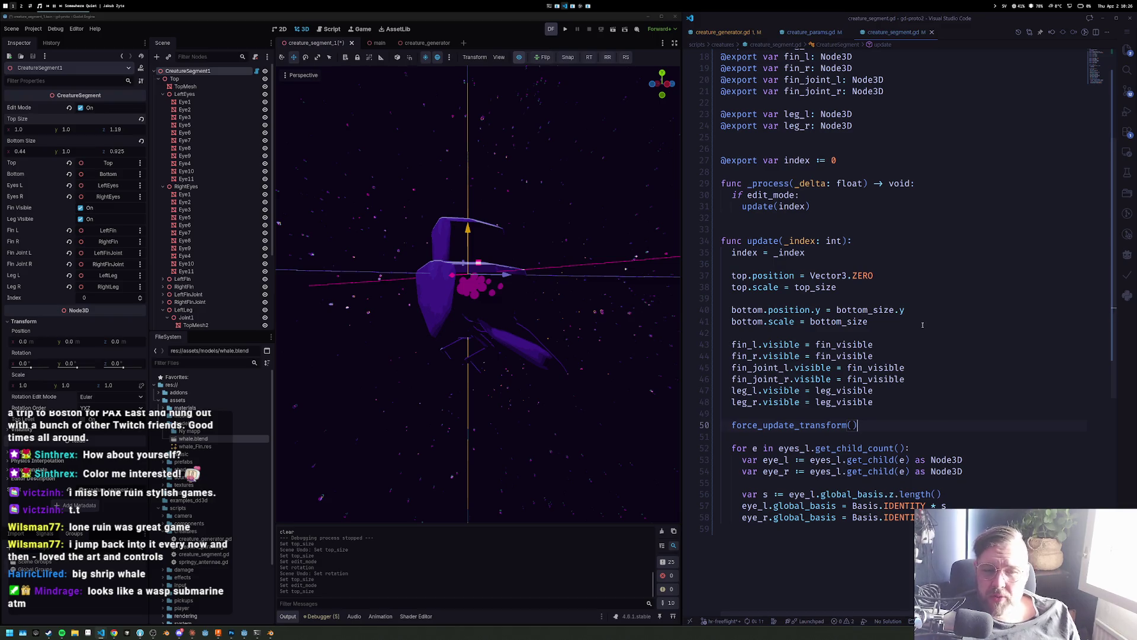
Step: Place force_update_transform() just below bottom.scale with a blank line above, save, and run the project
{"action": "key", "text": "alt+Up"}
{"action": "key", "text": "alt+Up"}
{"action": "key", "text": "alt+Up"}
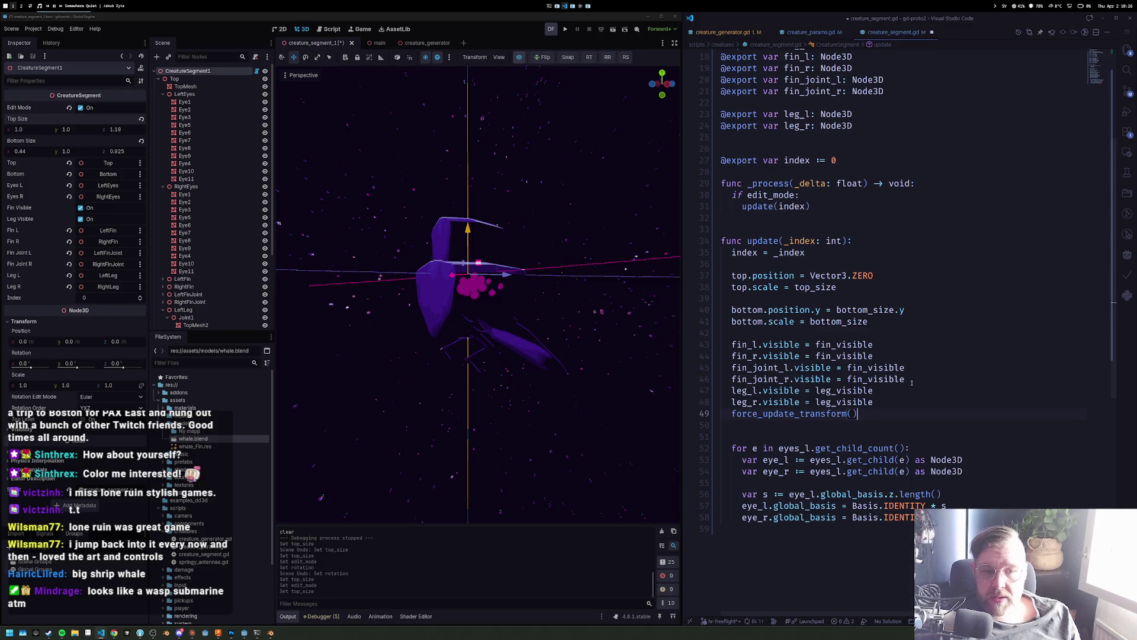
{"action": "key", "text": "alt+Up"}
{"action": "key", "text": "alt+Up"}
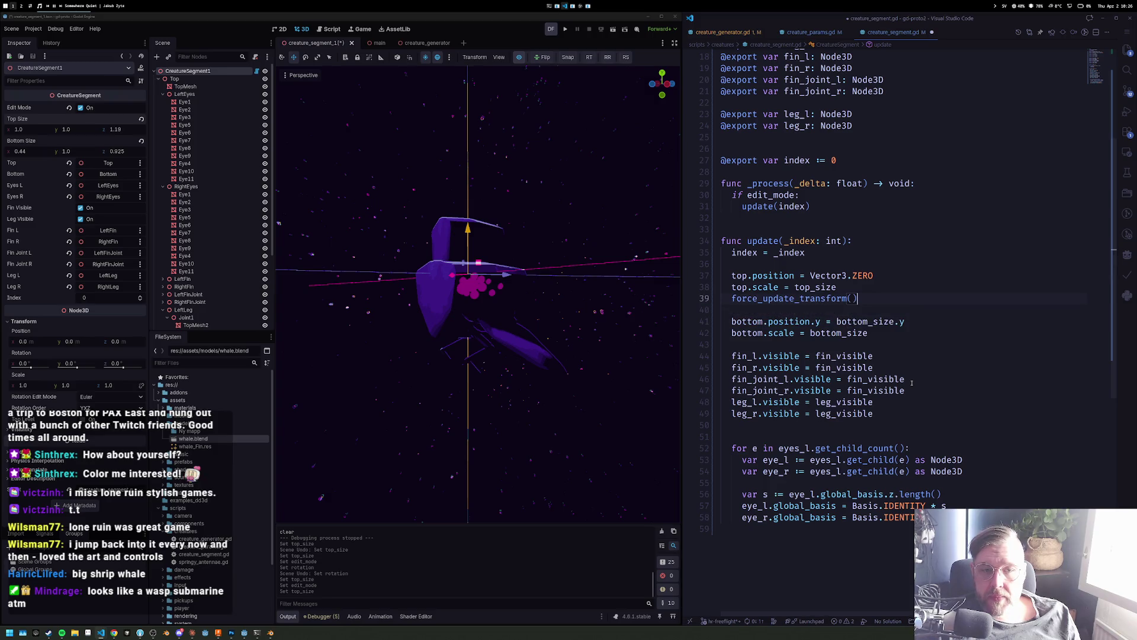
{"action": "key", "text": "alt+Down"}
{"action": "key", "text": "alt+Down"}
{"action": "key", "text": "alt+Down"}
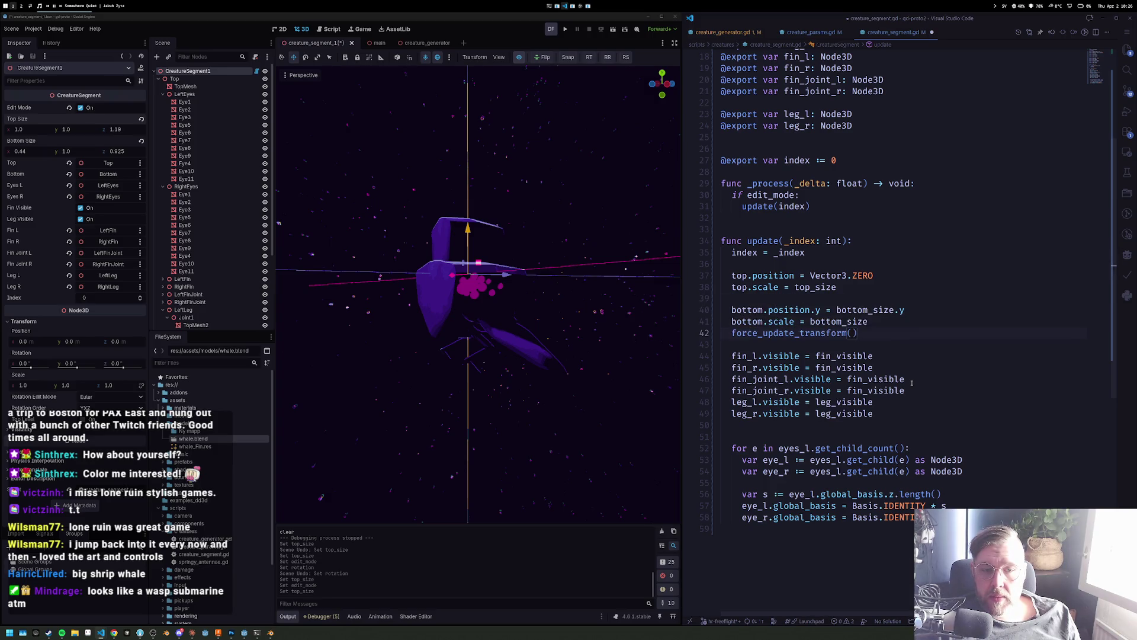
{"action": "key", "text": "Home"}
{"action": "key", "text": "Return"}
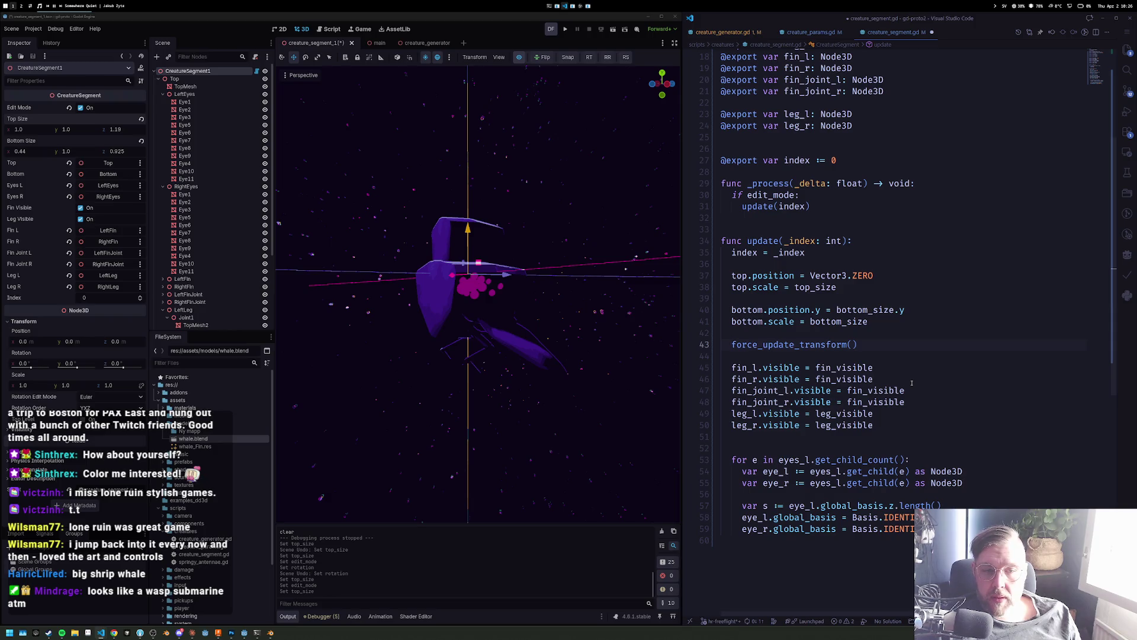
{"action": "key", "text": "ctrl+s"}
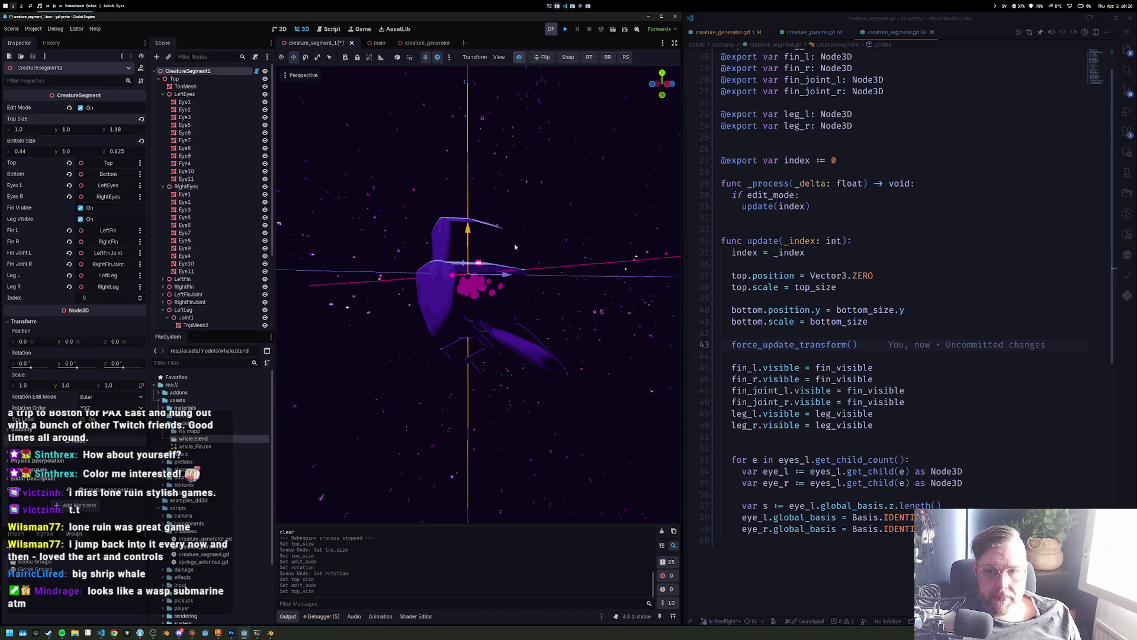
{"action": "left_click", "coordinate": [566, 31]}
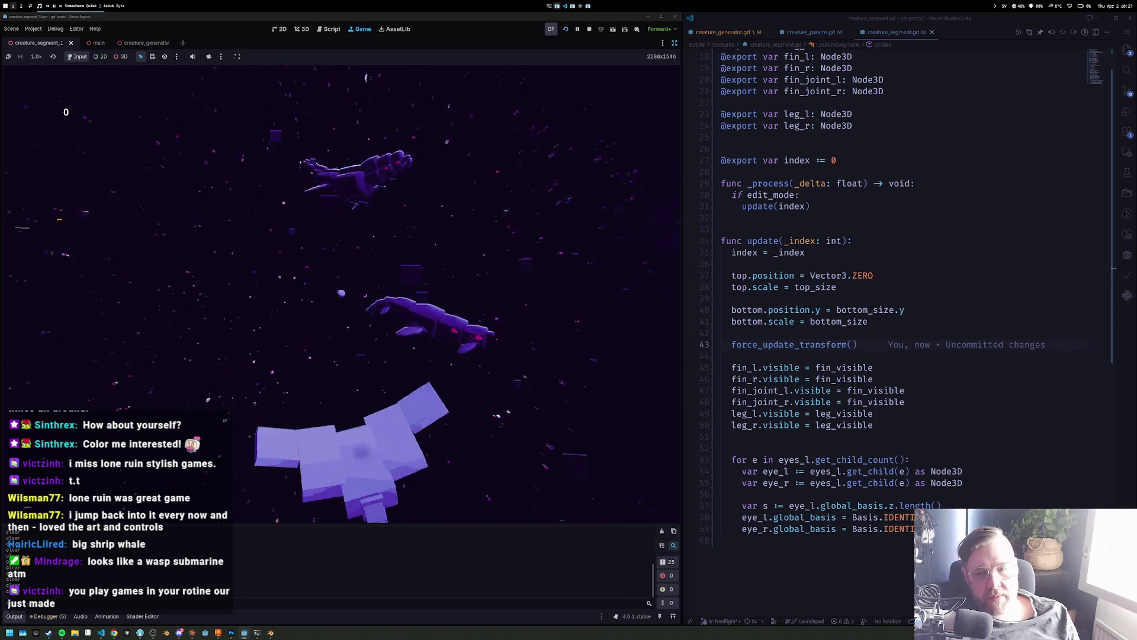
{"action": "key", "text": "F8"}
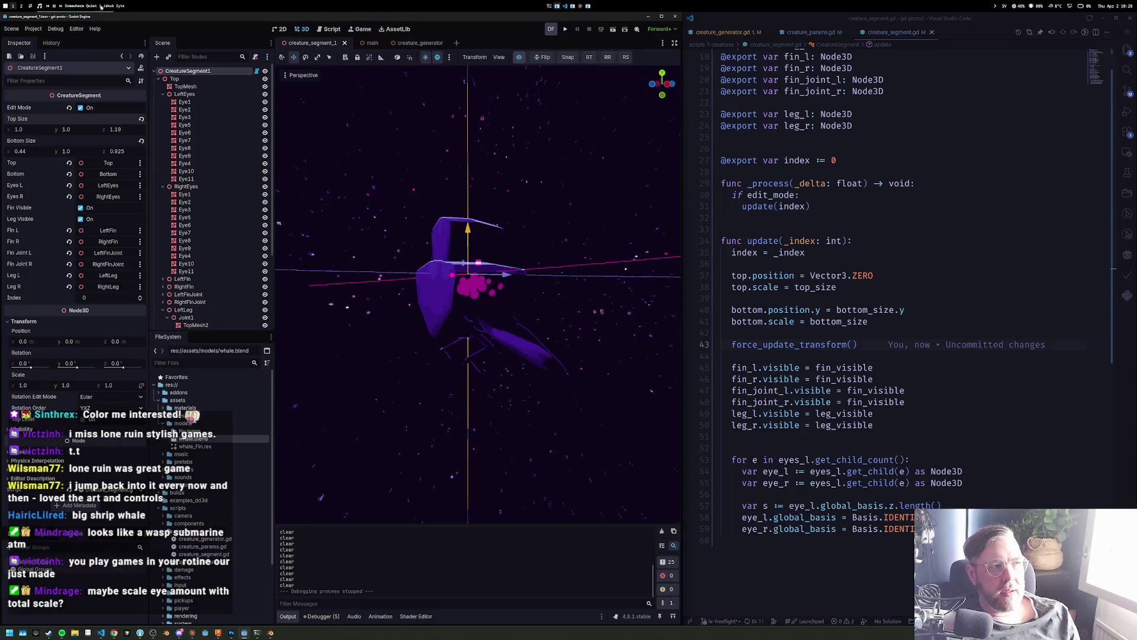
Step: In Blender, put the fin back into Edit Mode and orbit to view it from above
{"action": "left_click", "coordinate": [21, 6]}
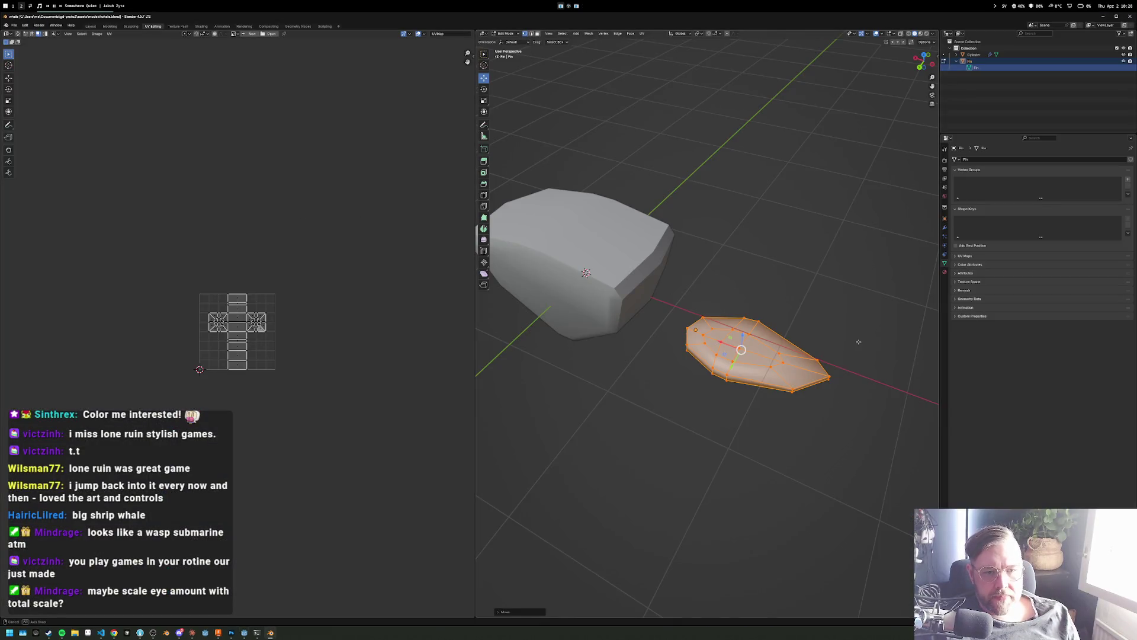
{"action": "key", "text": "Tab"}
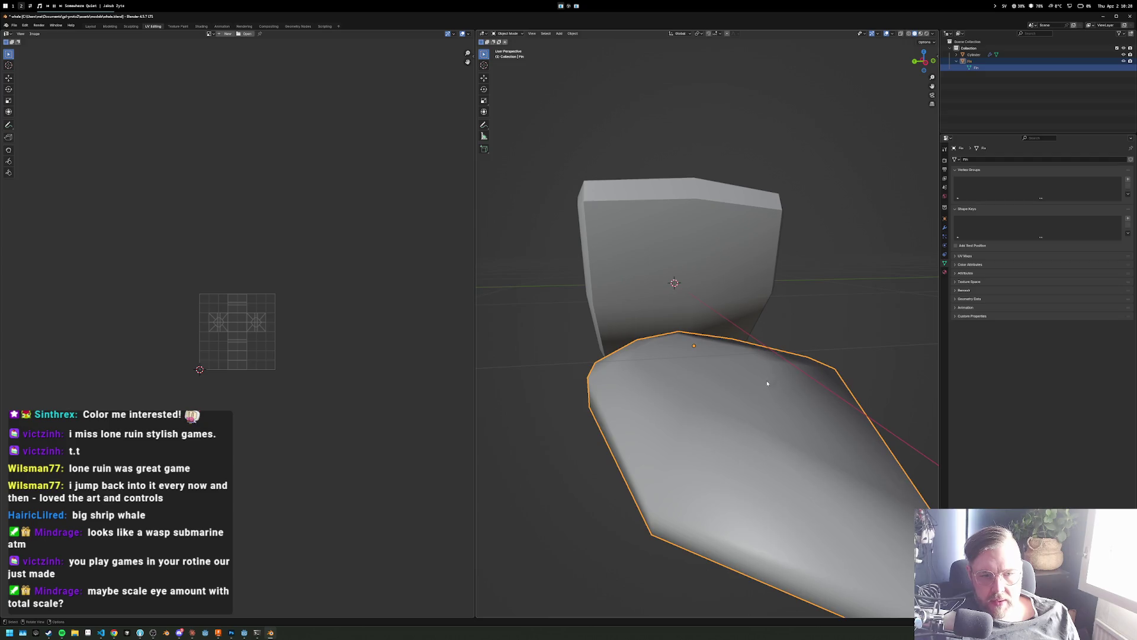
{"action": "key", "text": "Tab"}
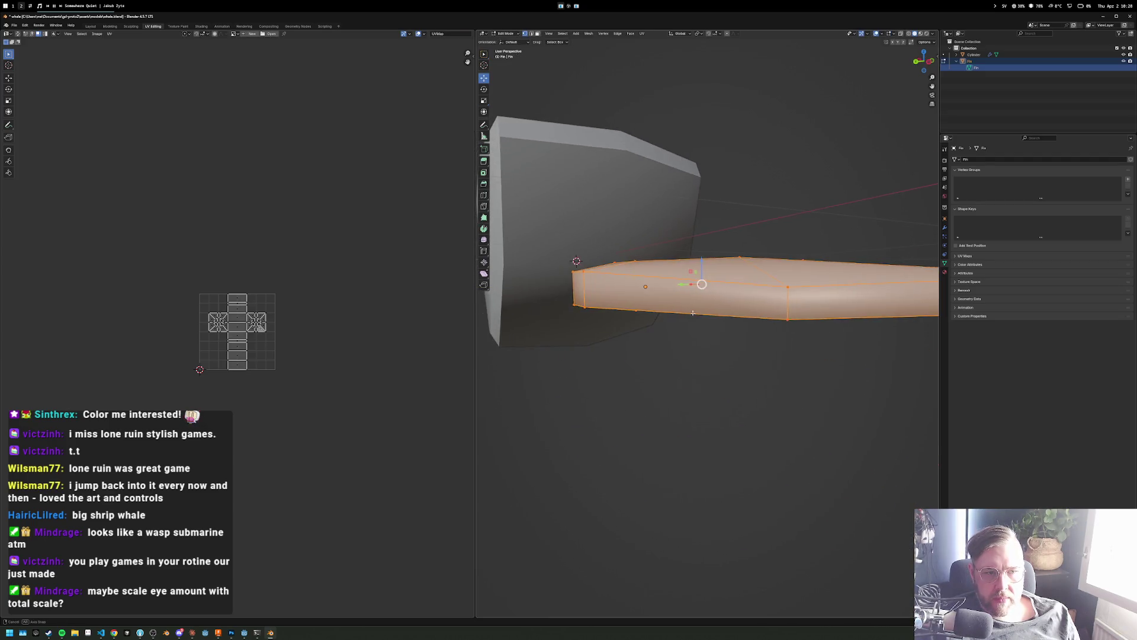
{"action": "left_click_drag", "start_coordinate": [692, 312], "coordinate": [688, 317]}
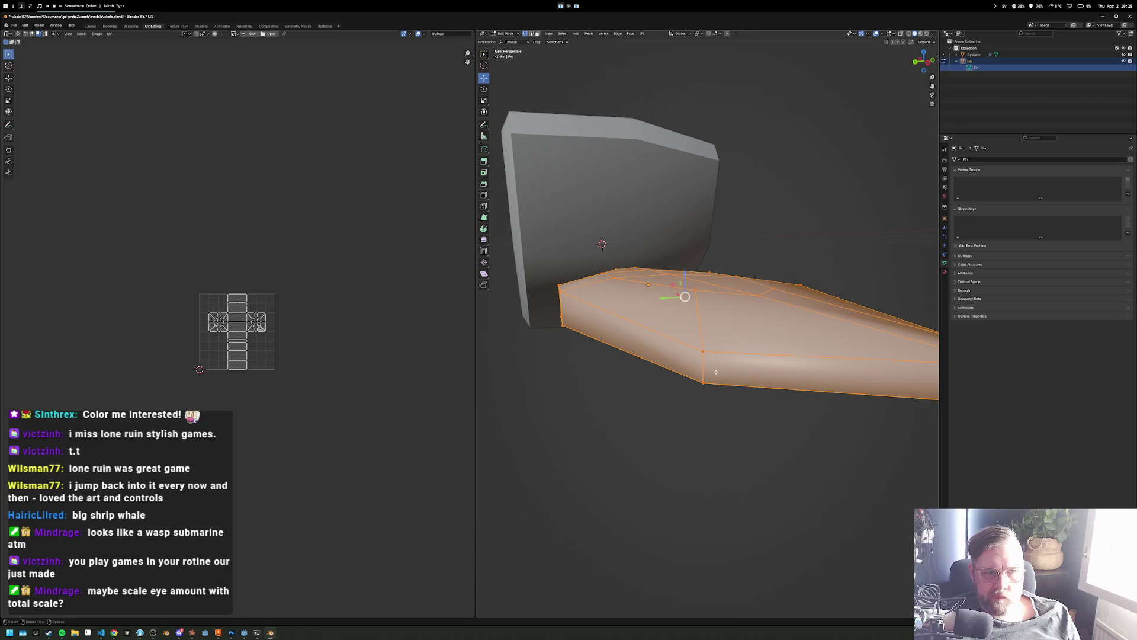
Step: Add an Edge Split modifier to the fin, return to Object Mode, and save the whale model
{"action": "left_click", "coordinate": [945, 228]}
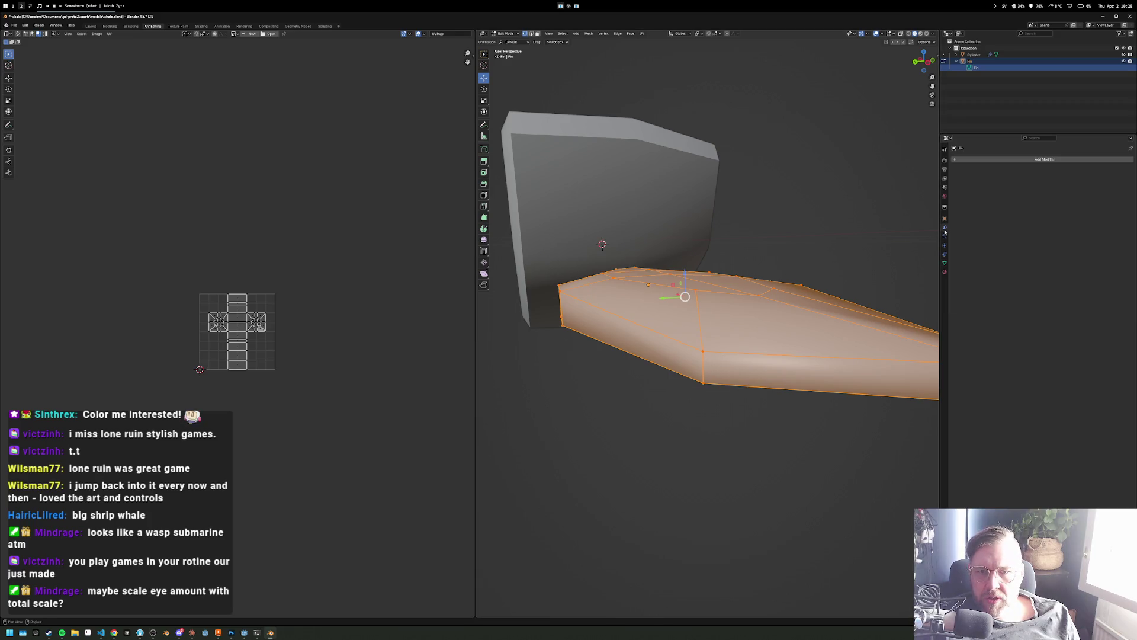
{"action": "left_click", "coordinate": [1004, 159]}
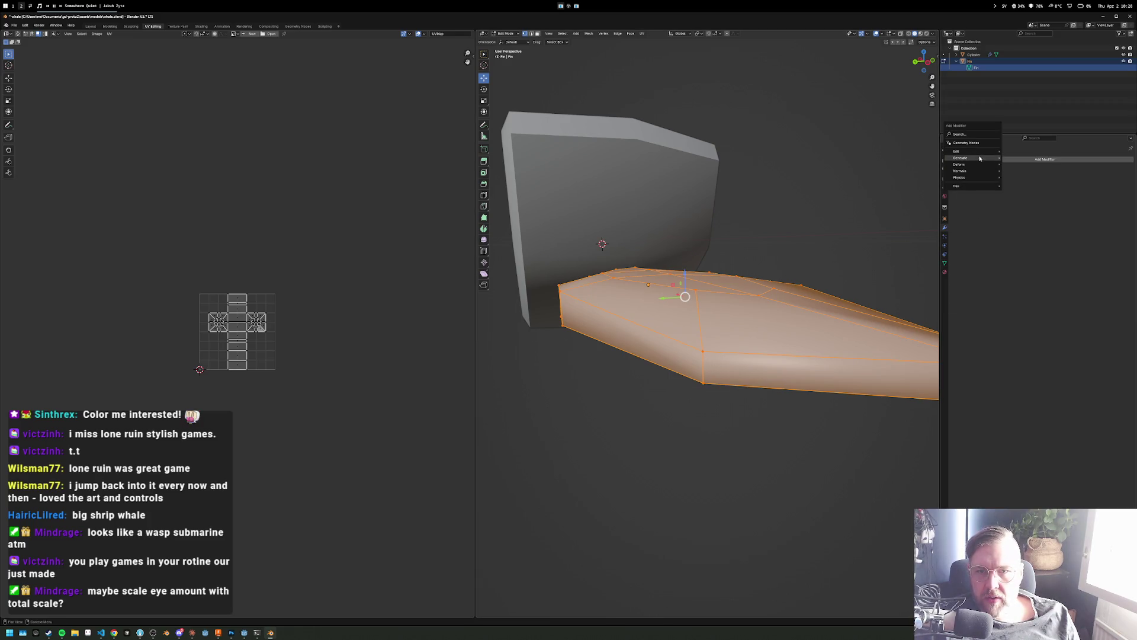
{"action": "mouse_move", "coordinate": [983, 157]}
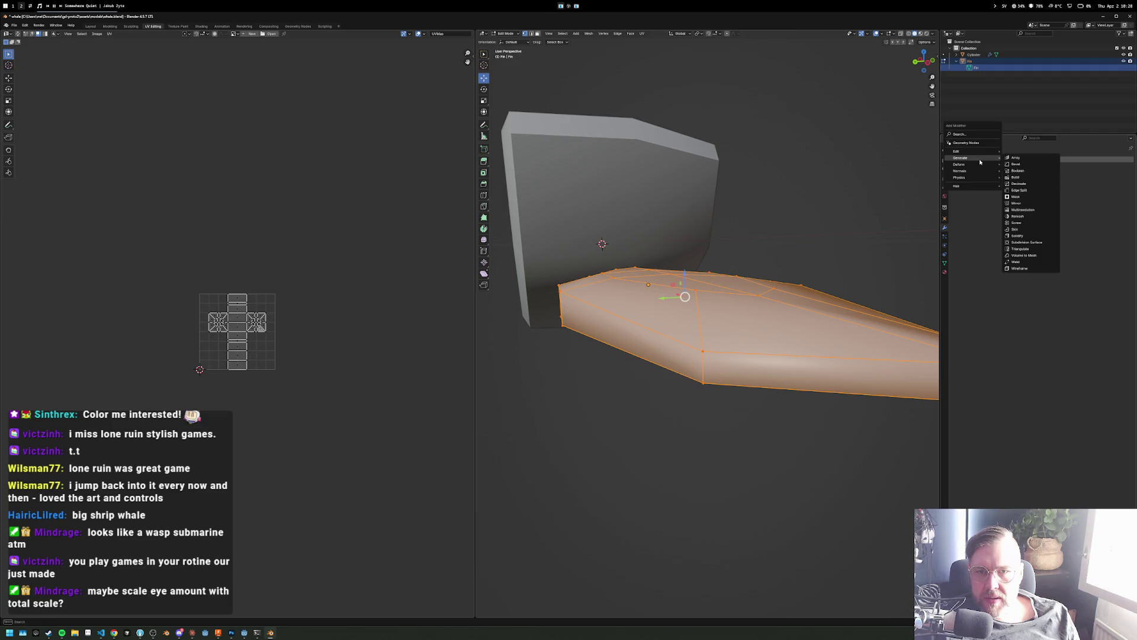
{"action": "left_click", "coordinate": [1019, 190]}
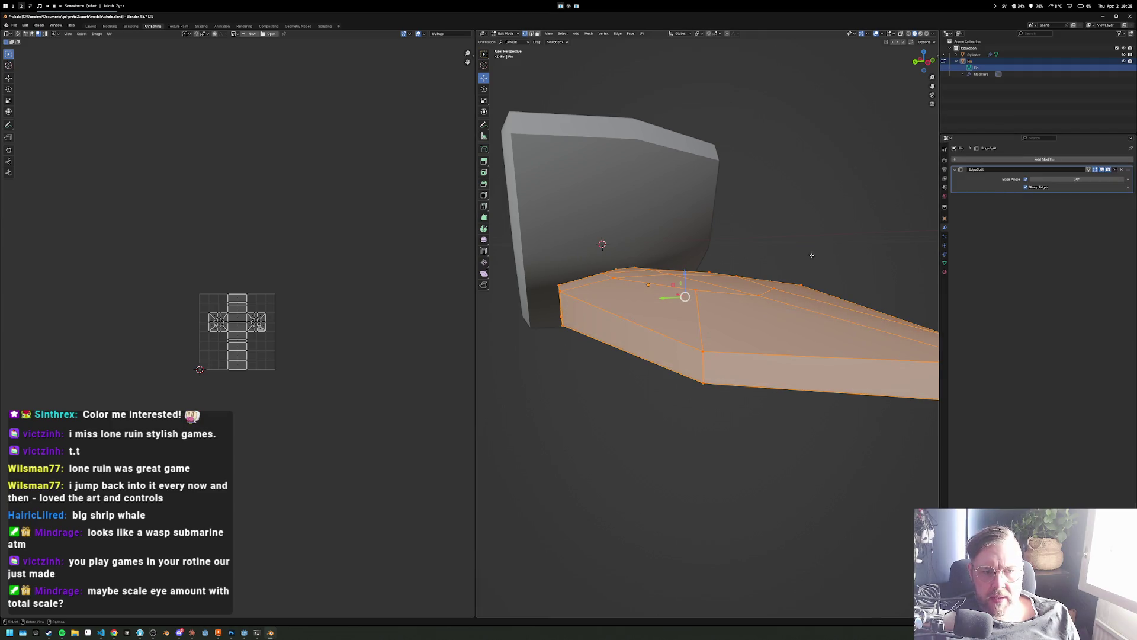
{"action": "key", "text": "Tab"}
{"action": "key", "text": "KP_1"}
{"action": "key", "text": "ctrl+s"}
{"action": "key", "text": "alt+Tab"}
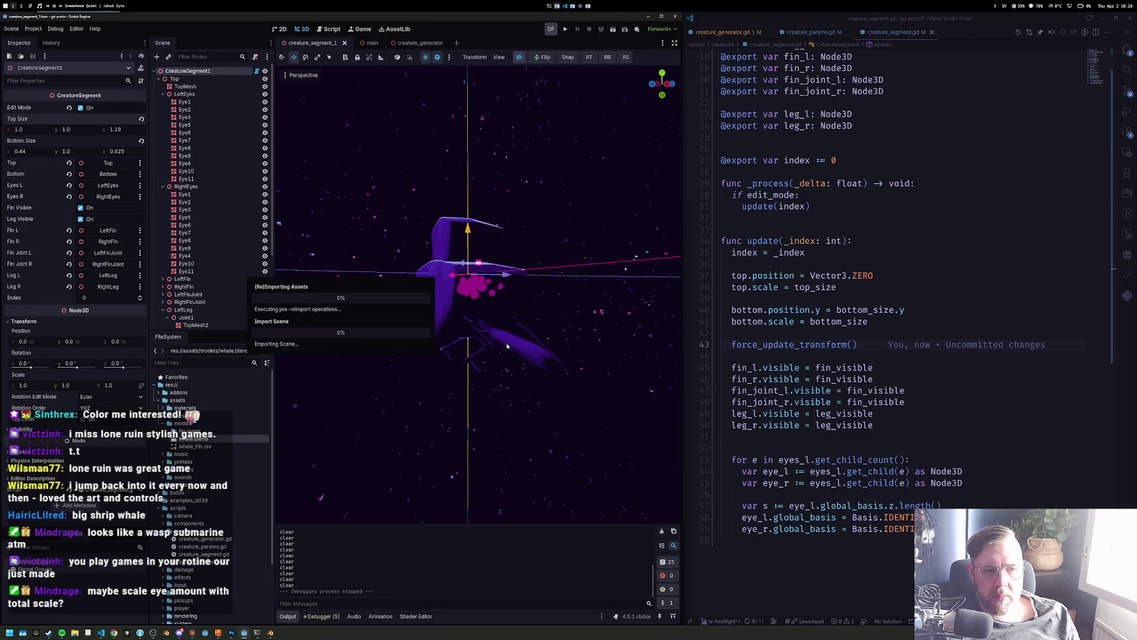
Step: Orbit the reimported whale in Godot to check the faceted fin, deselect it, then orbit the fin in Blender
{"action": "left_click_drag", "start_coordinate": [563, 375], "coordinate": [506, 358]}
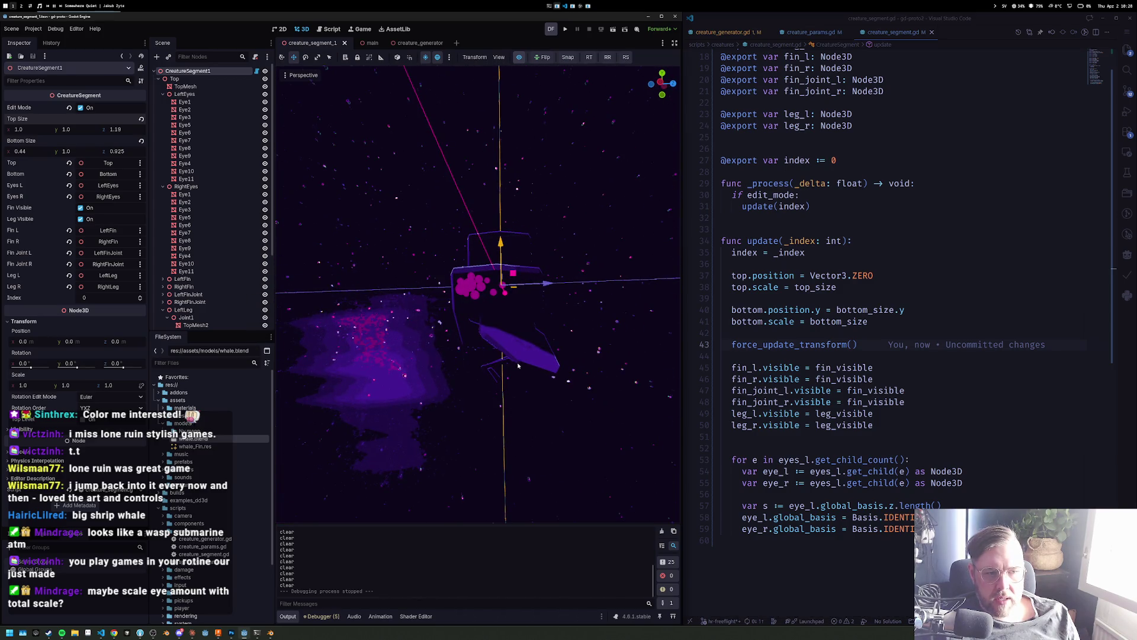
{"action": "left_click", "coordinate": [642, 360]}
{"action": "key", "text": "alt+Tab"}
{"action": "left_click_drag", "start_coordinate": [642, 359], "coordinate": [866, 320]}
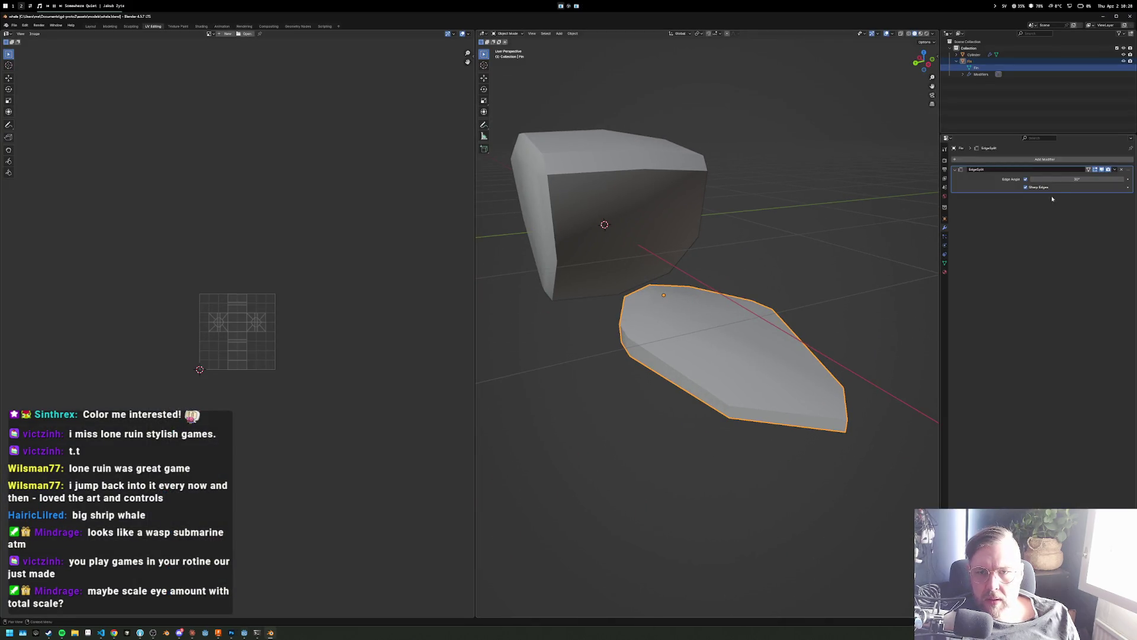
Step: Nudge the fin's Edge Split angle, look down on the fin, and save the whale model
{"action": "left_click_drag", "start_coordinate": [1074, 179], "coordinate": [1076, 179]}
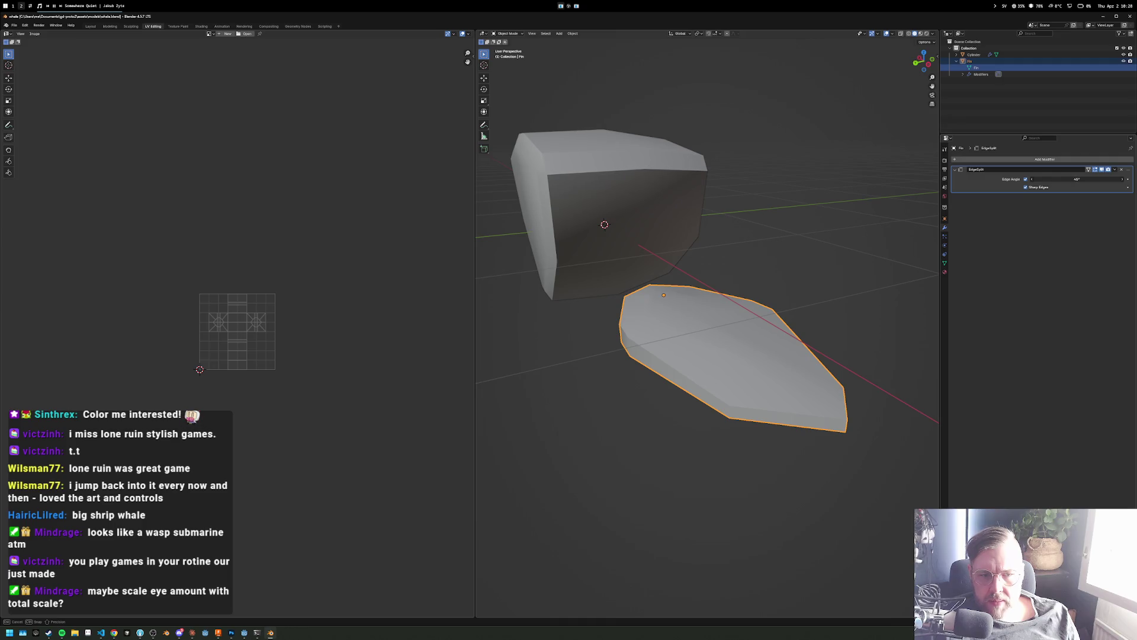
{"action": "mouse_move", "coordinate": [824, 279]}
{"action": "left_mouse_down"}
{"action": "mouse_move", "coordinate": [695, 315]}
{"action": "mouse_move", "coordinate": [865, 283]}
{"action": "mouse_move", "coordinate": [875, 267]}
{"action": "left_mouse_up"}
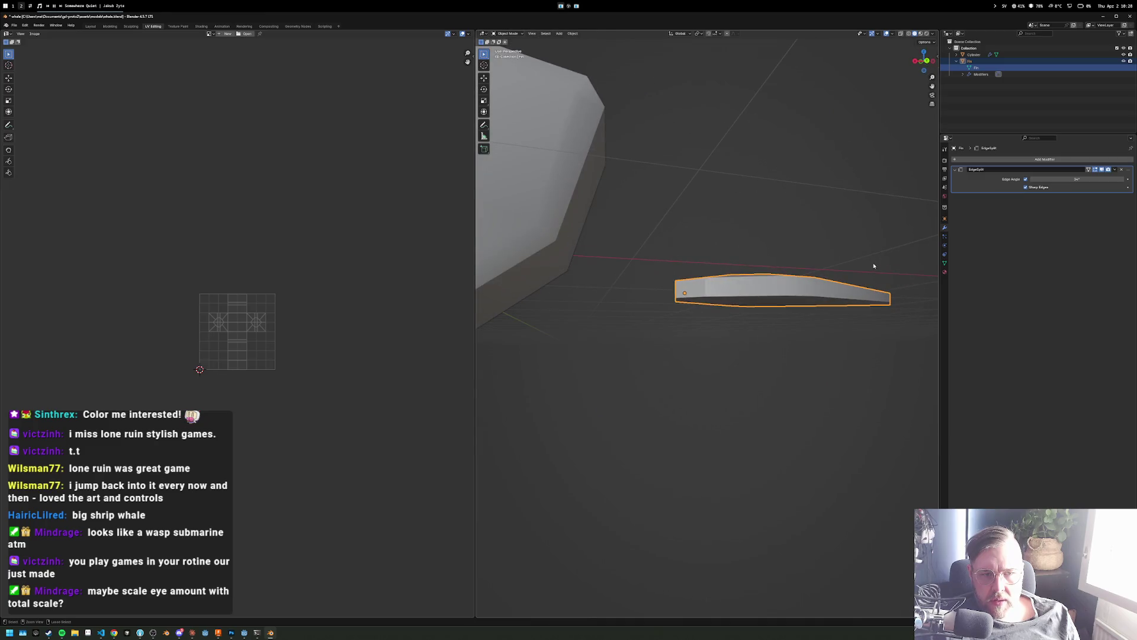
{"action": "key", "text": "ctrl+s"}
{"action": "key", "text": "alt+Tab"}
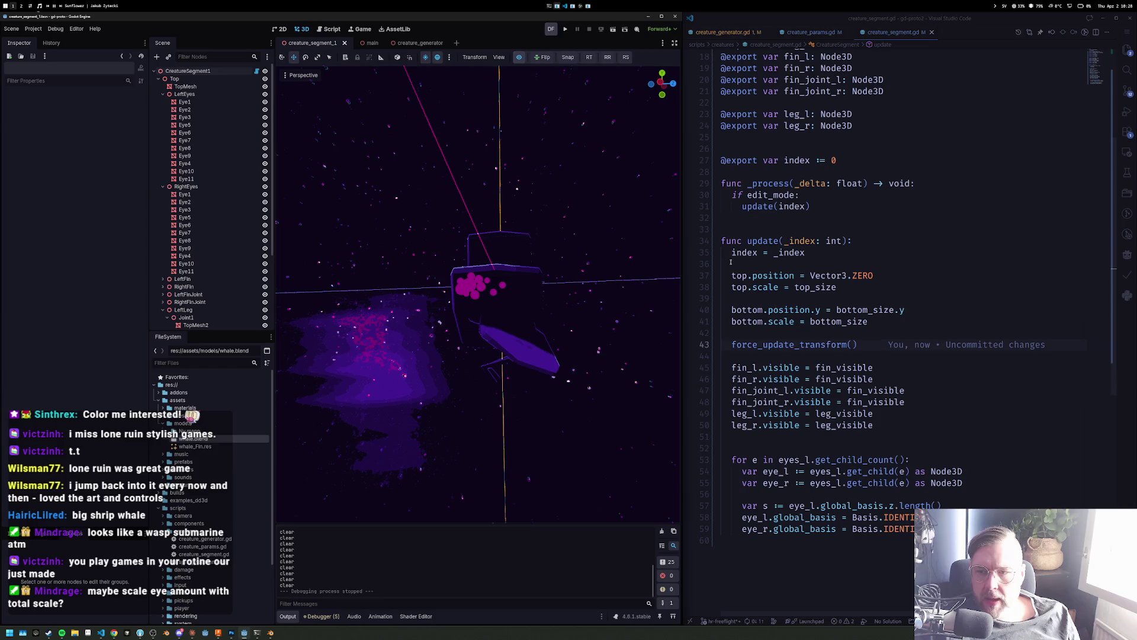
Step: Orbit the creature model, bring up creature_generator.gd, and run the project to watch the creatures
{"action": "mouse_move", "coordinate": [433, 283]}
{"action": "left_mouse_down"}
{"action": "mouse_move", "coordinate": [626, 315]}
{"action": "mouse_move", "coordinate": [458, 342]}
{"action": "left_mouse_up"}
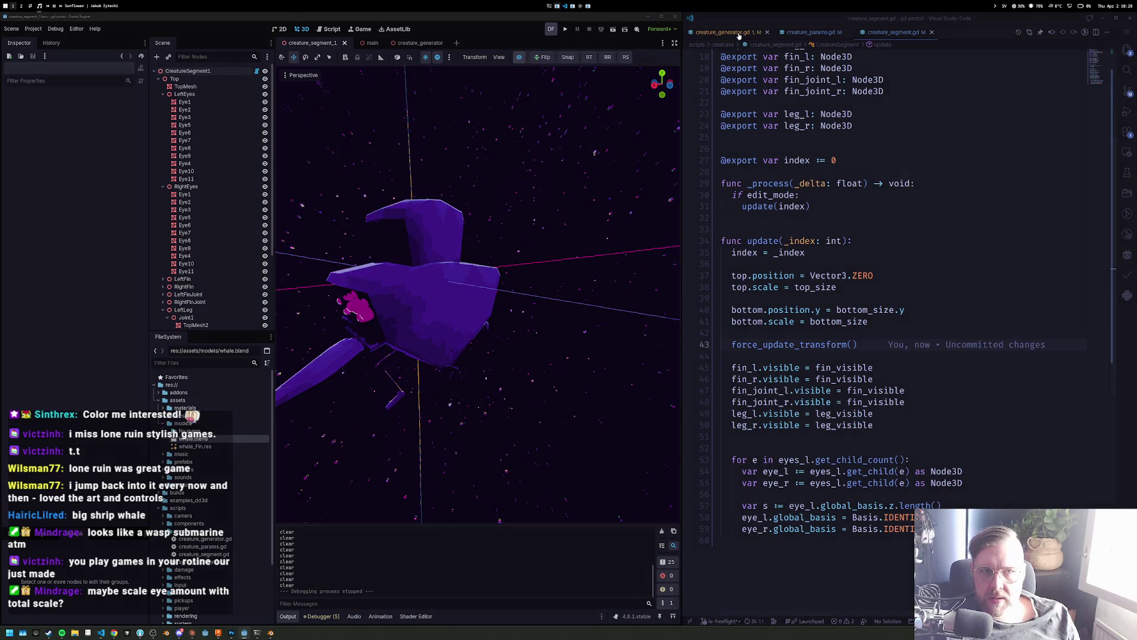
{"action": "left_click", "coordinate": [737, 33]}
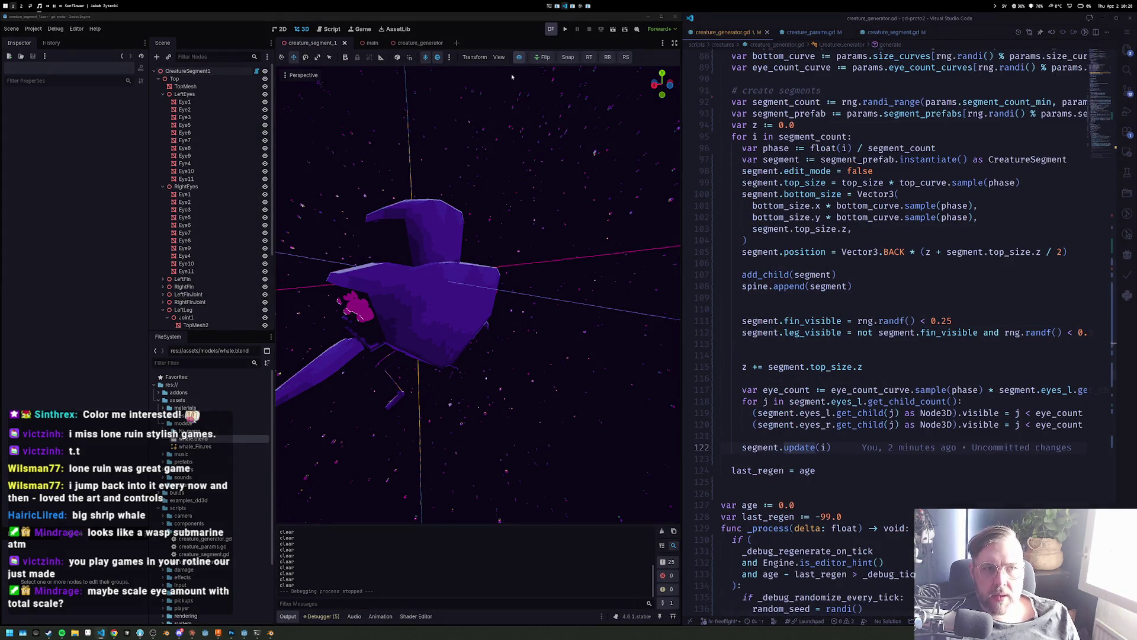
{"action": "left_click", "coordinate": [565, 30]}
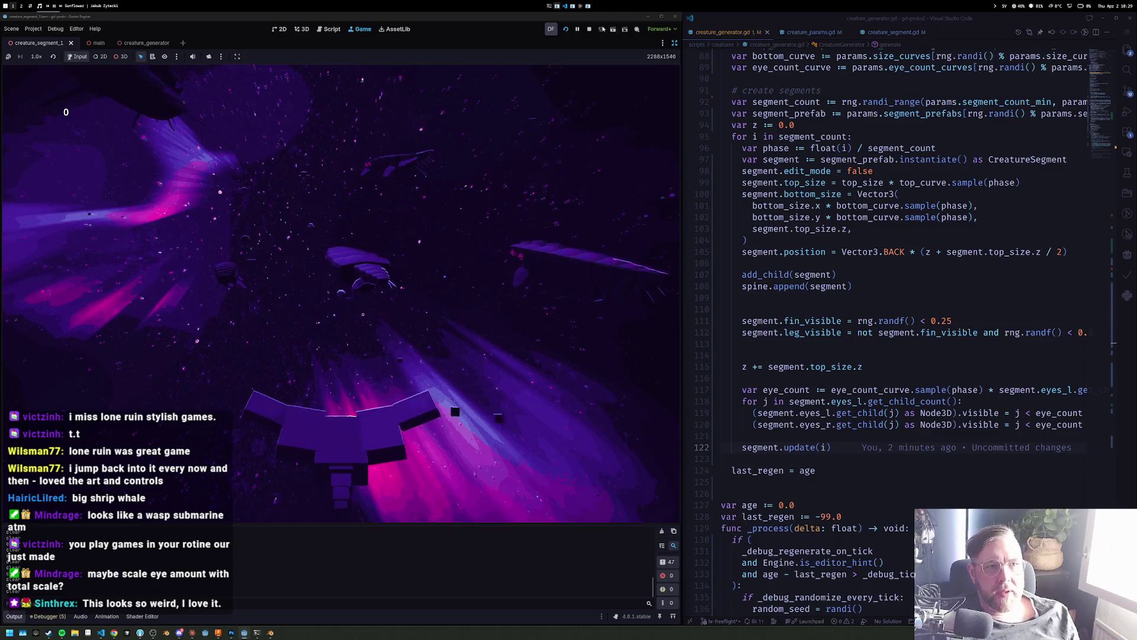
Step: Stop the game, open the main scene, collapse Tilt and Area3D, and select GPUParticles3D
{"action": "key", "text": "F8"}
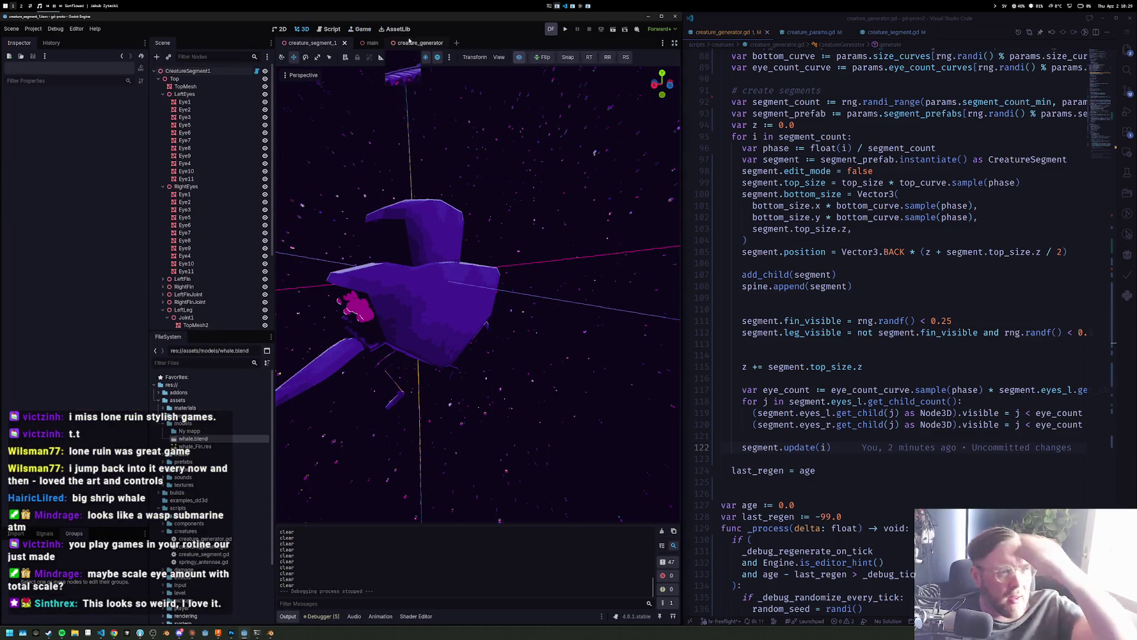
{"action": "left_click", "coordinate": [362, 42]}
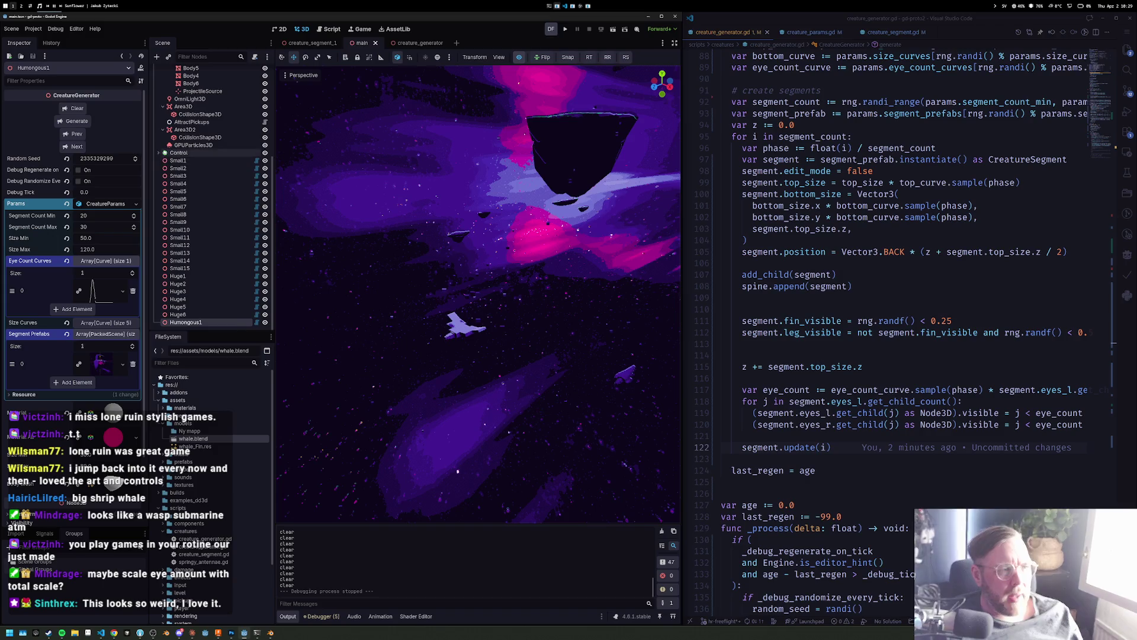
{"action": "scroll", "coordinate": [177, 112], "scroll_direction": "up", "scroll_amount": 5}
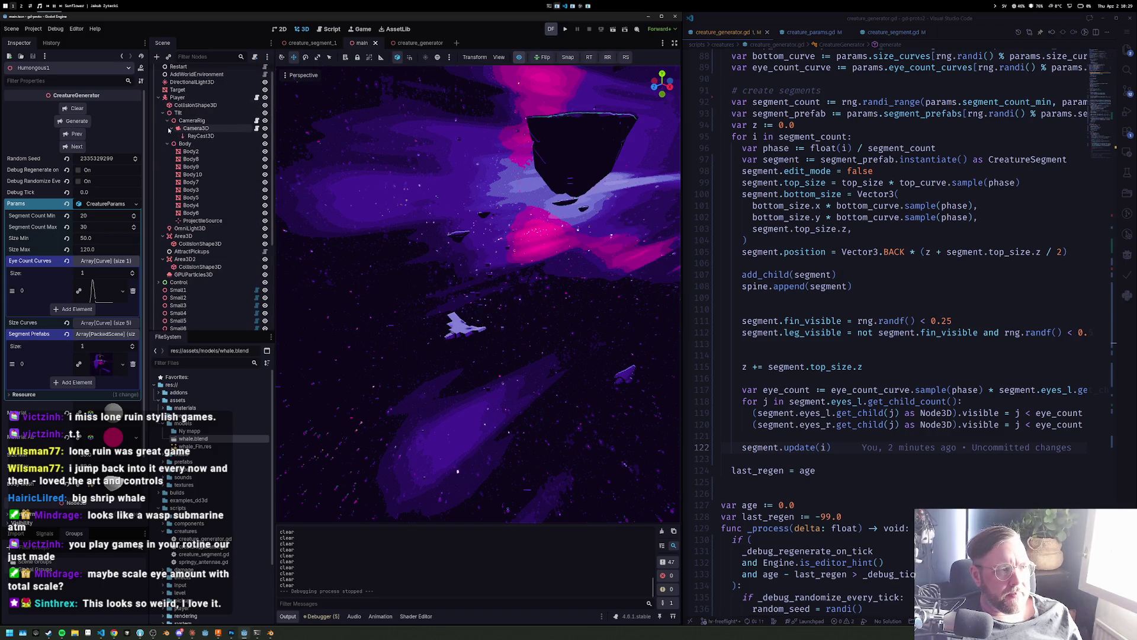
{"action": "left_click", "coordinate": [165, 112]}
{"action": "left_click", "coordinate": [163, 128]}
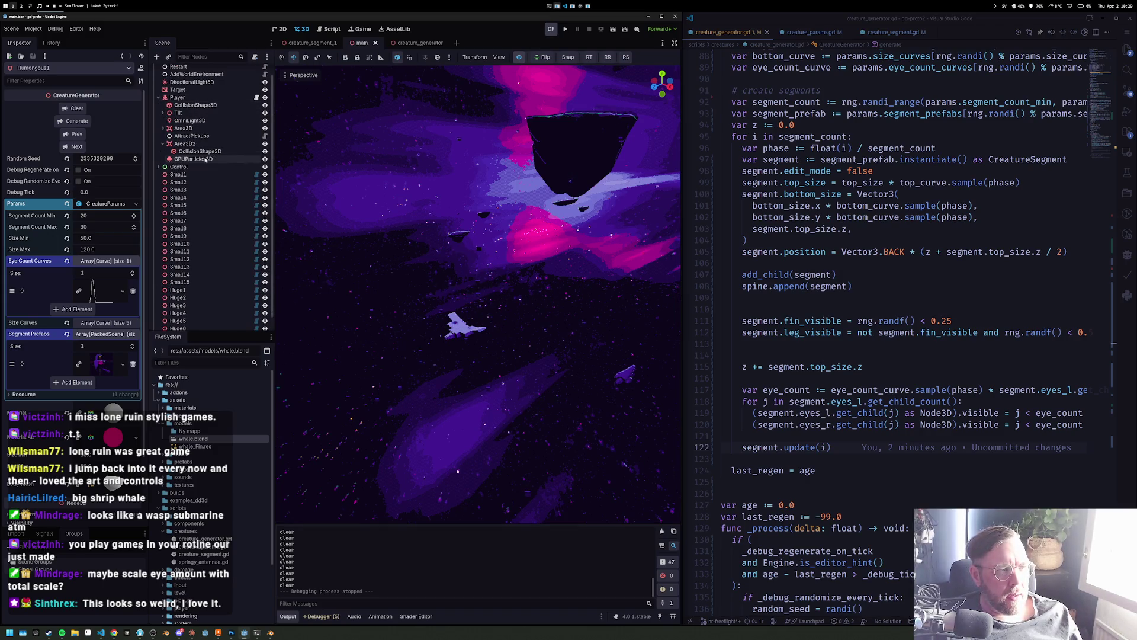
{"action": "left_click", "coordinate": [225, 159]}
{"action": "scroll", "coordinate": [603, 299], "scroll_direction": "up", "scroll_amount": 5}
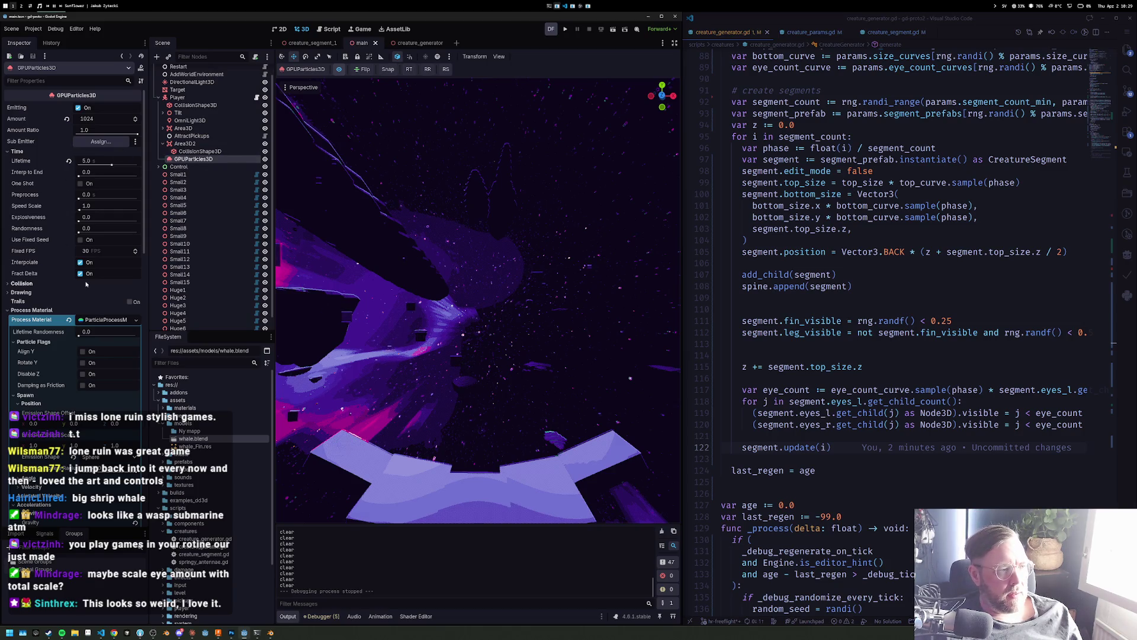
Step: Set the dust particles' override material Transparency to Alpha Scissor
{"action": "left_click", "coordinate": [93, 320]}
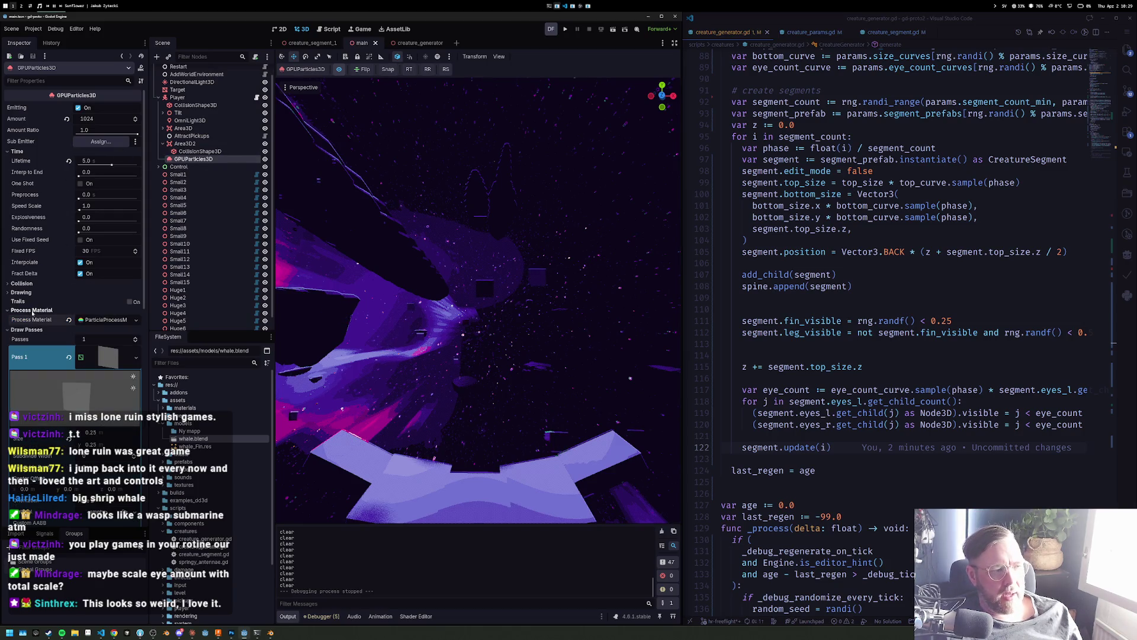
{"action": "scroll", "coordinate": [81, 336], "scroll_direction": "down", "scroll_amount": 10}
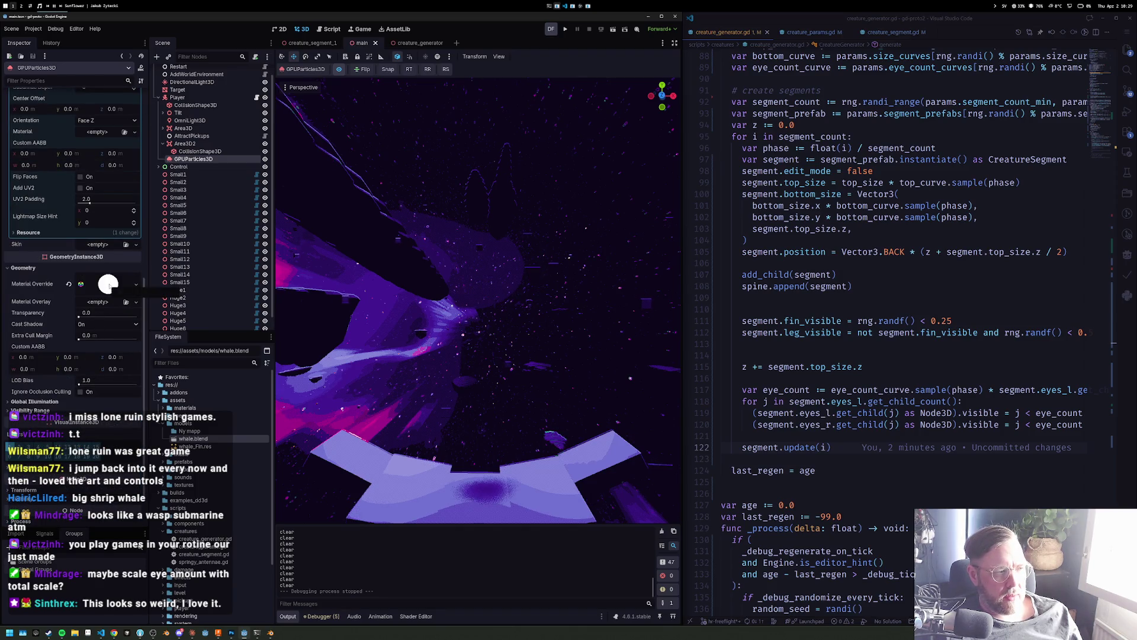
{"action": "left_click", "coordinate": [110, 286]}
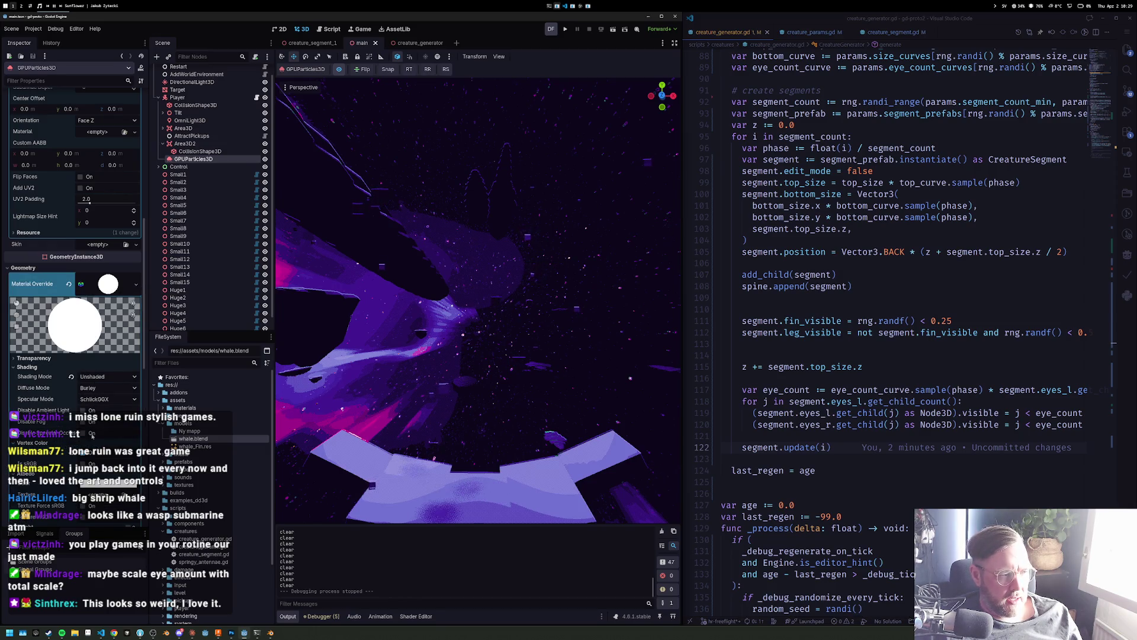
{"action": "left_click", "coordinate": [35, 357]}
{"action": "left_click", "coordinate": [108, 367]}
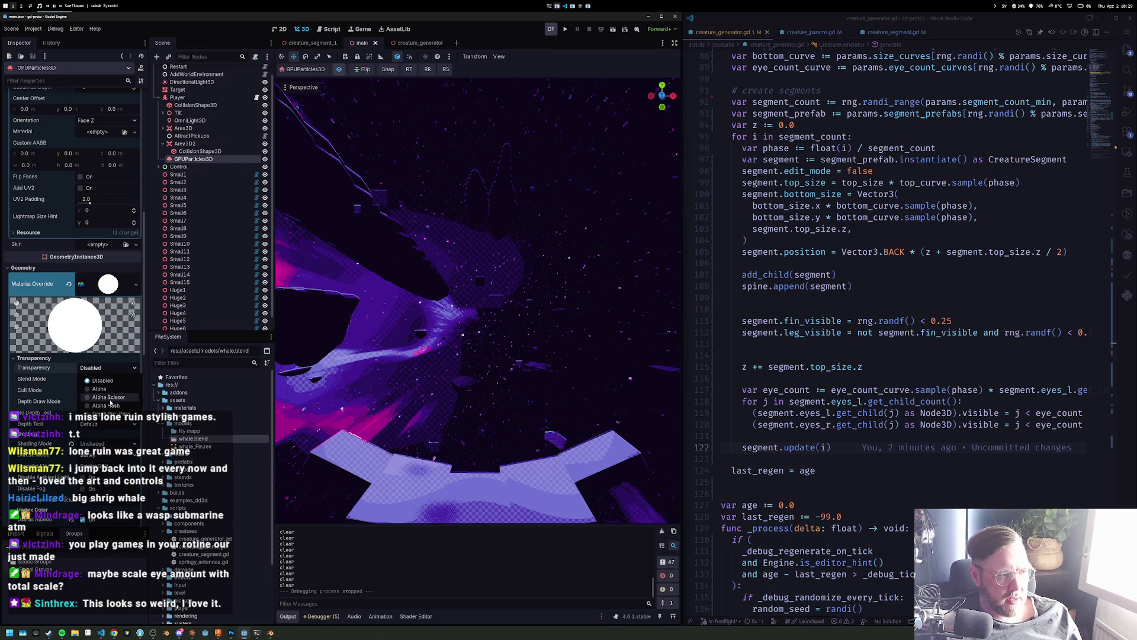
{"action": "left_click", "coordinate": [108, 397]}
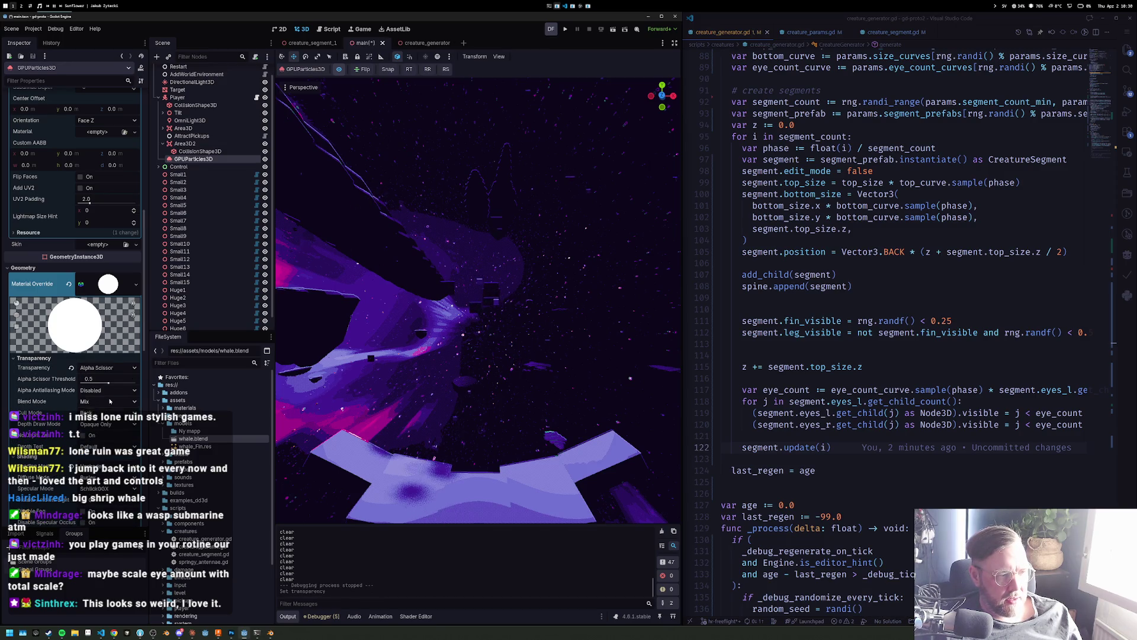
Step: Add a new GradientTexture2D as the albedo texture and make its left stop white, then fully transparent
{"action": "scroll", "coordinate": [95, 361], "scroll_direction": "down", "scroll_amount": 5}
{"action": "left_click", "coordinate": [96, 368]}
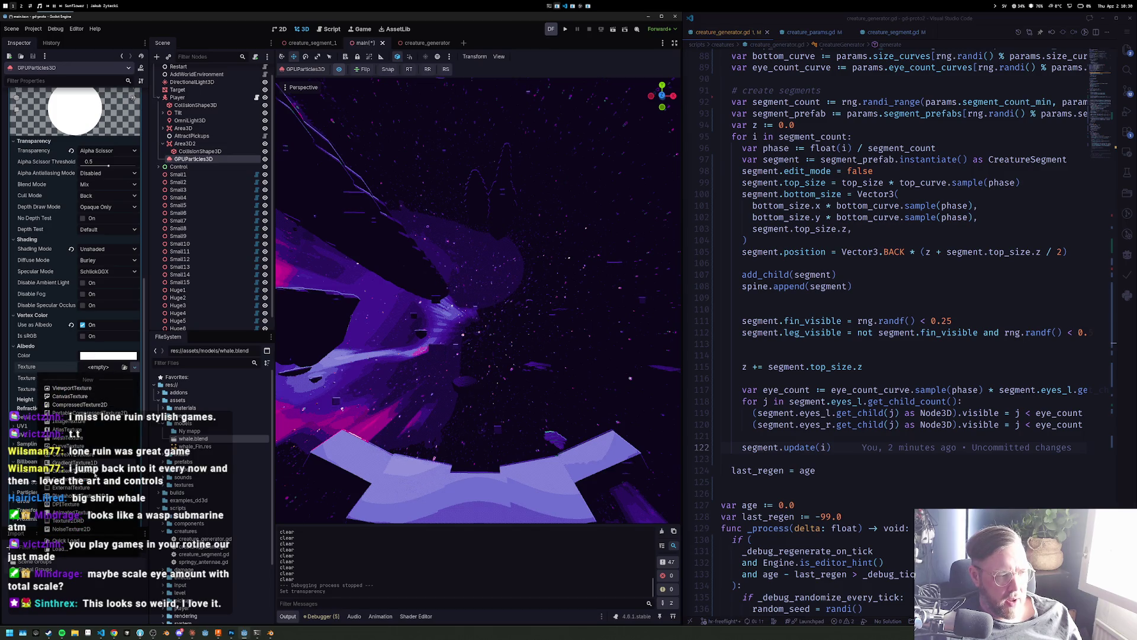
{"action": "left_click", "coordinate": [119, 471]}
{"action": "left_click", "coordinate": [111, 373]}
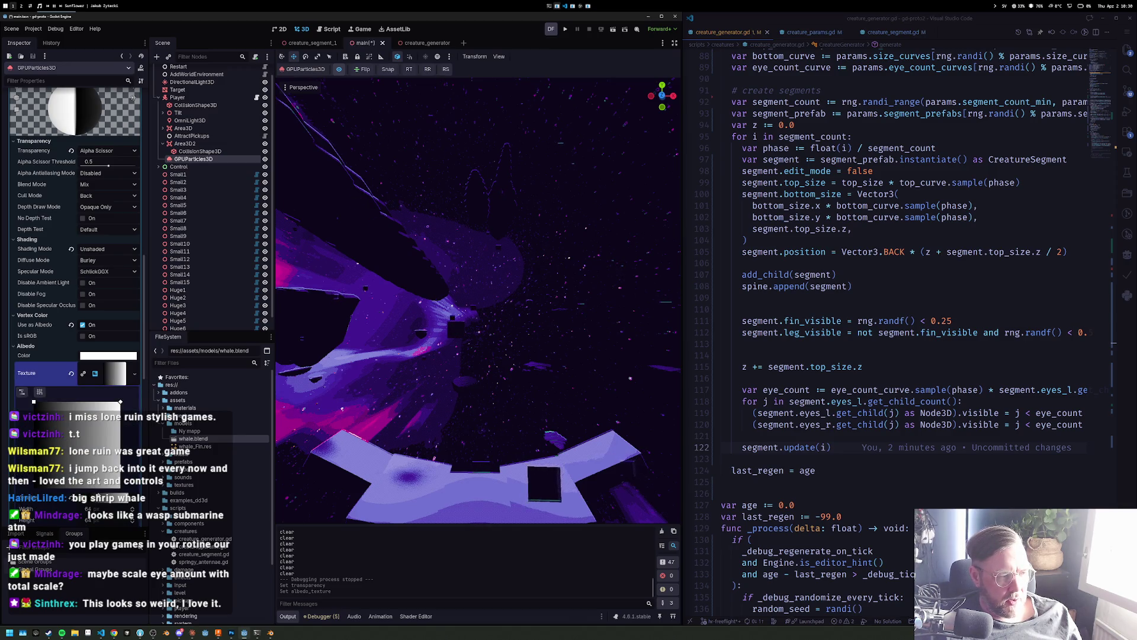
{"action": "scroll", "coordinate": [76, 266], "scroll_direction": "down", "scroll_amount": 4}
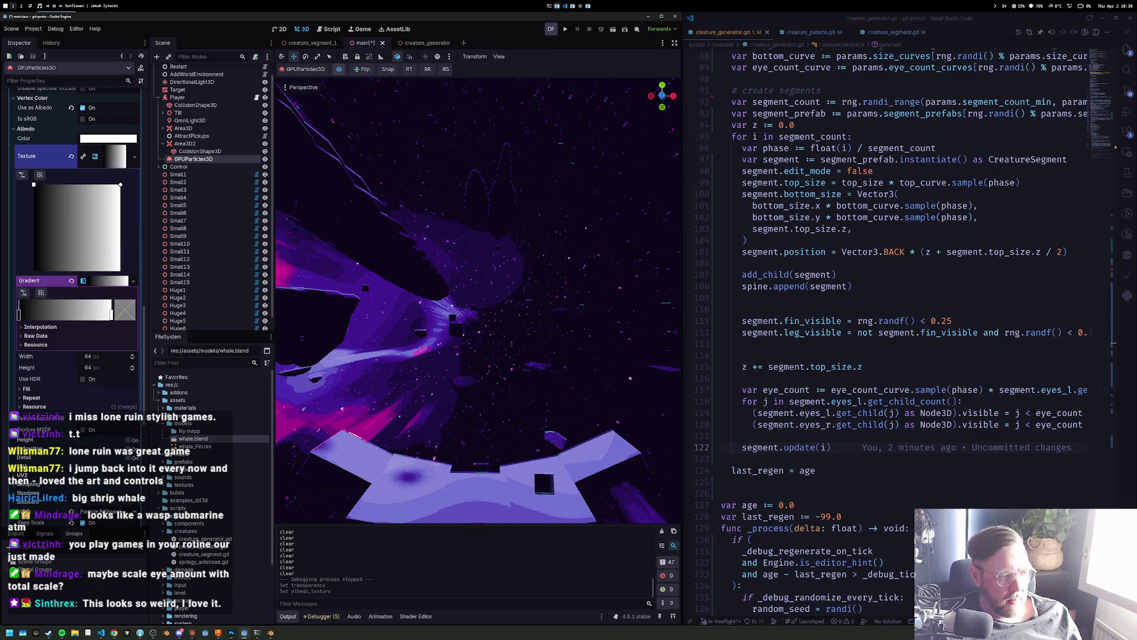
{"action": "left_click", "coordinate": [19, 316]}
{"action": "left_click", "coordinate": [125, 309]}
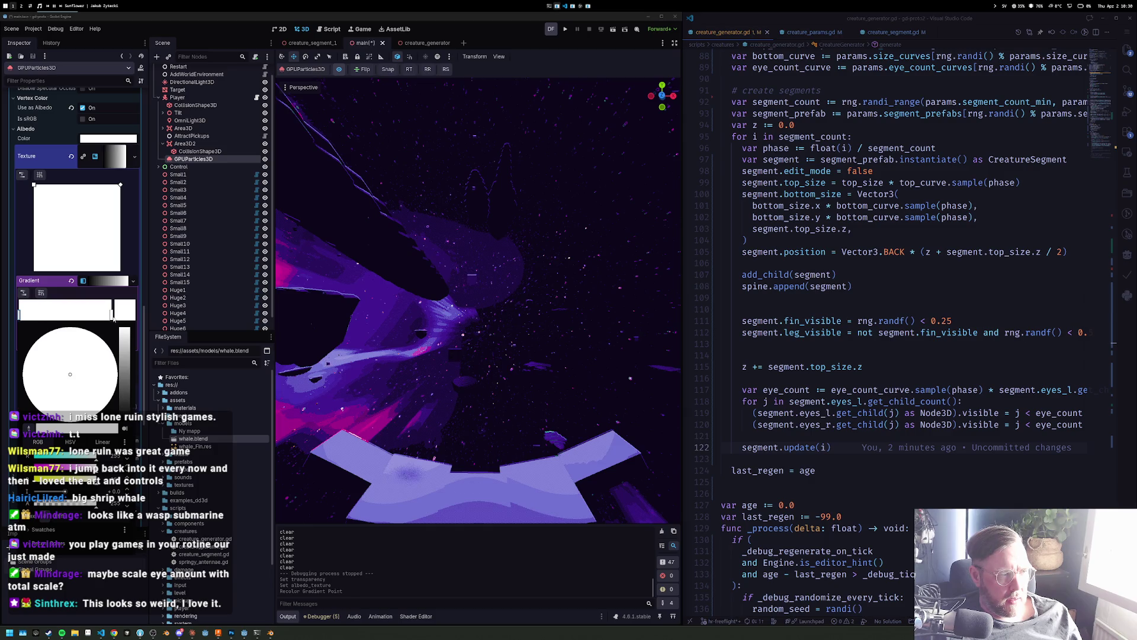
{"action": "left_click", "coordinate": [113, 318]}
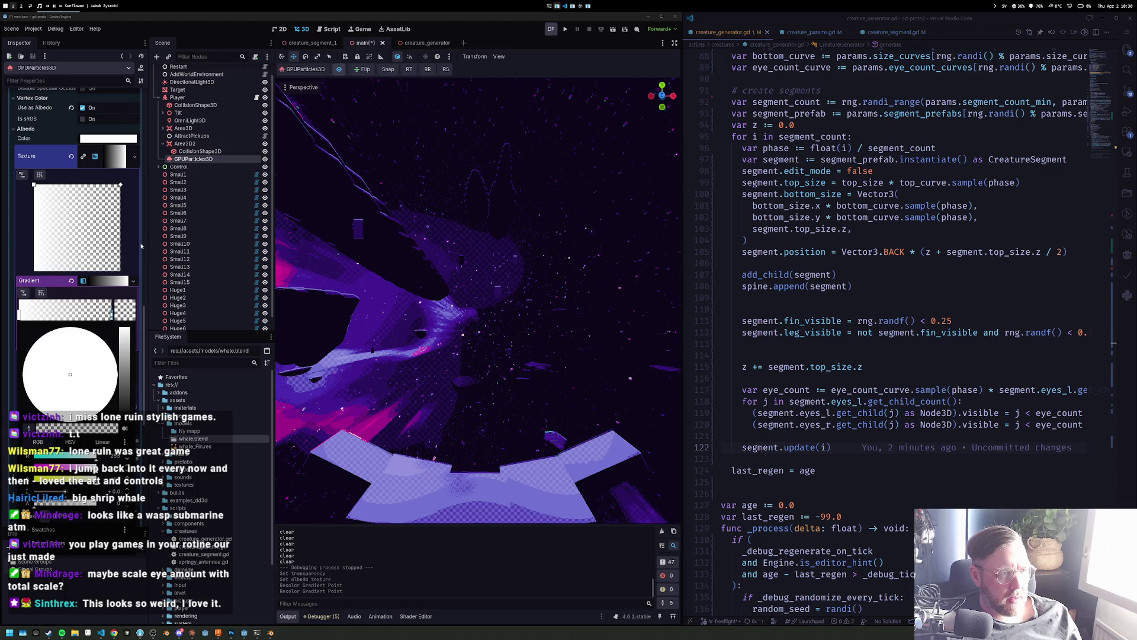
{"action": "left_click", "coordinate": [130, 223]}
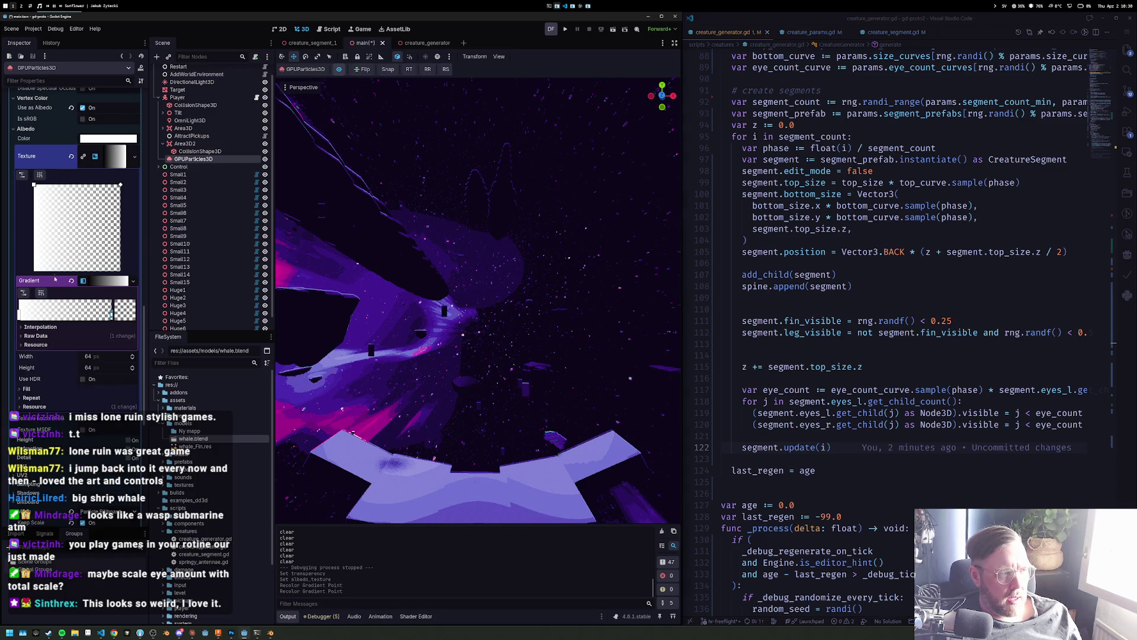
Step: Keep the gradient interpolation Linear and set the texture's Fill to Radial
{"action": "left_click", "coordinate": [40, 327]}
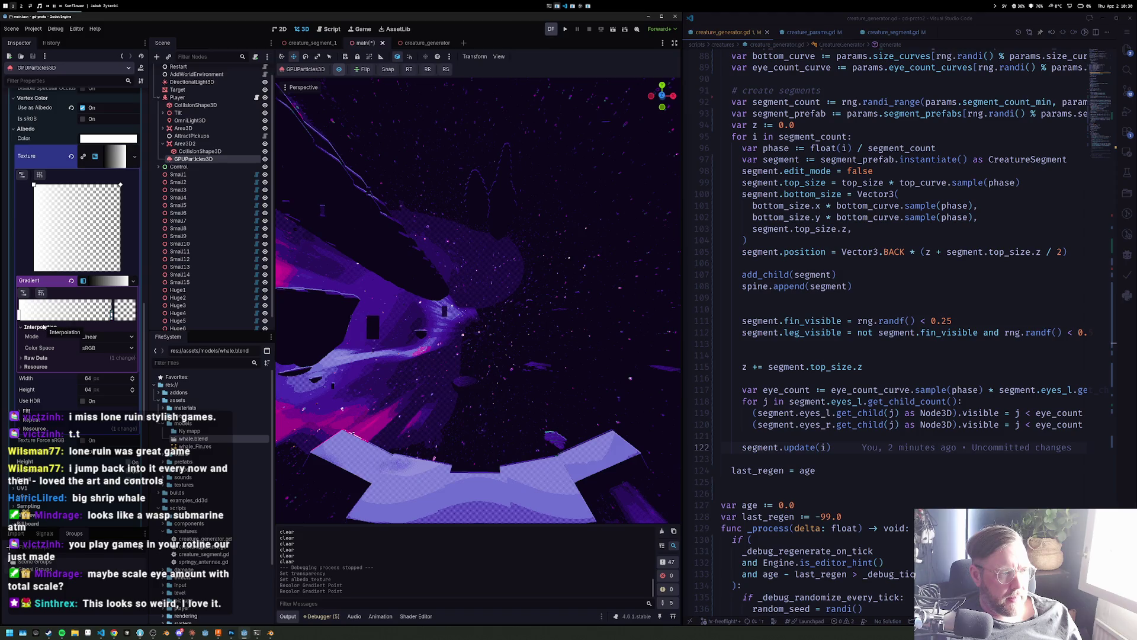
{"action": "left_click", "coordinate": [106, 337]}
{"action": "left_click", "coordinate": [41, 283]}
{"action": "left_click", "coordinate": [102, 281]}
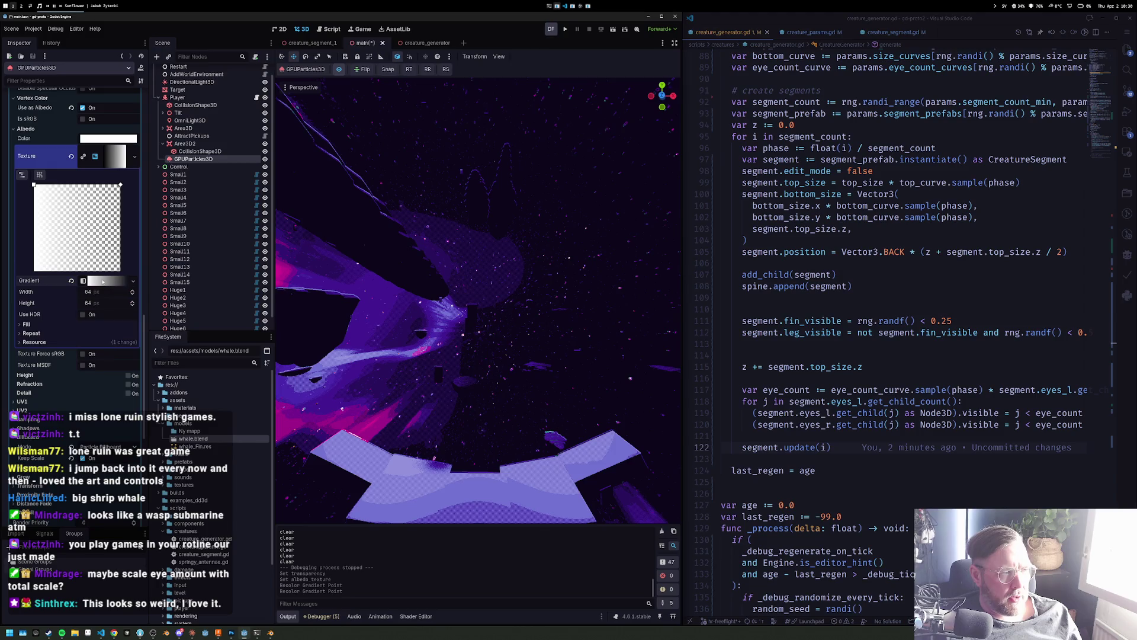
{"action": "left_click", "coordinate": [64, 325]}
{"action": "left_click", "coordinate": [107, 333]}
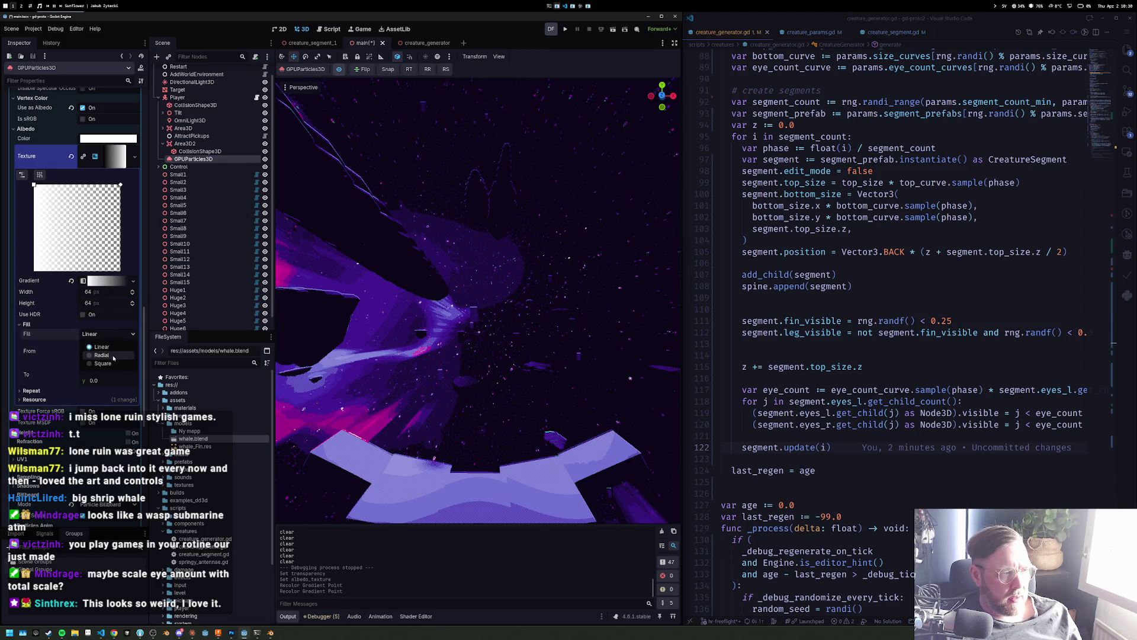
{"action": "left_click", "coordinate": [113, 358]}
Step: Set the gradient's From point to (0.5, 0.5) and its To y value to 0.5
{"action": "left_click_drag", "start_coordinate": [34, 186], "coordinate": [77, 229]}
{"action": "left_click", "coordinate": [109, 344]}
{"action": "type", "text": "0"}
{"action": "key", "text": "Tab"}
{"action": "type", "text": "0.5"}
{"action": "key", "text": "Return"}
{"action": "left_click", "coordinate": [110, 369]}
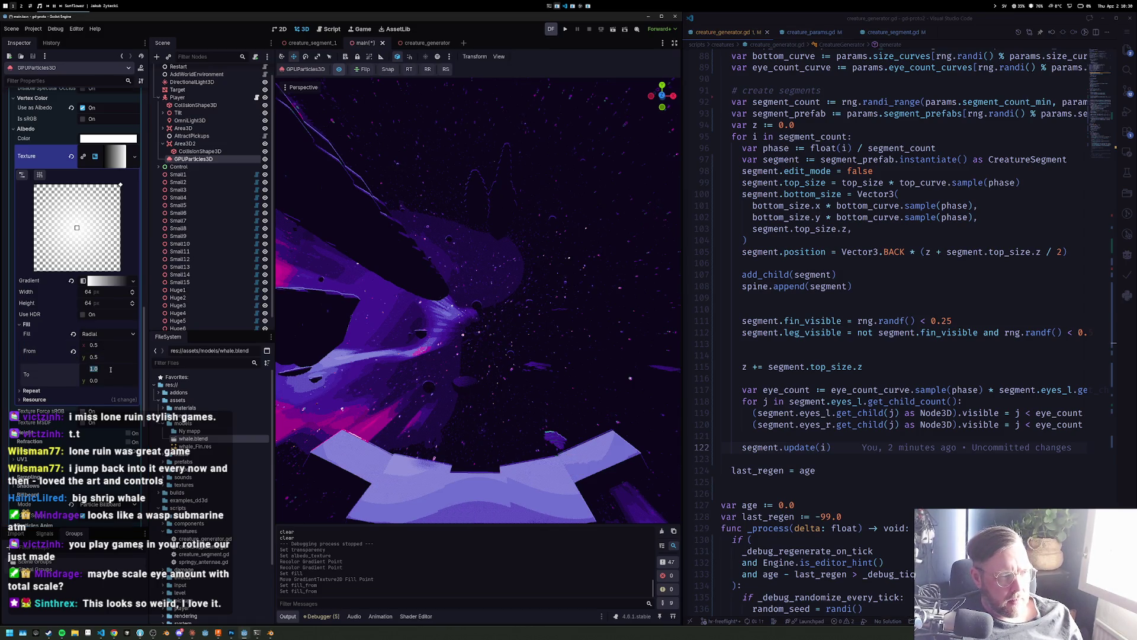
{"action": "key", "text": "Tab"}
{"action": "type", "text": "0.5"}
{"action": "key", "text": "Return"}
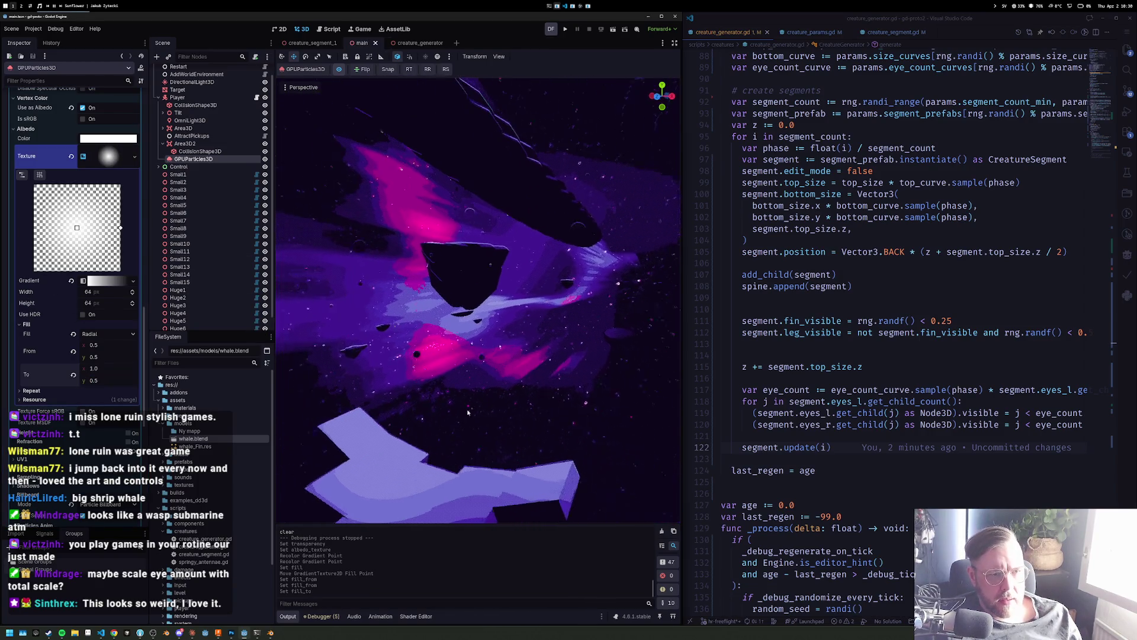
Step: Halve the Pass 1 particle mesh size to 0.125, select Huge5, and run the game
{"action": "scroll", "coordinate": [525, 240], "scroll_direction": "up", "scroll_amount": 2}
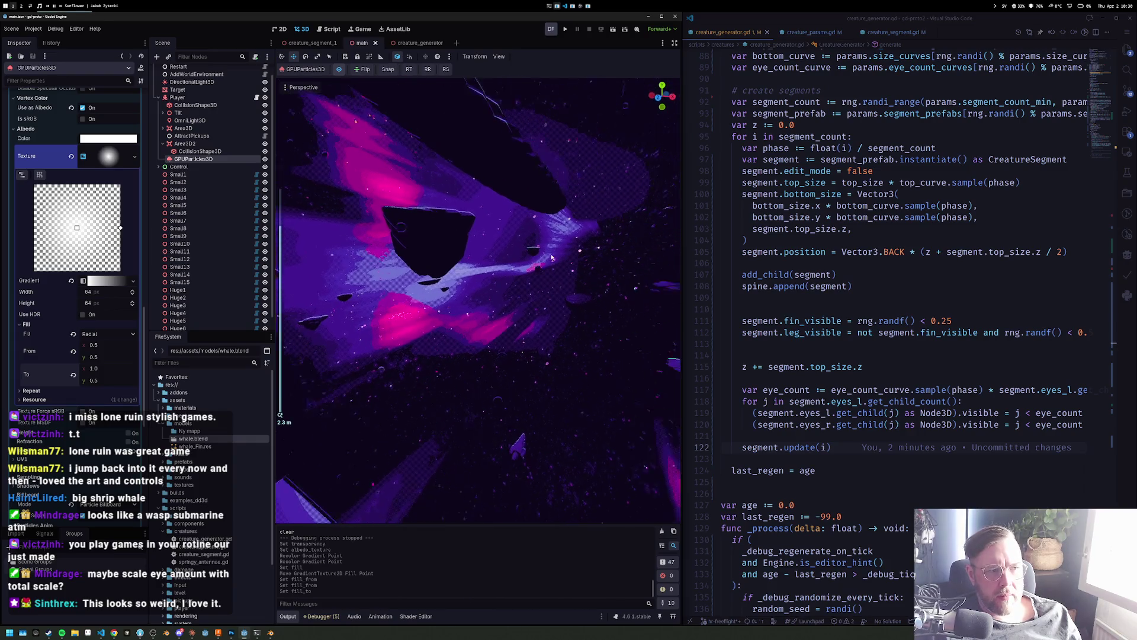
{"action": "left_click_drag", "start_coordinate": [525, 257], "coordinate": [623, 226]}
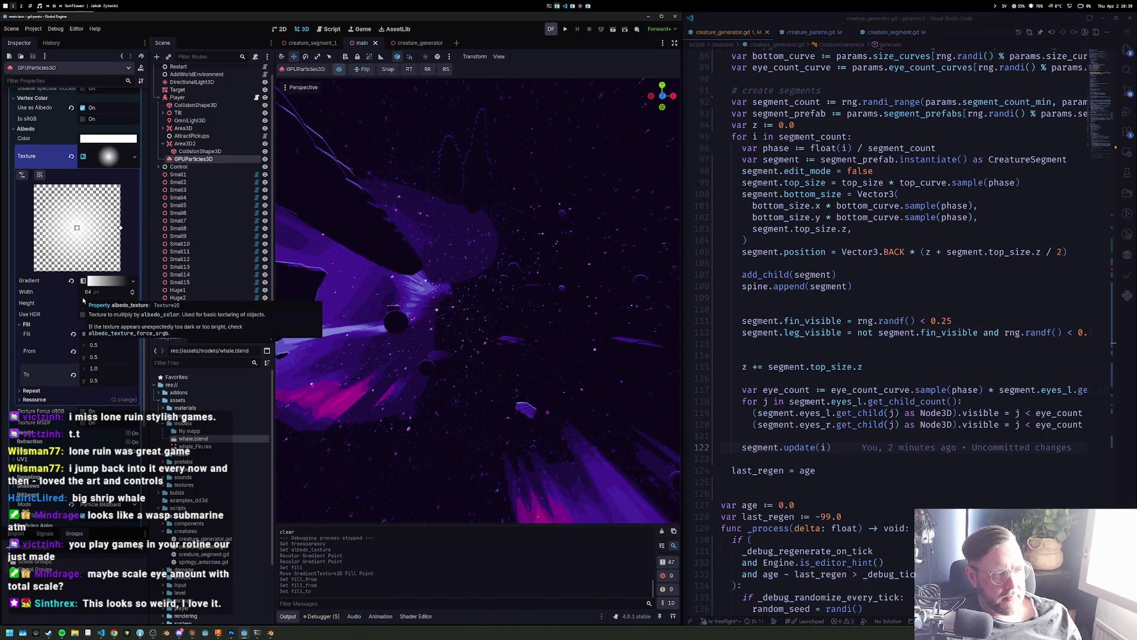
{"action": "scroll", "coordinate": [47, 372], "scroll_direction": "up", "scroll_amount": 5}
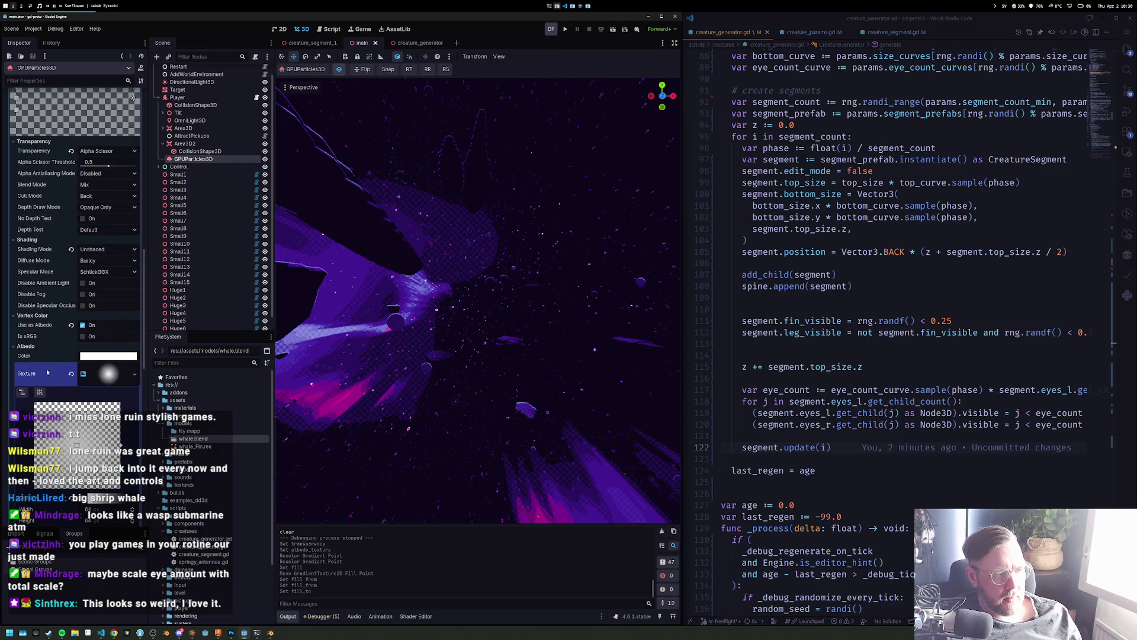
{"action": "scroll", "coordinate": [48, 372], "scroll_direction": "up", "scroll_amount": 5}
{"action": "scroll", "coordinate": [59, 302], "scroll_direction": "down", "scroll_amount": 8}
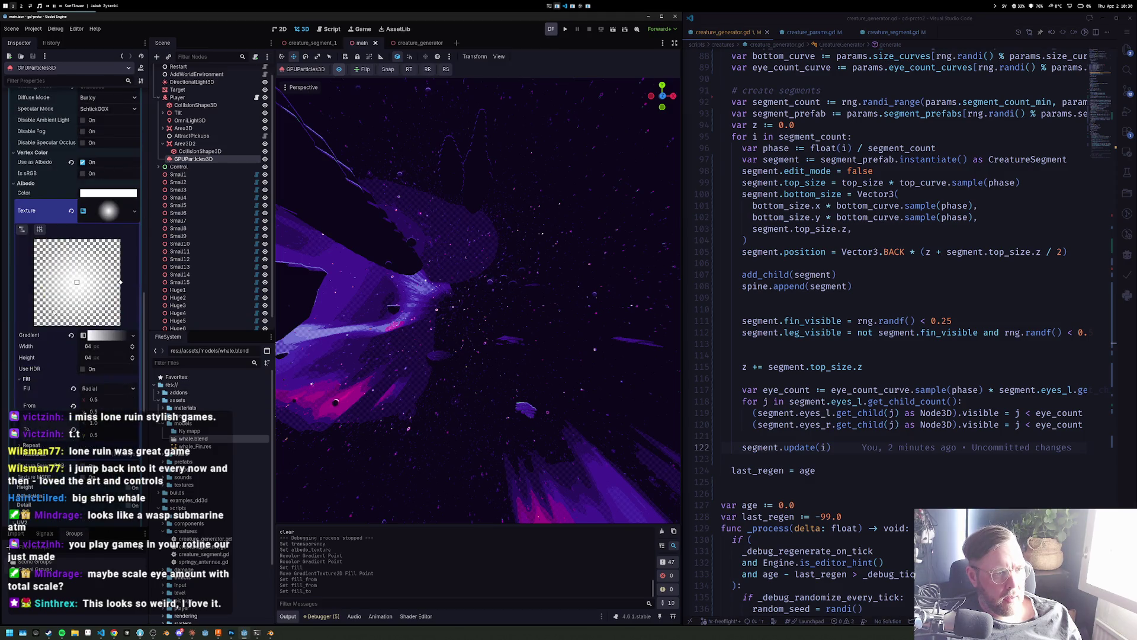
{"action": "scroll", "coordinate": [106, 187], "scroll_direction": "down", "scroll_amount": 3}
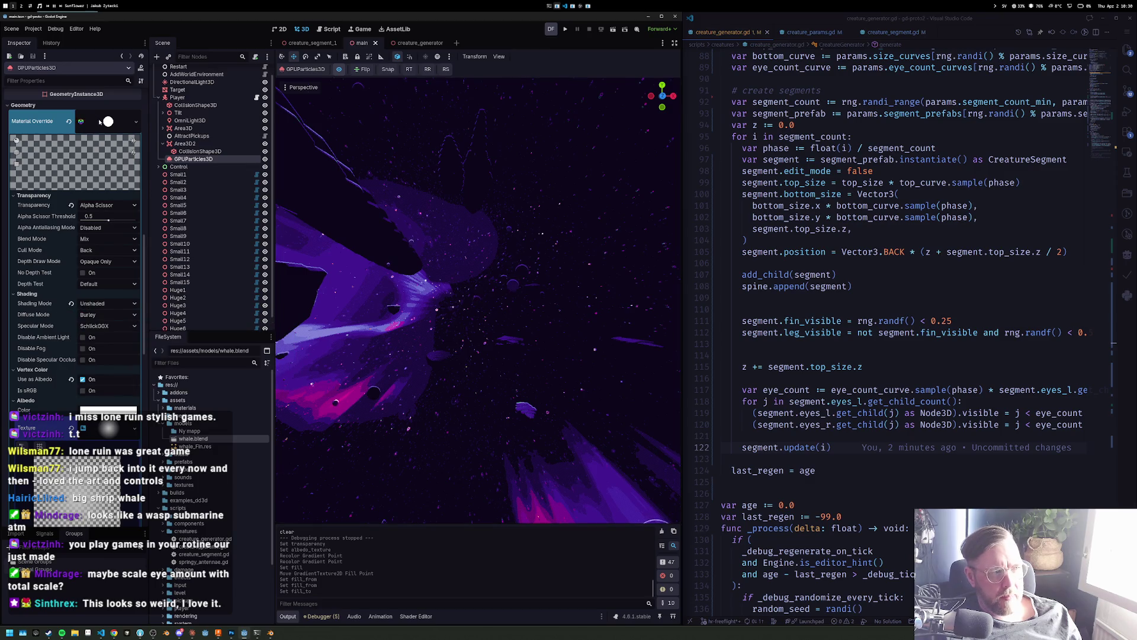
{"action": "scroll", "coordinate": [106, 188], "scroll_direction": "up", "scroll_amount": 12}
{"action": "scroll", "coordinate": [100, 225], "scroll_direction": "up", "scroll_amount": 10}
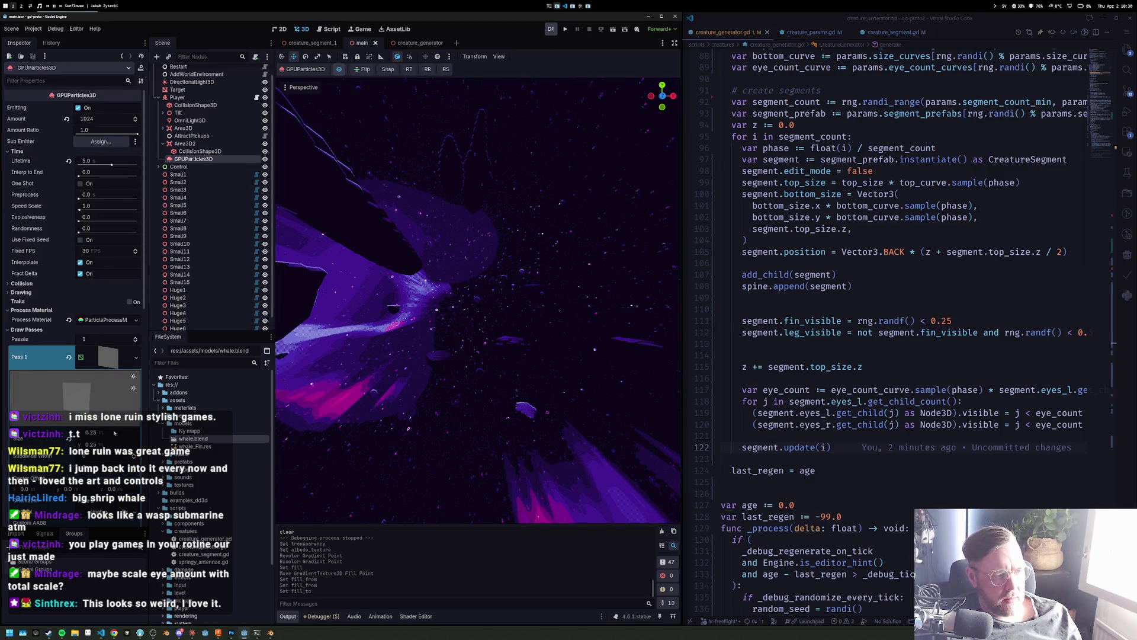
{"action": "key", "text": "Tab"}
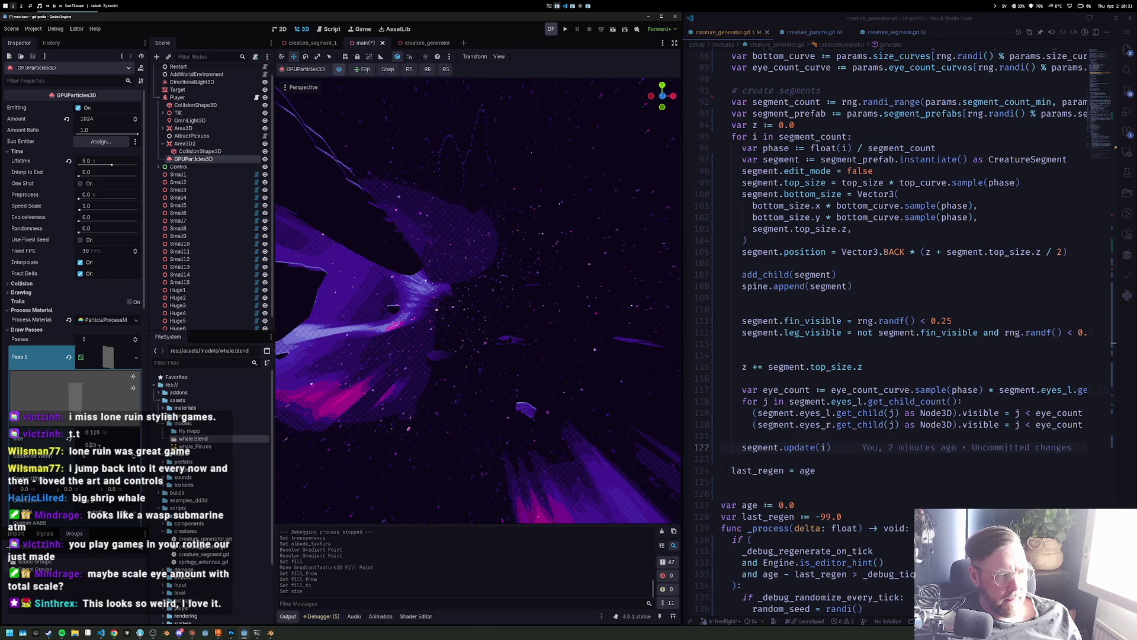
{"action": "left_click", "coordinate": [178, 320]}
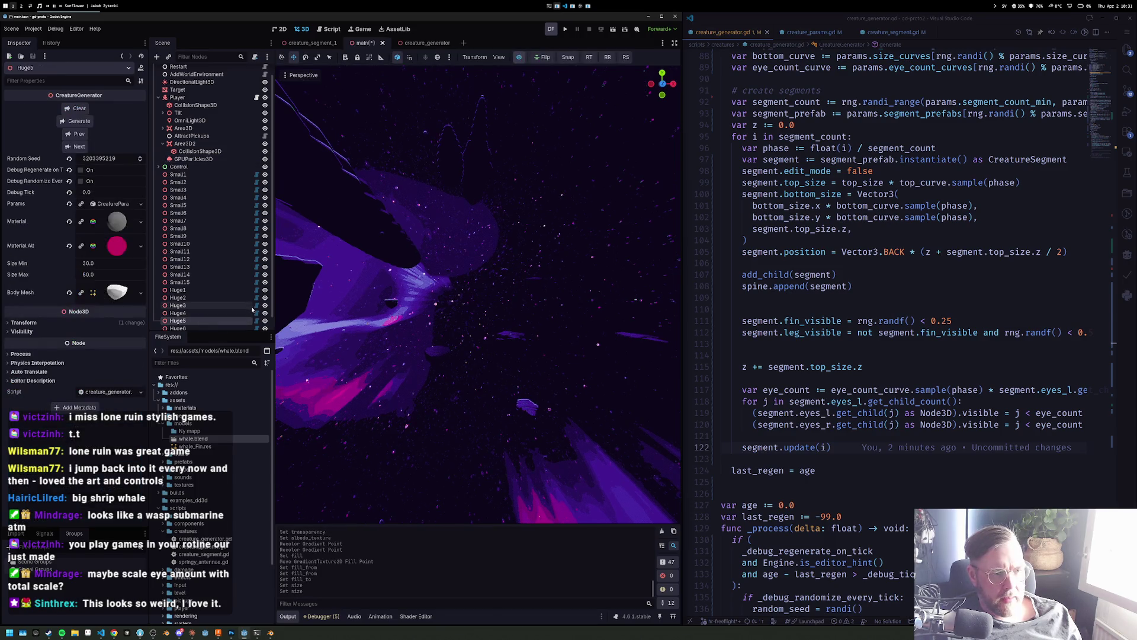
{"action": "key", "text": "F5"}
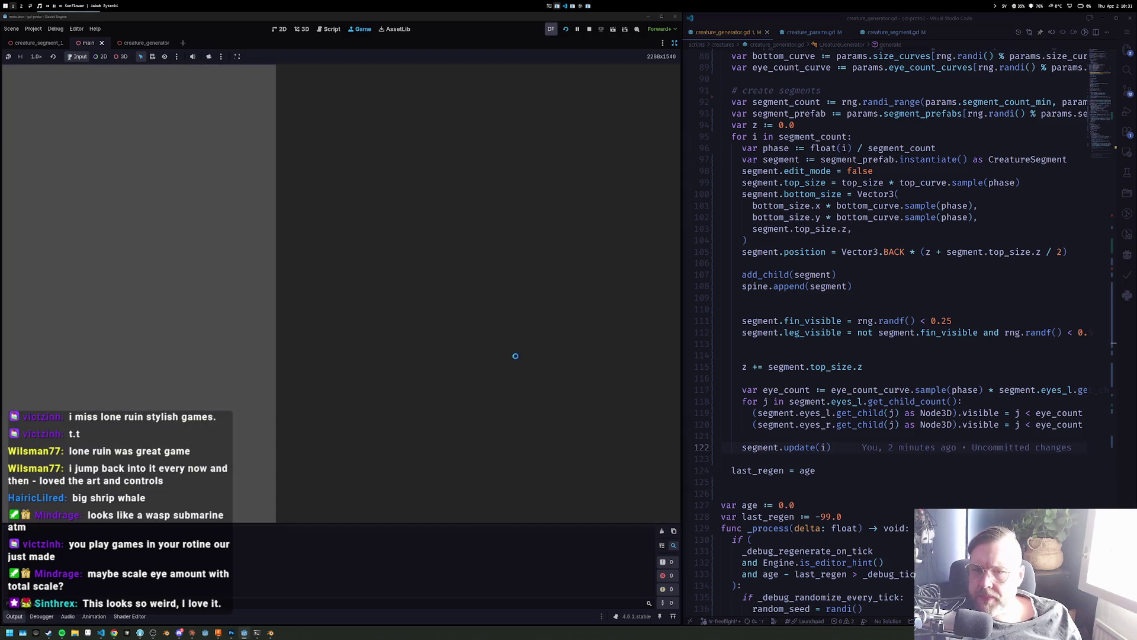
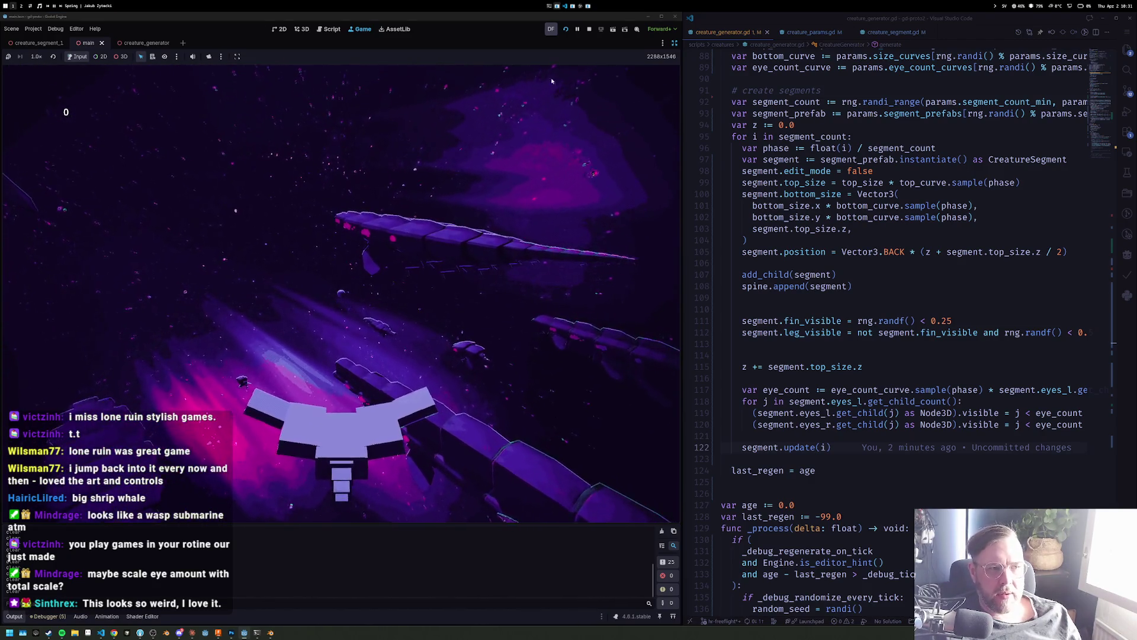
Step: Stop the running game, switch to the creature_generator scene, and delete a stray blank script line
{"action": "key", "text": "F8"}
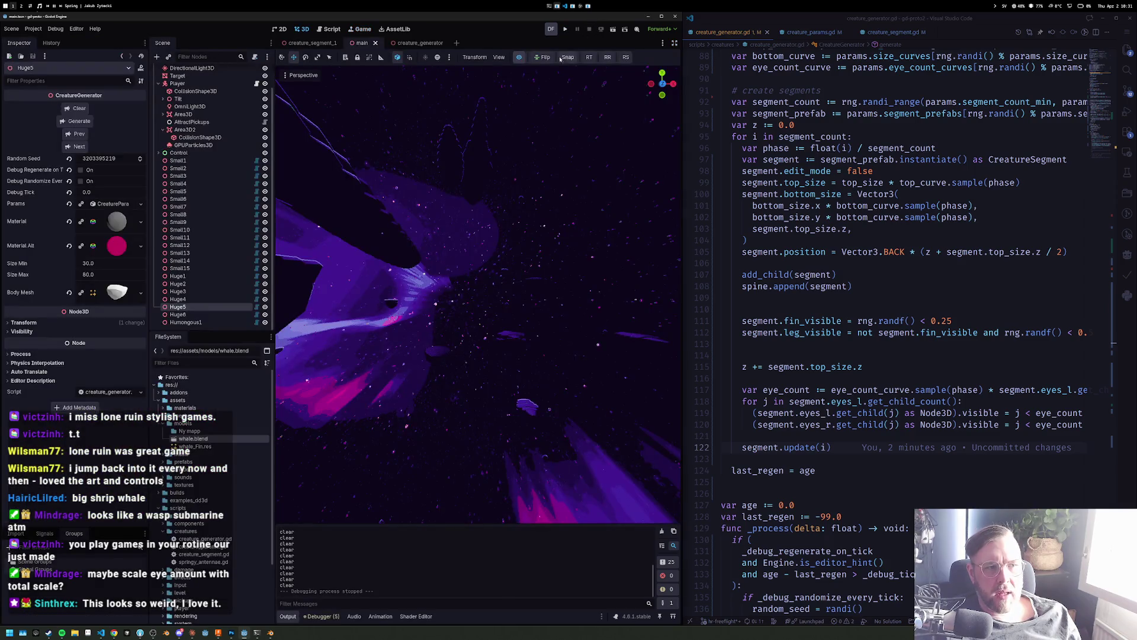
{"action": "left_click", "coordinate": [410, 44]}
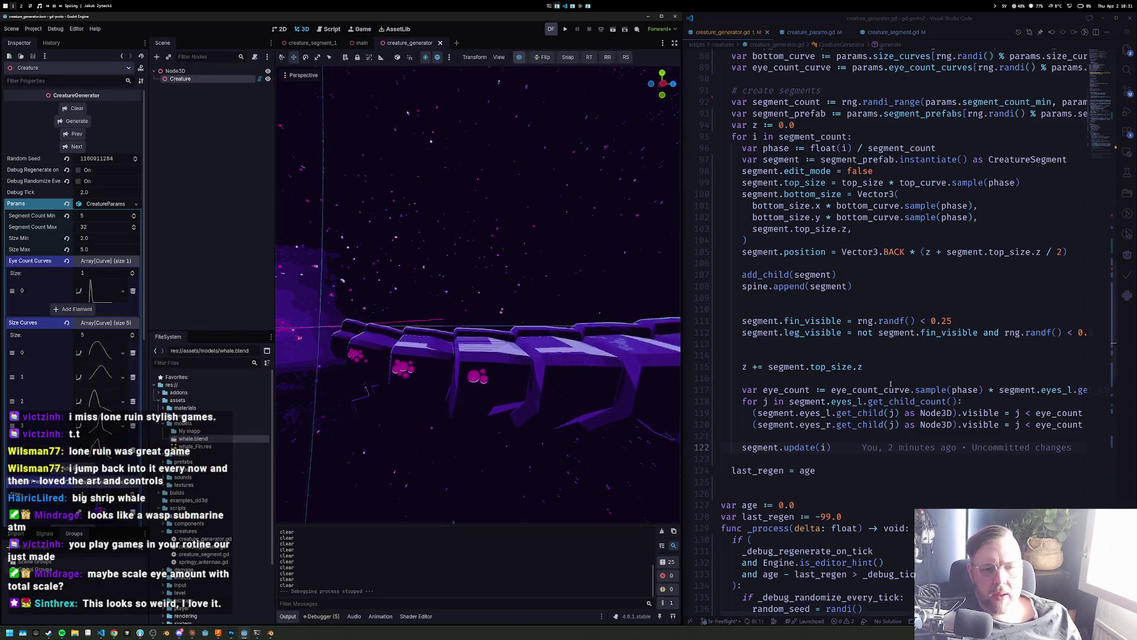
{"action": "left_click", "coordinate": [783, 346]}
{"action": "key", "text": "BackSpace"}
Step: Insert 'false and' into the leg_visible assignment on line 112 to disable segment legs
{"action": "left_click", "coordinate": [770, 274]}
{"action": "scroll", "coordinate": [764, 347], "scroll_direction": "down", "scroll_amount": 1}
{"action": "scroll", "coordinate": [761, 344], "scroll_direction": "down", "scroll_amount": 2}
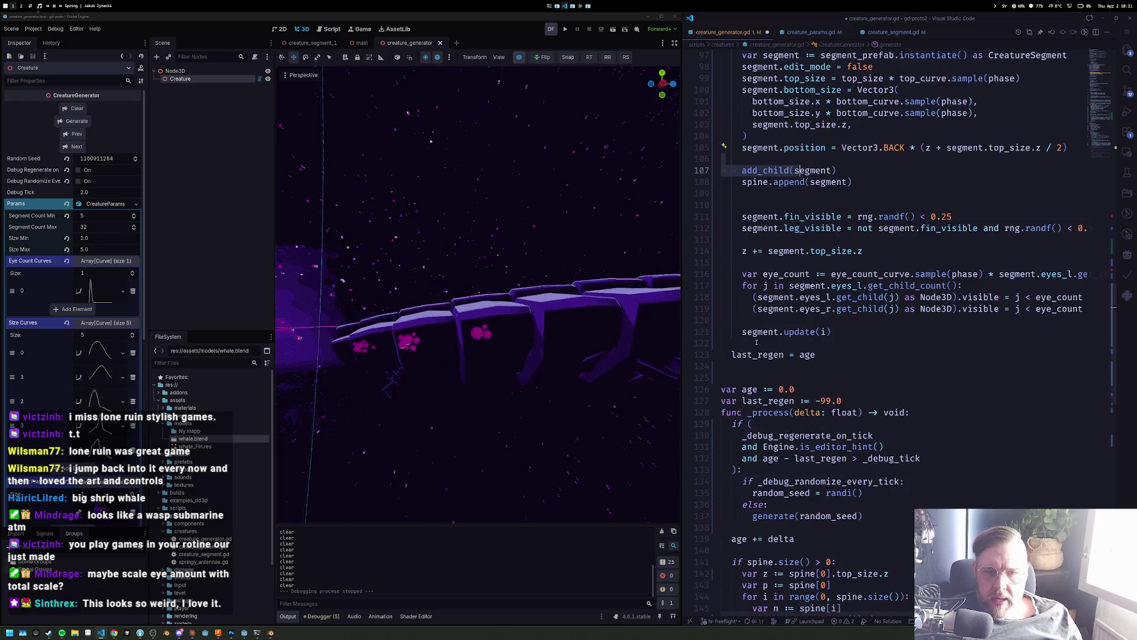
{"action": "scroll", "coordinate": [755, 338], "scroll_direction": "up", "scroll_amount": 5}
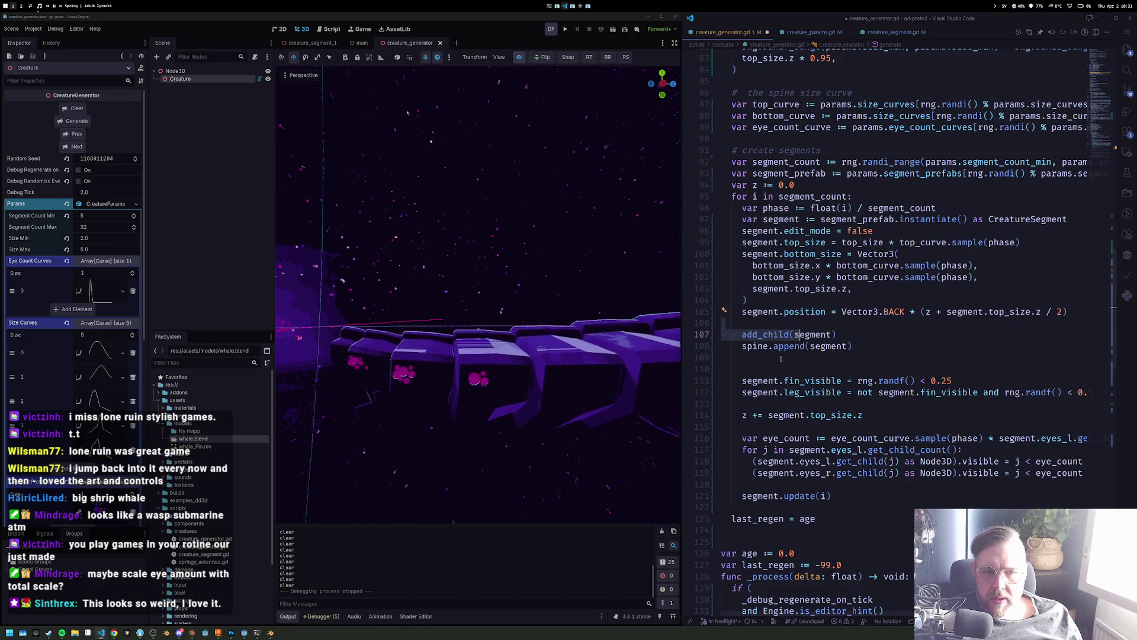
{"action": "scroll", "coordinate": [783, 290], "scroll_direction": "up", "scroll_amount": 7}
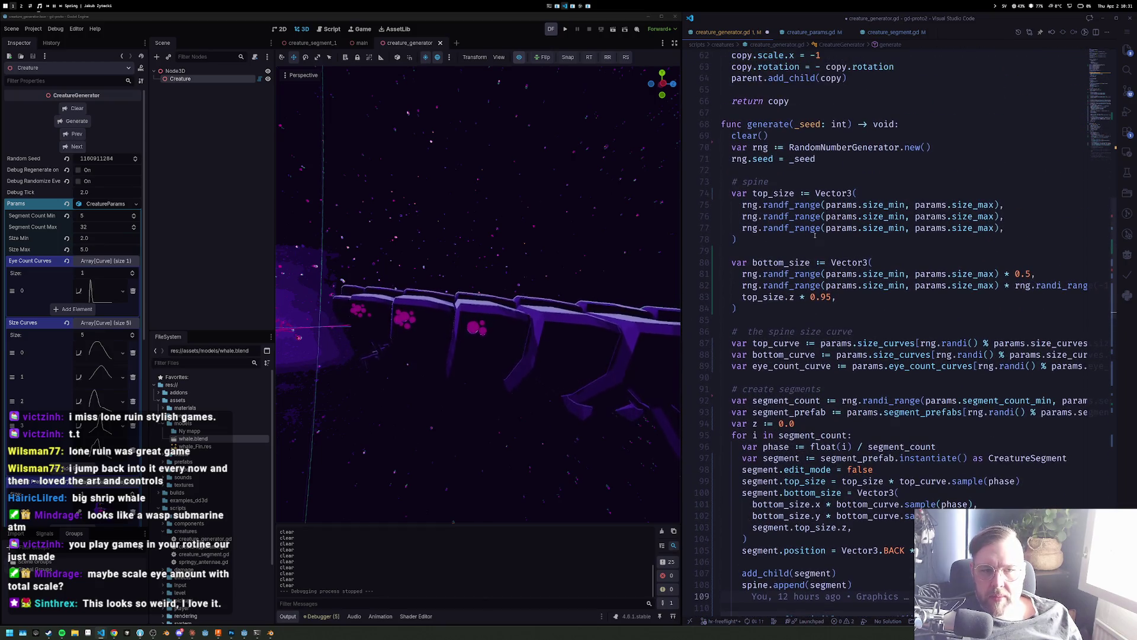
{"action": "scroll", "coordinate": [781, 228], "scroll_direction": "up", "scroll_amount": 10}
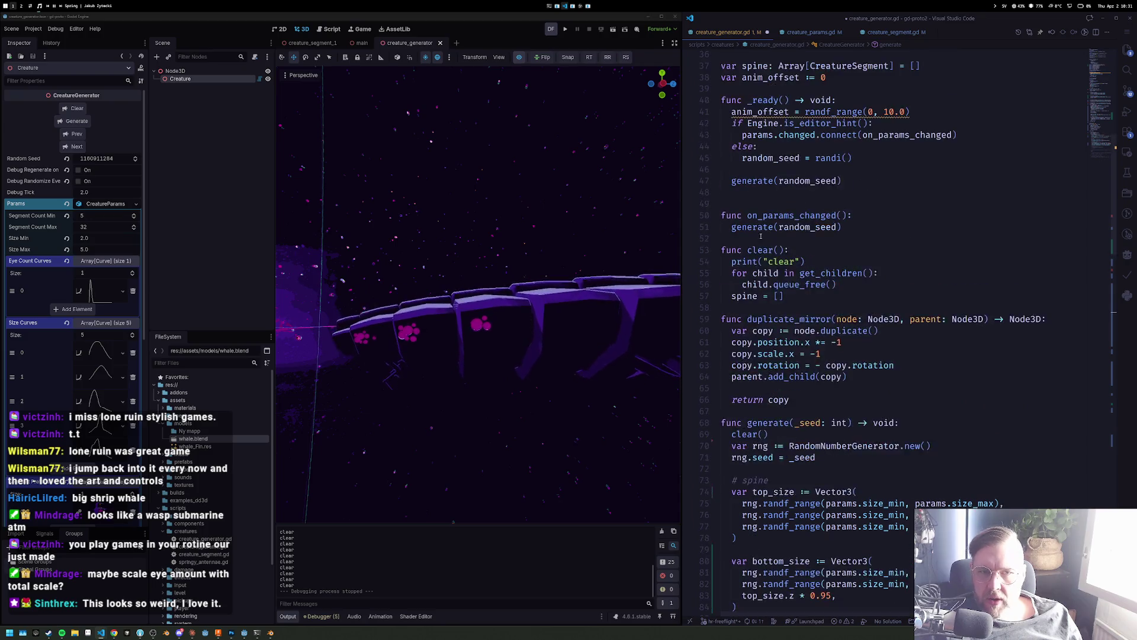
{"action": "scroll", "coordinate": [754, 239], "scroll_direction": "down", "scroll_amount": 15}
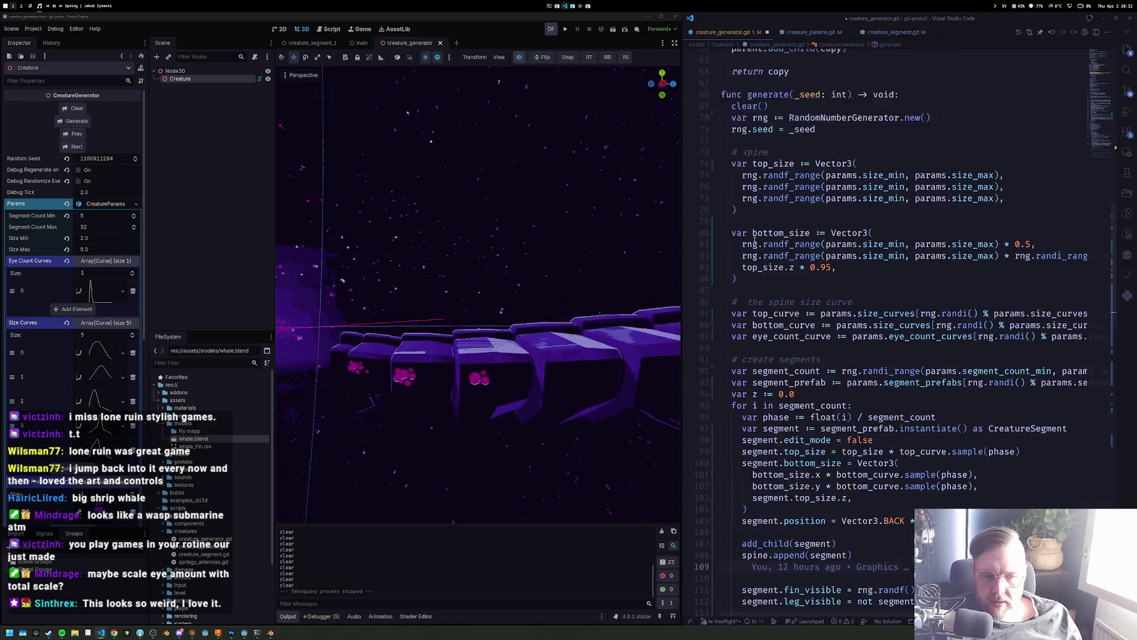
{"action": "scroll", "coordinate": [754, 239], "scroll_direction": "down", "scroll_amount": 5}
{"action": "left_click", "coordinate": [768, 319]}
{"action": "key", "text": "ctrl+Right"}
{"action": "key", "text": "ctrl+Right"}
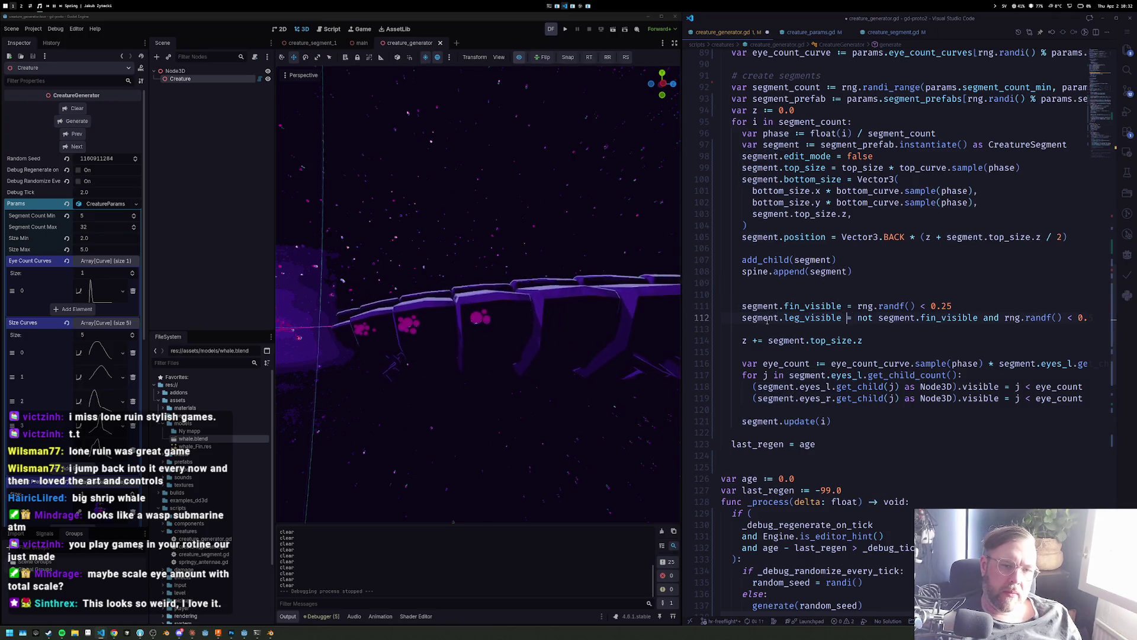
{"action": "type", "text": "false "}
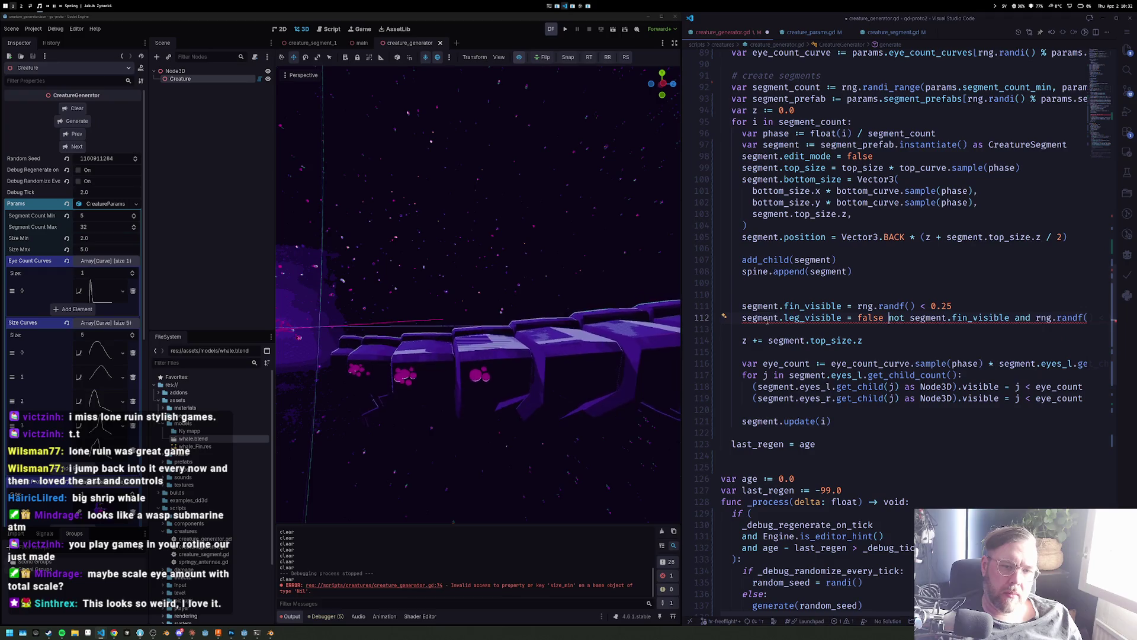
{"action": "type", "text": "and"}
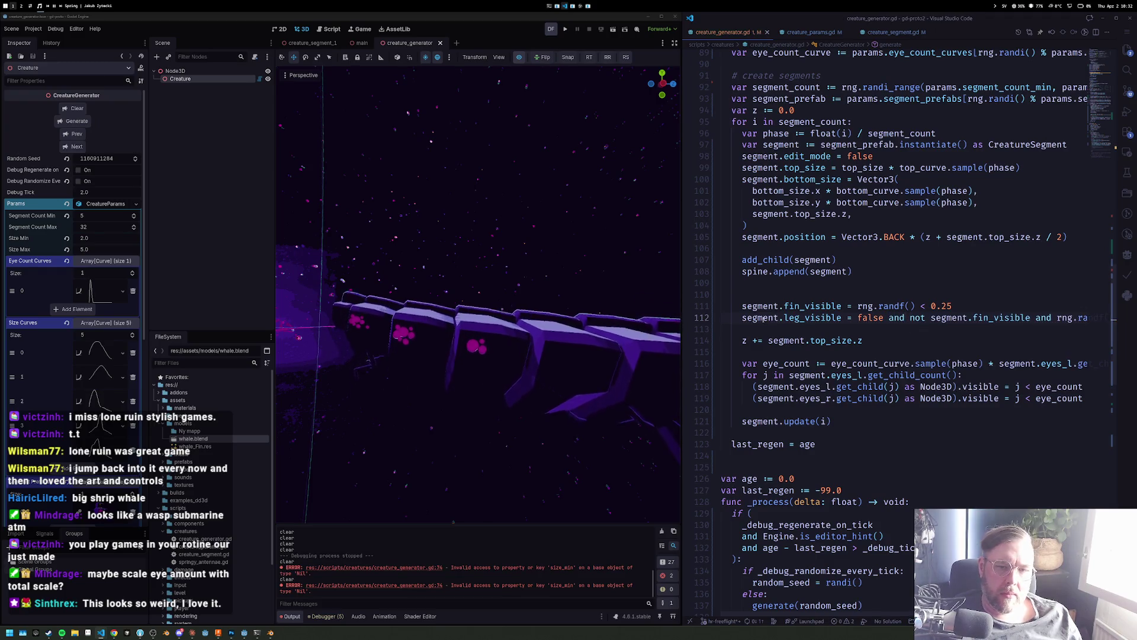
Step: Regenerate the creature with the edited script and orbit to inspect the legless result
{"action": "left_click", "coordinate": [78, 121]}
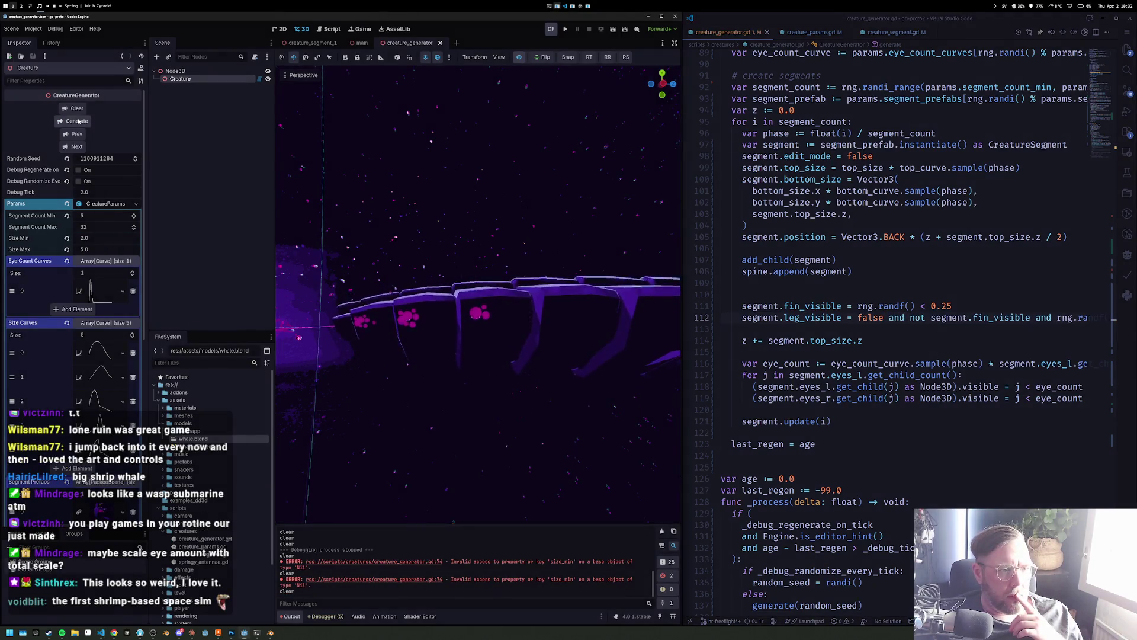
{"action": "scroll", "coordinate": [607, 324], "scroll_direction": "down", "scroll_amount": 6}
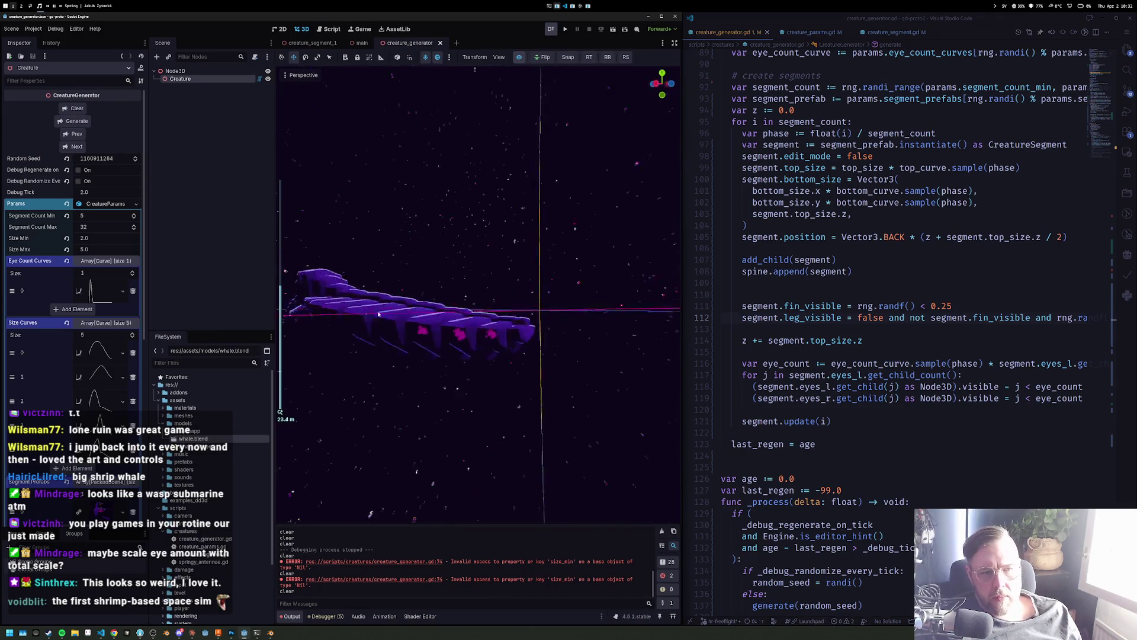
{"action": "left_click_drag", "start_coordinate": [389, 296], "coordinate": [447, 306]}
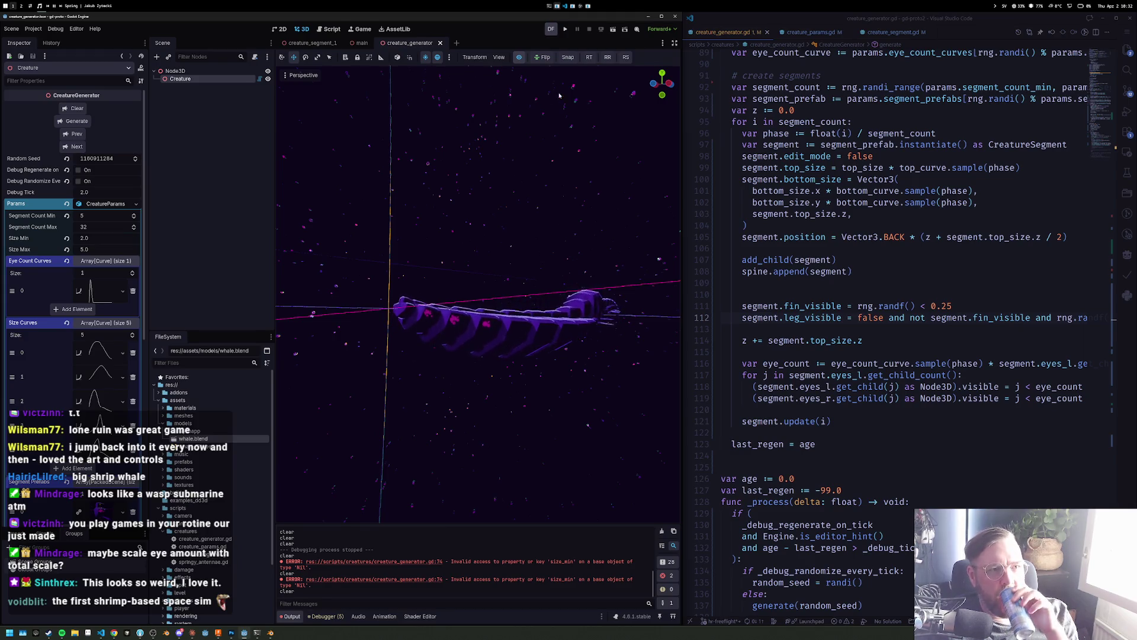
Step: Turn off View Origin and View Grid in the 3D viewport, then orbit closer to the creature
{"action": "left_click", "coordinate": [499, 57]}
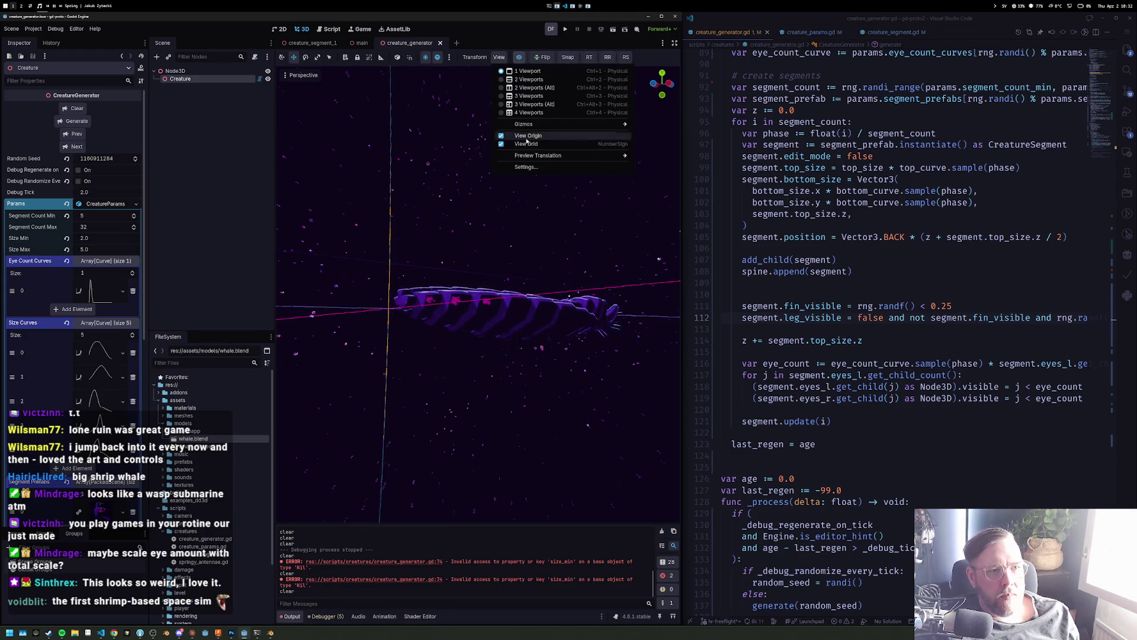
{"action": "left_click", "coordinate": [524, 144]}
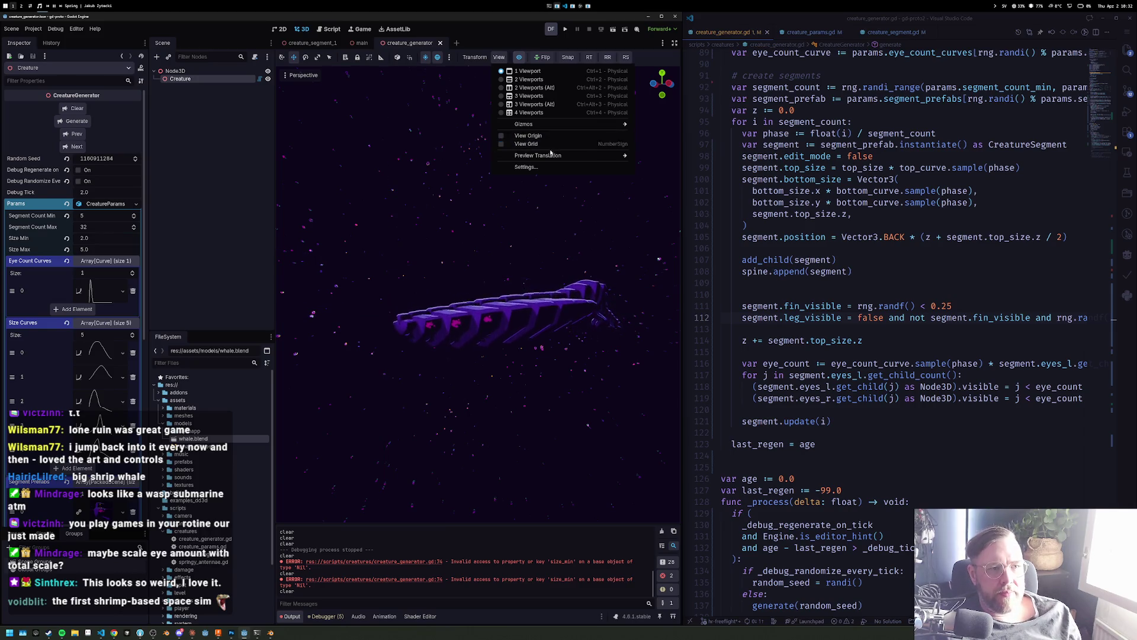
{"action": "left_click", "coordinate": [514, 43]}
{"action": "mouse_move", "coordinate": [563, 266]}
{"action": "left_mouse_down"}
{"action": "mouse_move", "coordinate": [621, 320]}
{"action": "mouse_move", "coordinate": [536, 338]}
{"action": "mouse_move", "coordinate": [556, 354]}
{"action": "mouse_move", "coordinate": [533, 325]}
{"action": "left_mouse_up"}
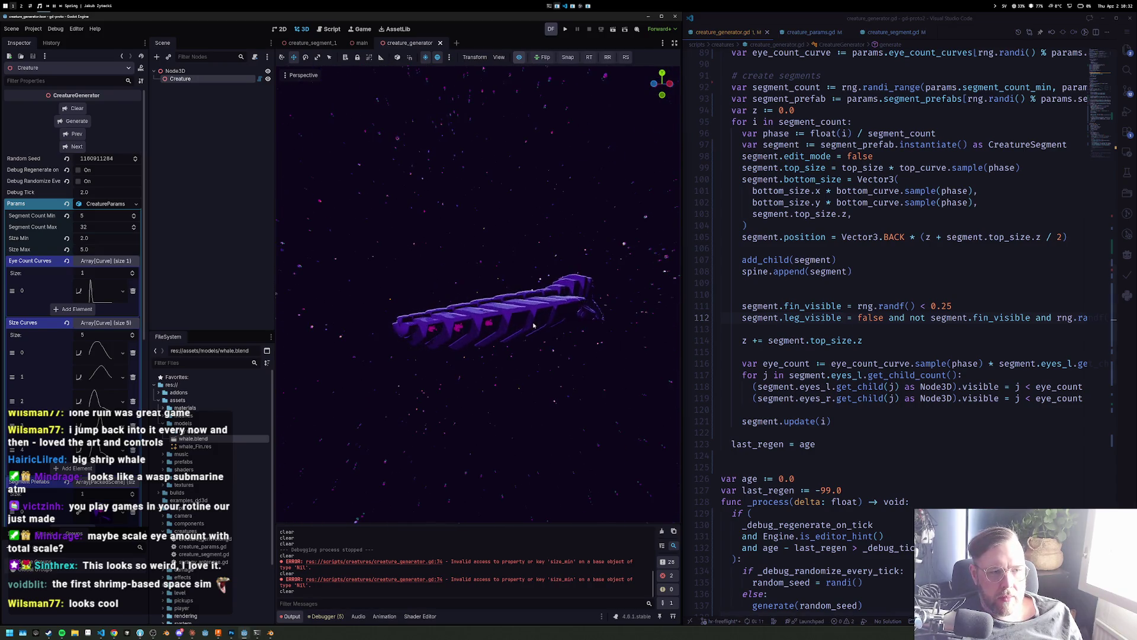
Step: Step through several random seeds with Next, orbiting to view each legless worm side-on, below and head-on
{"action": "left_click", "coordinate": [73, 147]}
{"action": "left_click", "coordinate": [74, 147]}
{"action": "left_click", "coordinate": [73, 147]}
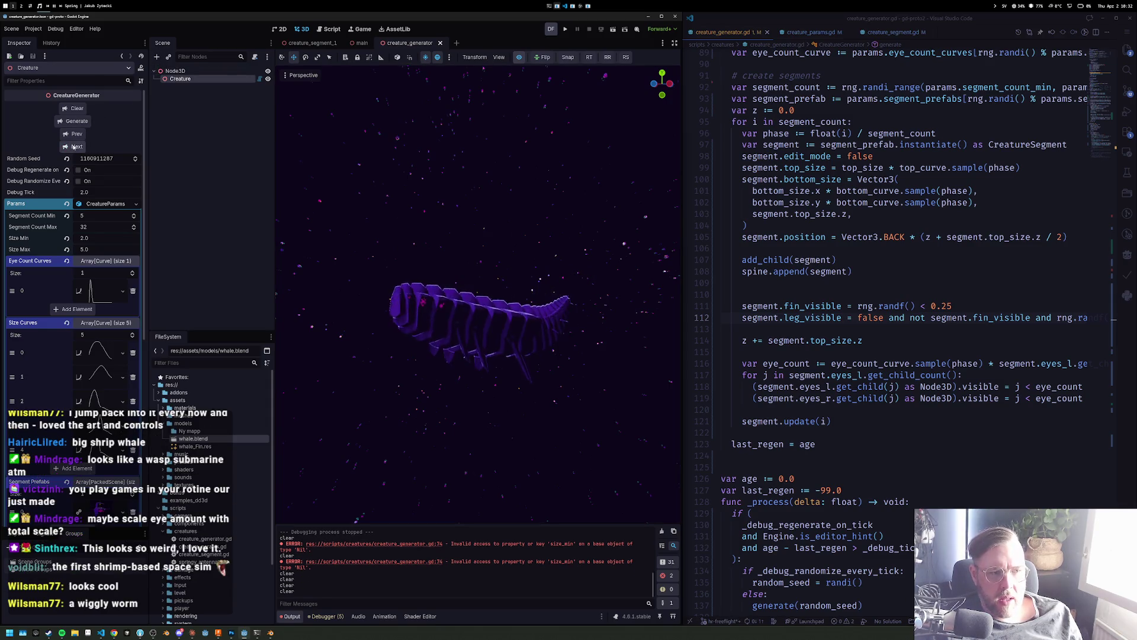
{"action": "mouse_move", "coordinate": [415, 308]}
{"action": "left_mouse_down"}
{"action": "mouse_move", "coordinate": [479, 290]}
{"action": "mouse_move", "coordinate": [568, 371]}
{"action": "left_mouse_up"}
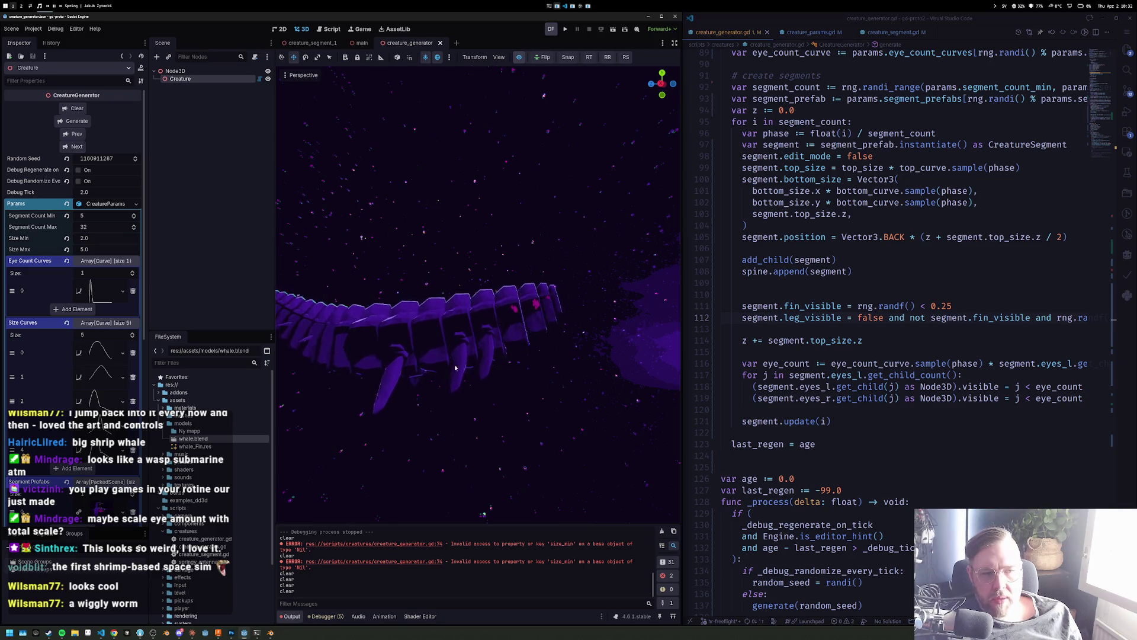
{"action": "scroll", "coordinate": [368, 359], "scroll_direction": "down", "scroll_amount": 3}
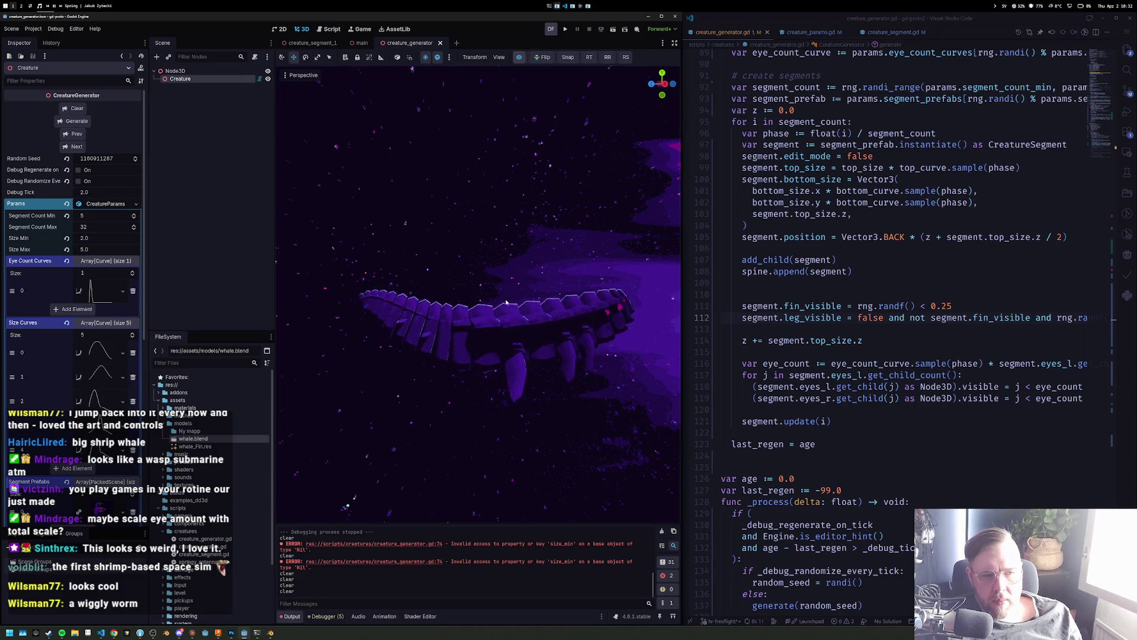
{"action": "mouse_move", "coordinate": [610, 343]}
{"action": "left_mouse_down"}
{"action": "mouse_move", "coordinate": [584, 372]}
{"action": "mouse_move", "coordinate": [370, 389]}
{"action": "mouse_move", "coordinate": [556, 373]}
{"action": "left_mouse_up"}
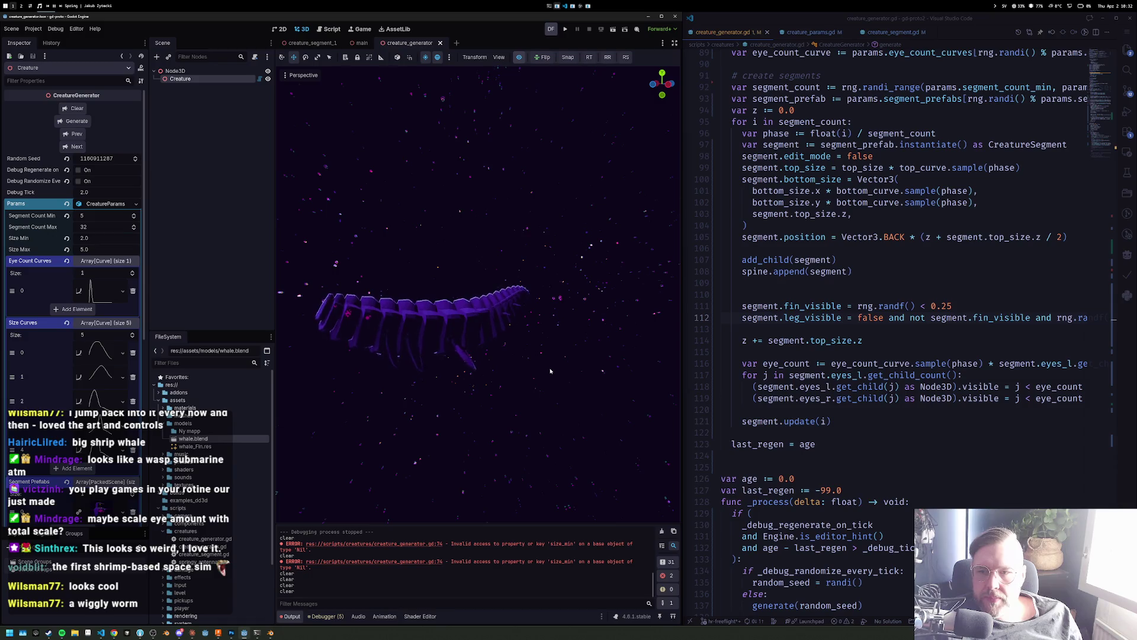
{"action": "left_click_drag", "start_coordinate": [542, 368], "coordinate": [530, 366]}
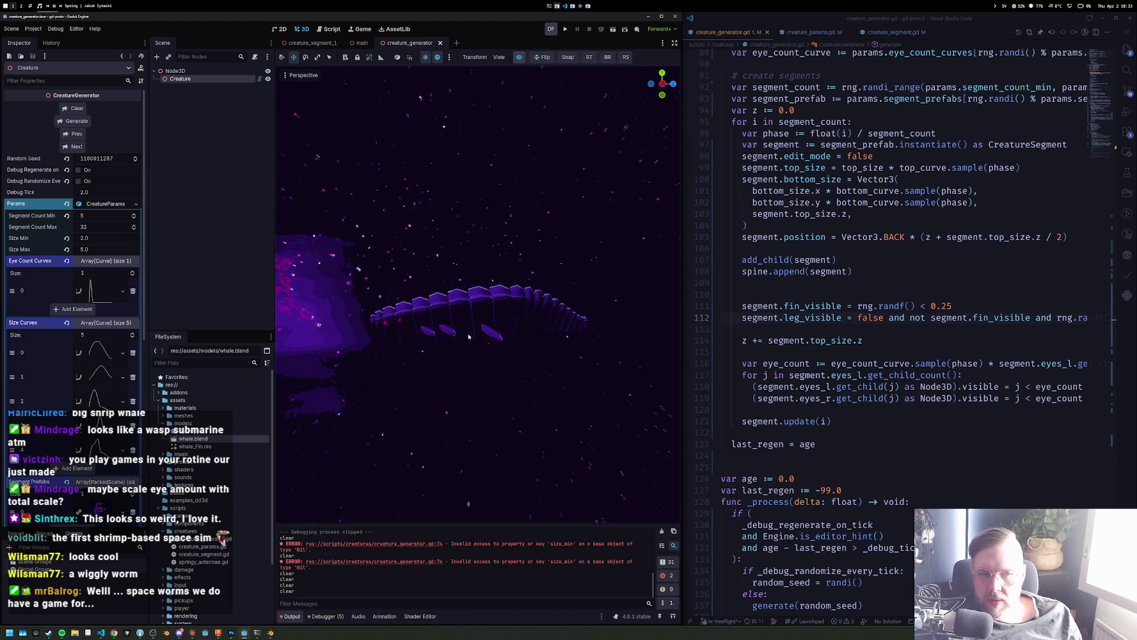
{"action": "mouse_move", "coordinate": [415, 336]}
{"action": "left_mouse_down"}
{"action": "mouse_move", "coordinate": [308, 335]}
{"action": "mouse_move", "coordinate": [608, 336]}
{"action": "left_mouse_up"}
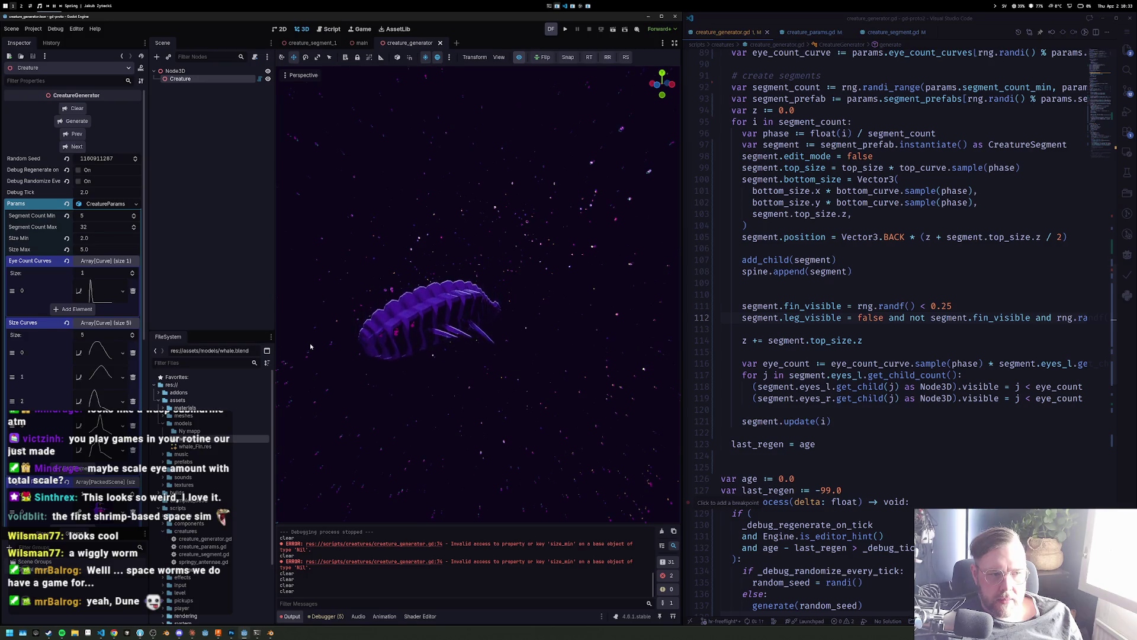
{"action": "mouse_move", "coordinate": [289, 350]}
{"action": "left_mouse_down"}
{"action": "mouse_move", "coordinate": [676, 374]}
{"action": "mouse_move", "coordinate": [625, 356]}
{"action": "left_mouse_up"}
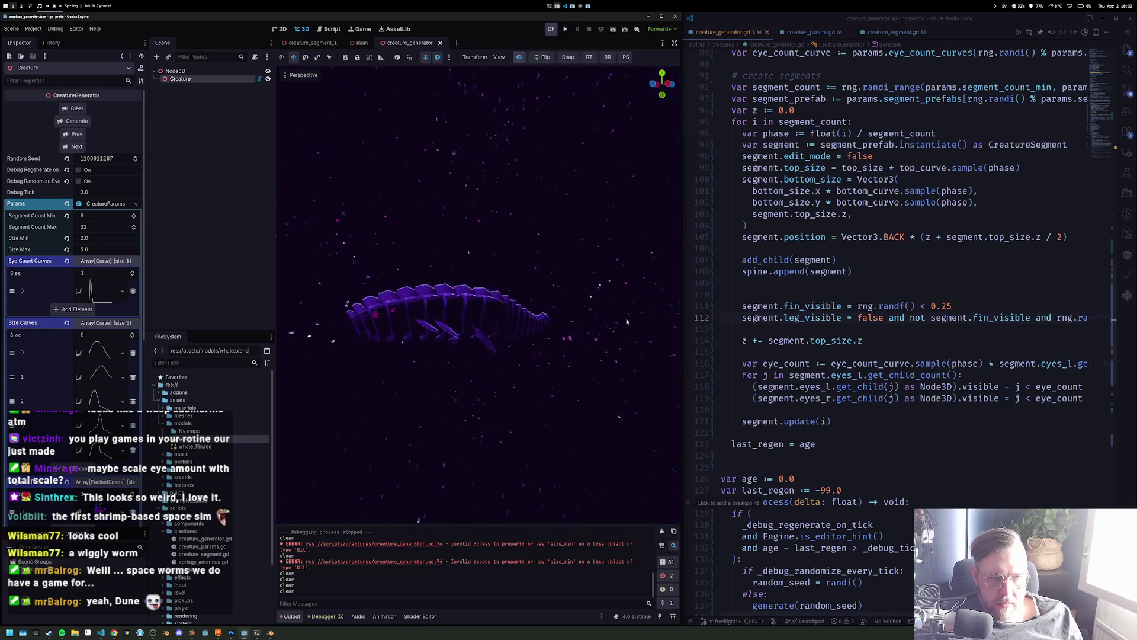
{"action": "mouse_move", "coordinate": [637, 318]}
{"action": "left_mouse_down"}
{"action": "mouse_move", "coordinate": [412, 317]}
{"action": "mouse_move", "coordinate": [308, 278]}
{"action": "left_mouse_up"}
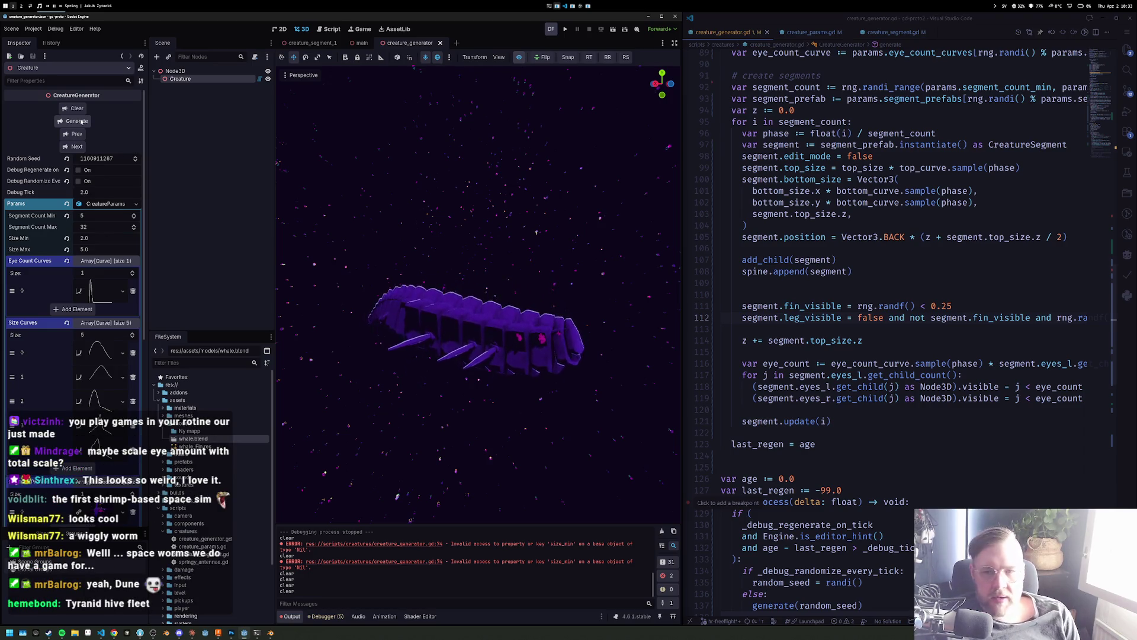
{"action": "left_click", "coordinate": [72, 148]}
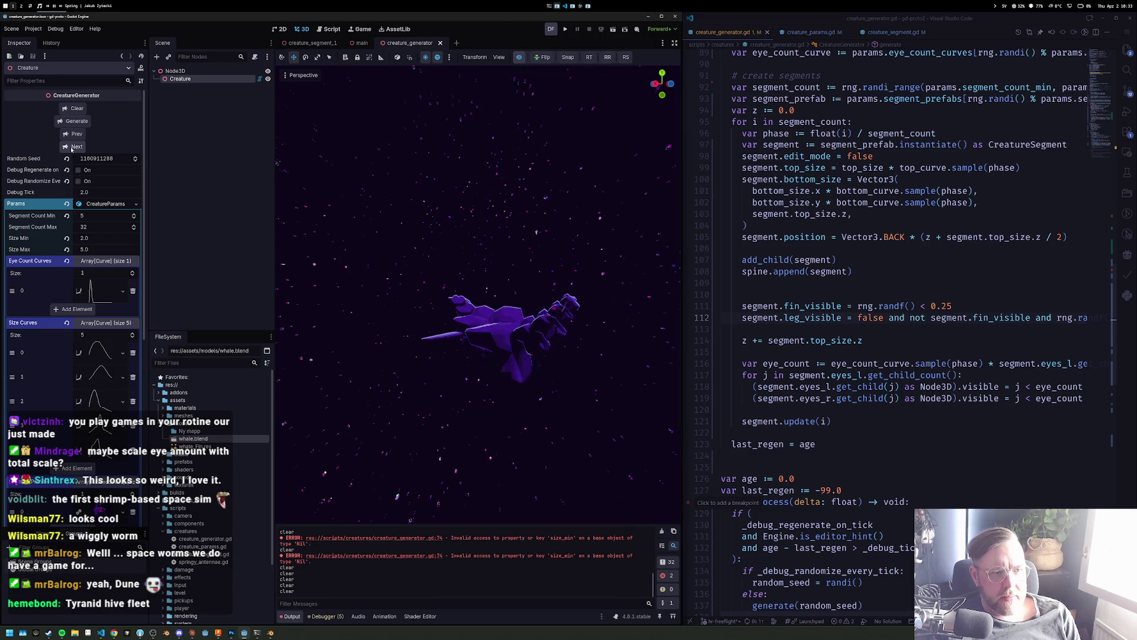
Step: Generate the worm for the next seed and orbit and zoom to inspect it against the nebula
{"action": "left_click_drag", "start_coordinate": [522, 219], "coordinate": [556, 226]}
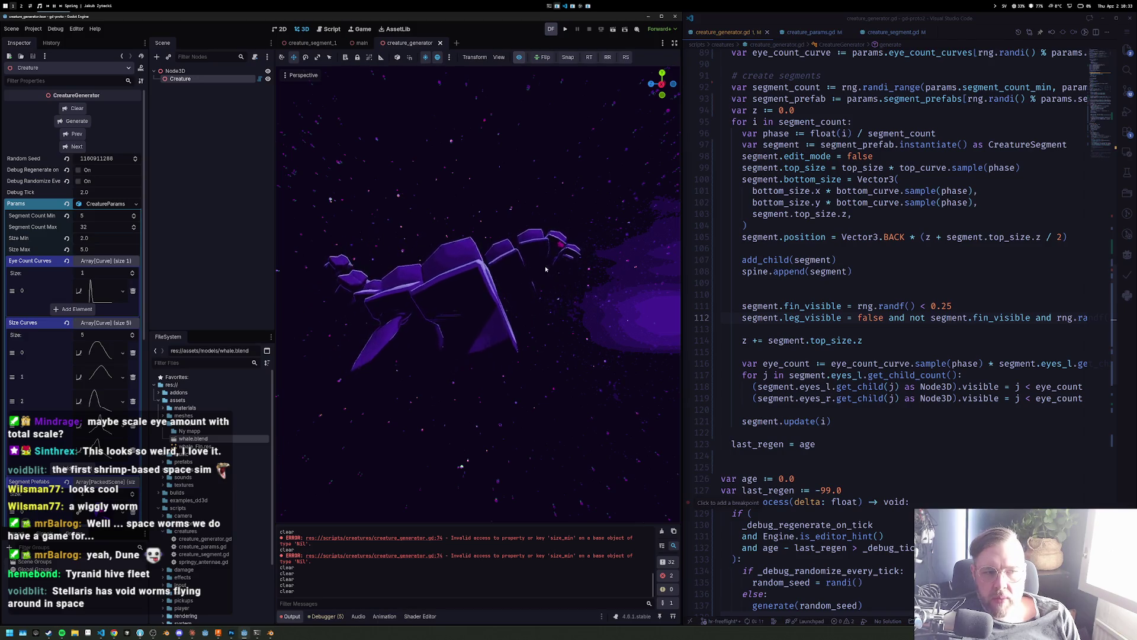
{"action": "left_click", "coordinate": [75, 147]}
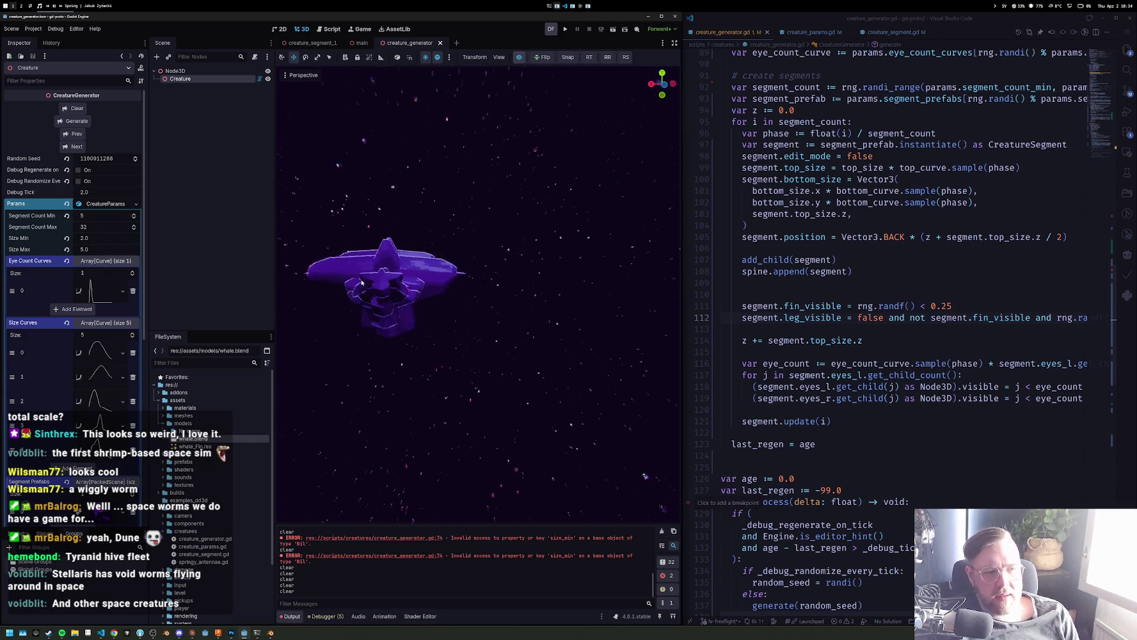
{"action": "left_click_drag", "start_coordinate": [593, 287], "coordinate": [468, 258]}
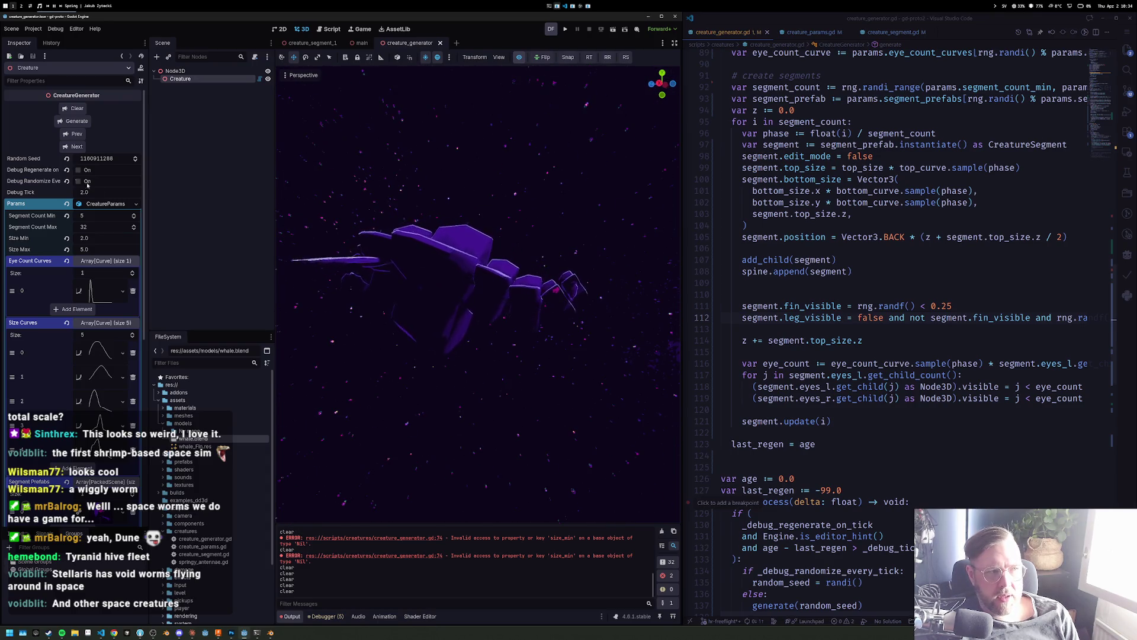
{"action": "scroll", "coordinate": [445, 325], "scroll_direction": "up", "scroll_amount": 2}
{"action": "scroll", "coordinate": [450, 296], "scroll_direction": "down", "scroll_amount": 5}
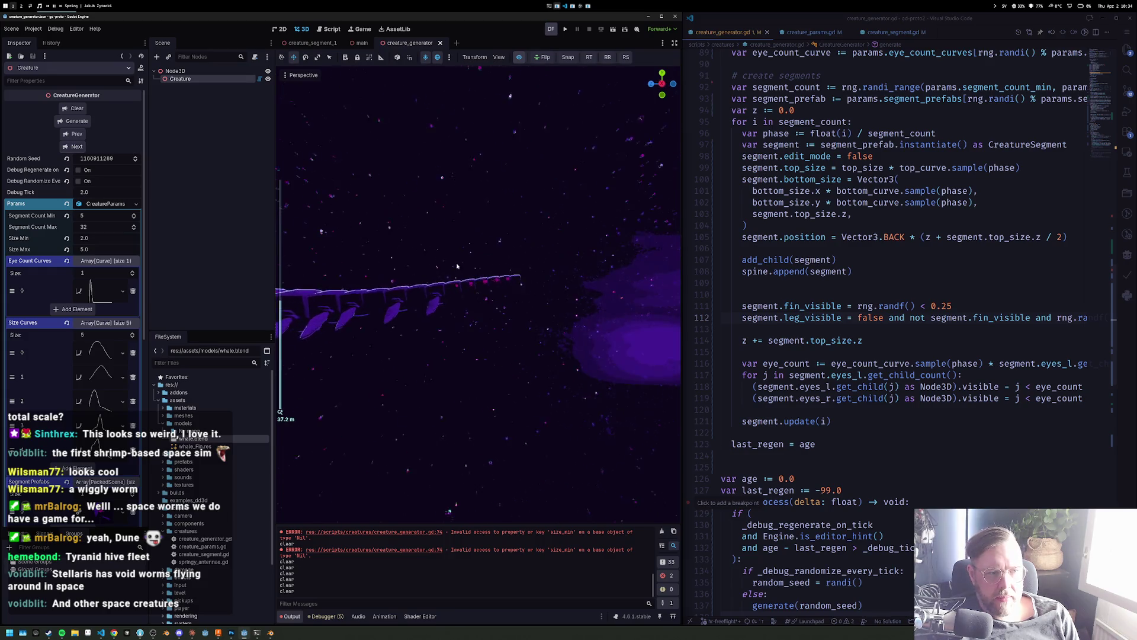
{"action": "mouse_move", "coordinate": [462, 288]}
{"action": "left_mouse_down"}
{"action": "mouse_move", "coordinate": [514, 326]}
{"action": "mouse_move", "coordinate": [621, 254]}
{"action": "mouse_move", "coordinate": [458, 293]}
{"action": "mouse_move", "coordinate": [438, 314]}
{"action": "mouse_move", "coordinate": [481, 300]}
{"action": "mouse_move", "coordinate": [641, 351]}
{"action": "left_mouse_up"}
{"action": "scroll", "coordinate": [457, 293], "scroll_direction": "up", "scroll_amount": 3}
{"action": "scroll", "coordinate": [468, 304], "scroll_direction": "down", "scroll_amount": 5}
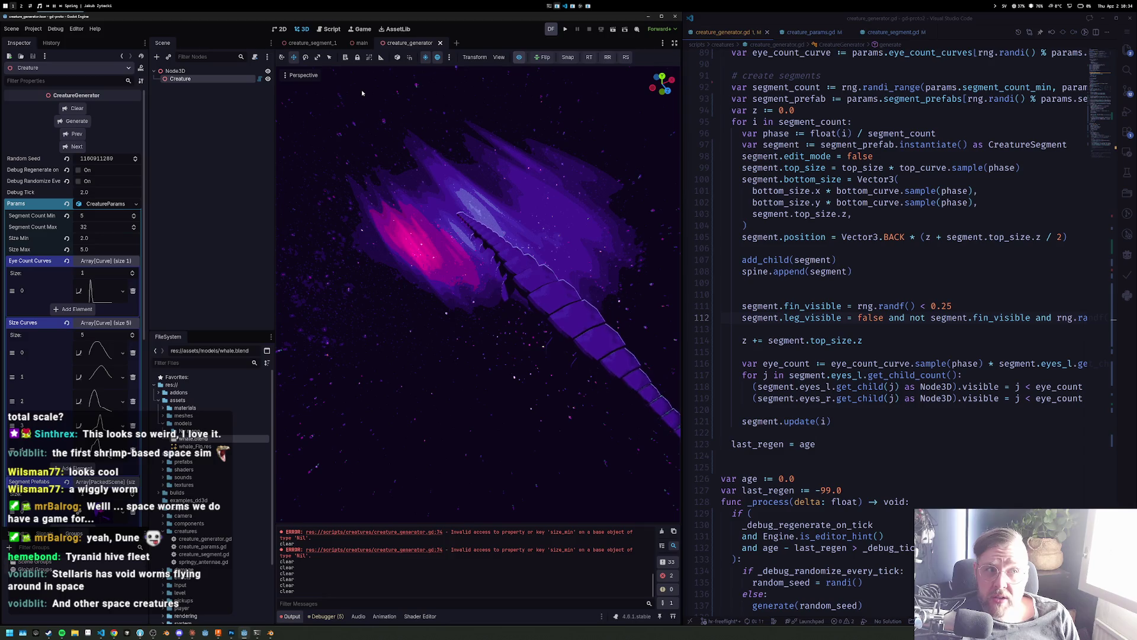
{"action": "key", "text": "alt+Tab"}
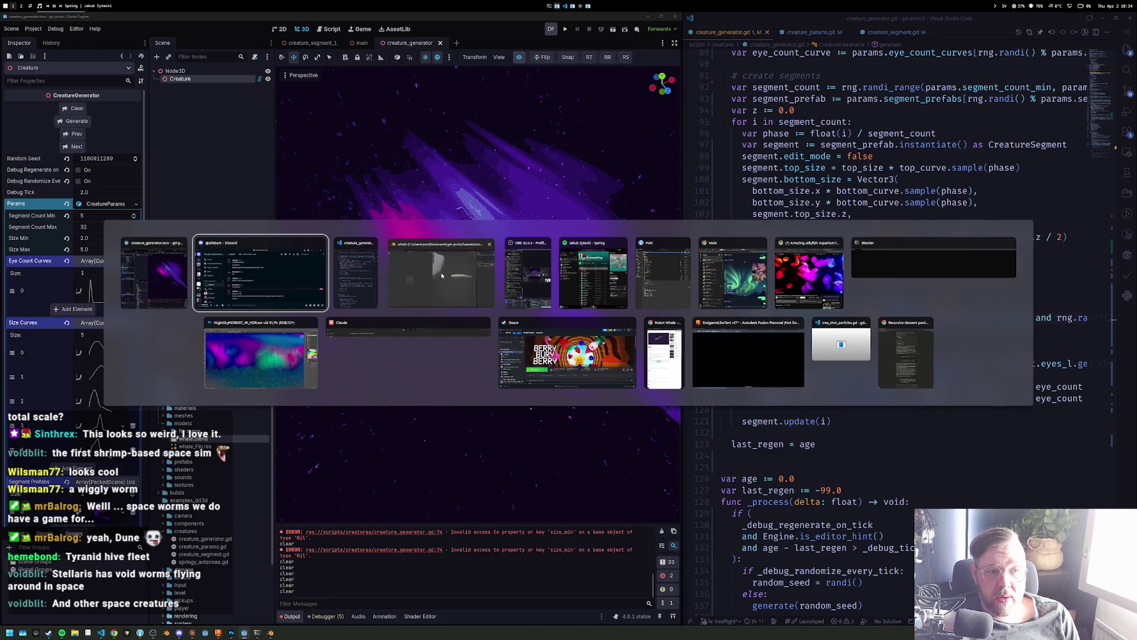
Step: In Blender, rotate the entire Cylinder mesh around the Z axis in Edit Mode, then return to Godot
{"action": "left_click", "coordinate": [441, 276]}
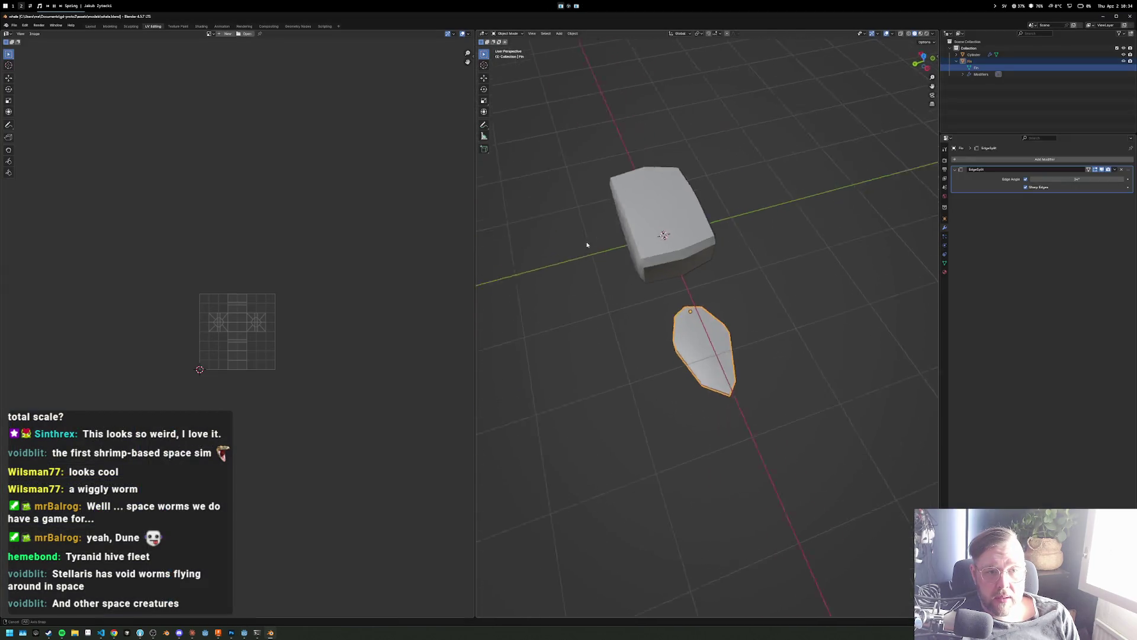
{"action": "left_click", "coordinate": [666, 233]}
{"action": "key", "text": "Tab"}
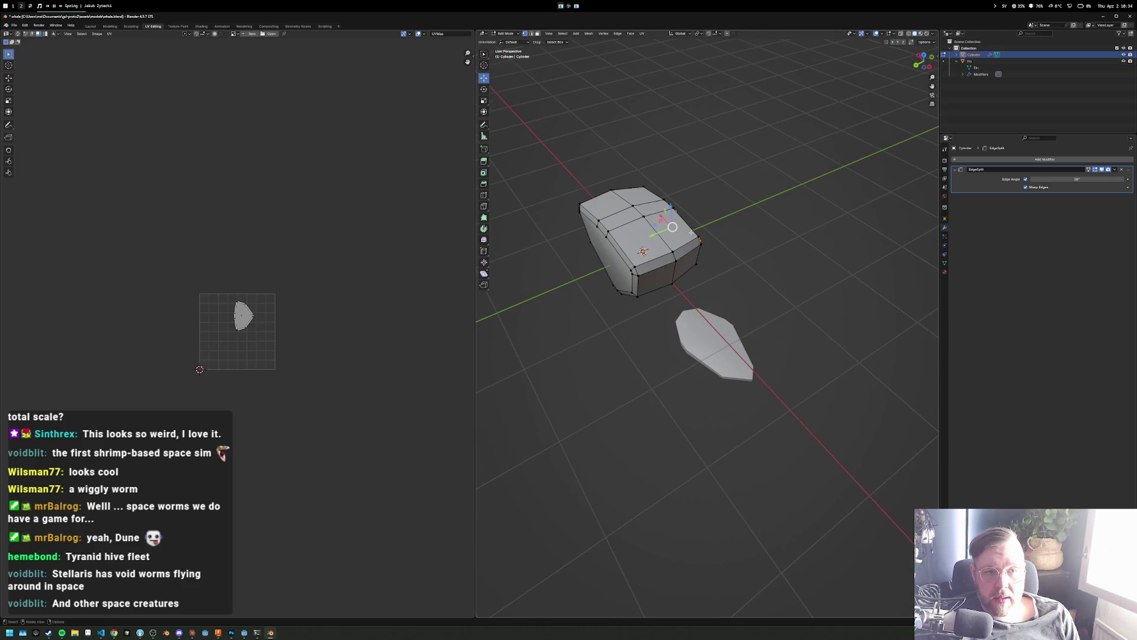
{"action": "key", "text": "a"}
{"action": "key", "text": "r"}
{"action": "key", "text": "z"}
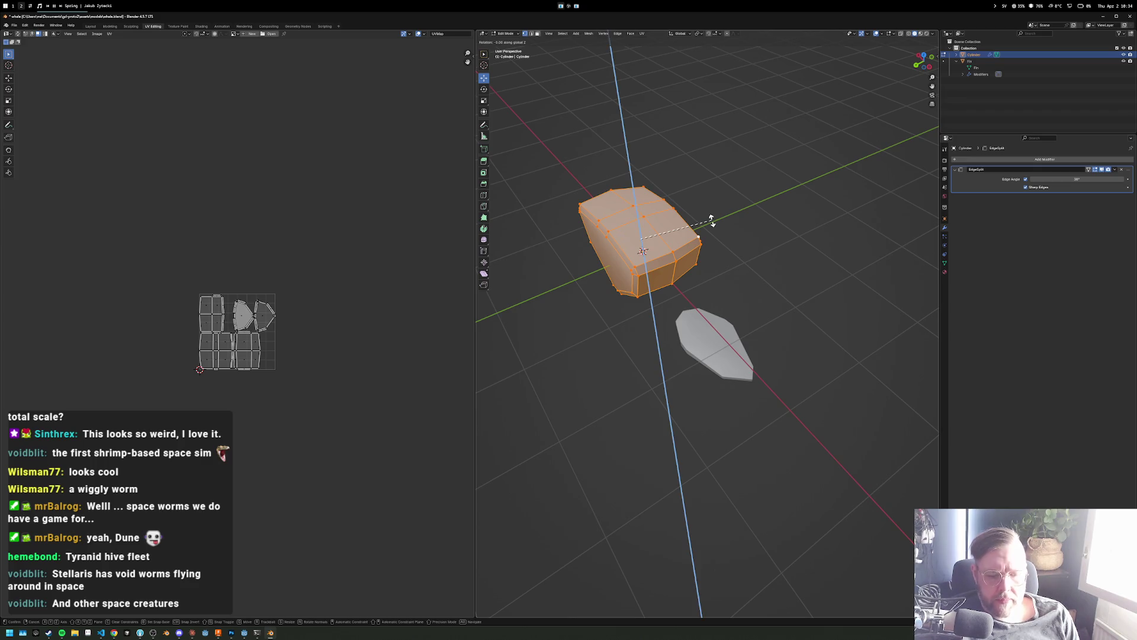
{"action": "left_click", "coordinate": [712, 221]}
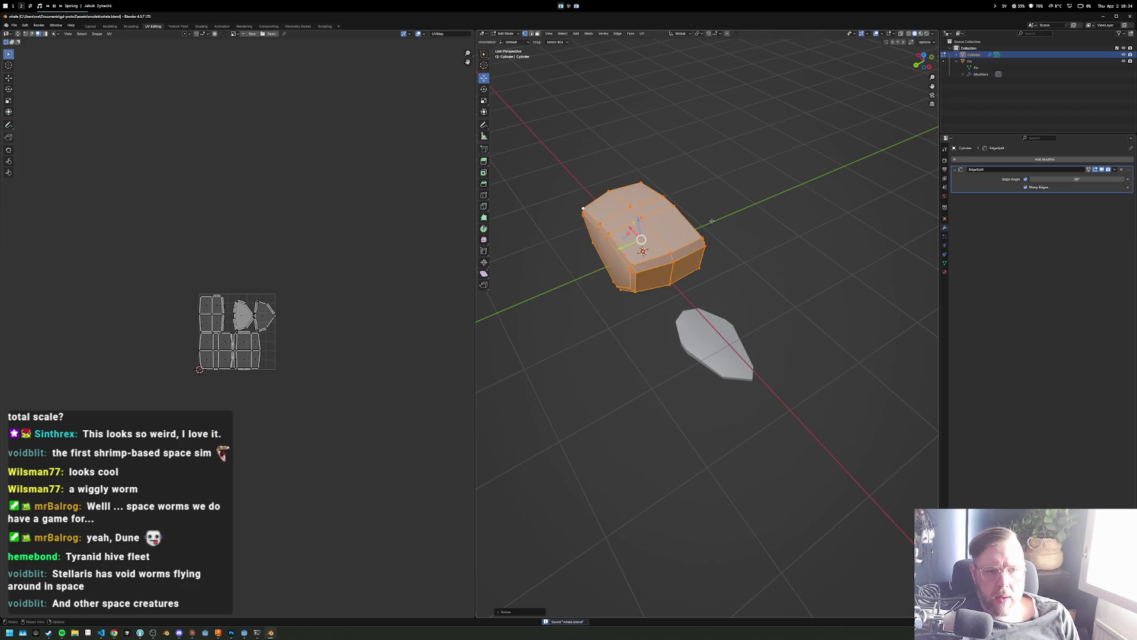
{"action": "key", "text": "alt+Tab"}
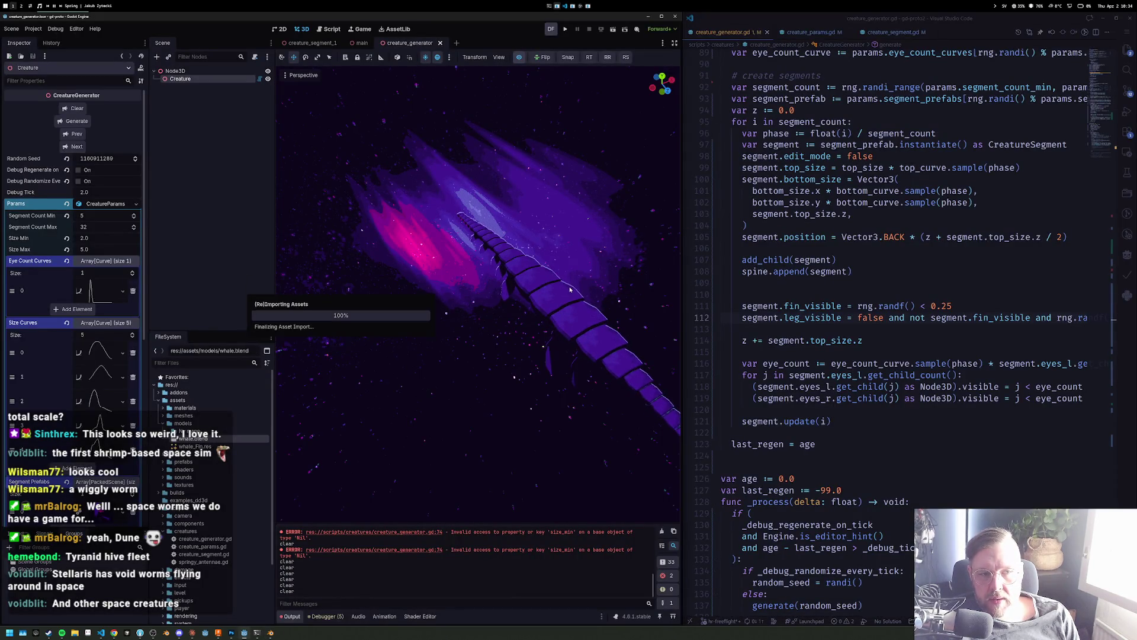
Step: Orbit to a side view of the worm, then generate the next seed and orbit around it
{"action": "mouse_move", "coordinate": [570, 290]}
{"action": "left_mouse_down"}
{"action": "mouse_move", "coordinate": [651, 203]}
{"action": "mouse_move", "coordinate": [651, 228]}
{"action": "mouse_move", "coordinate": [575, 177]}
{"action": "left_mouse_up"}
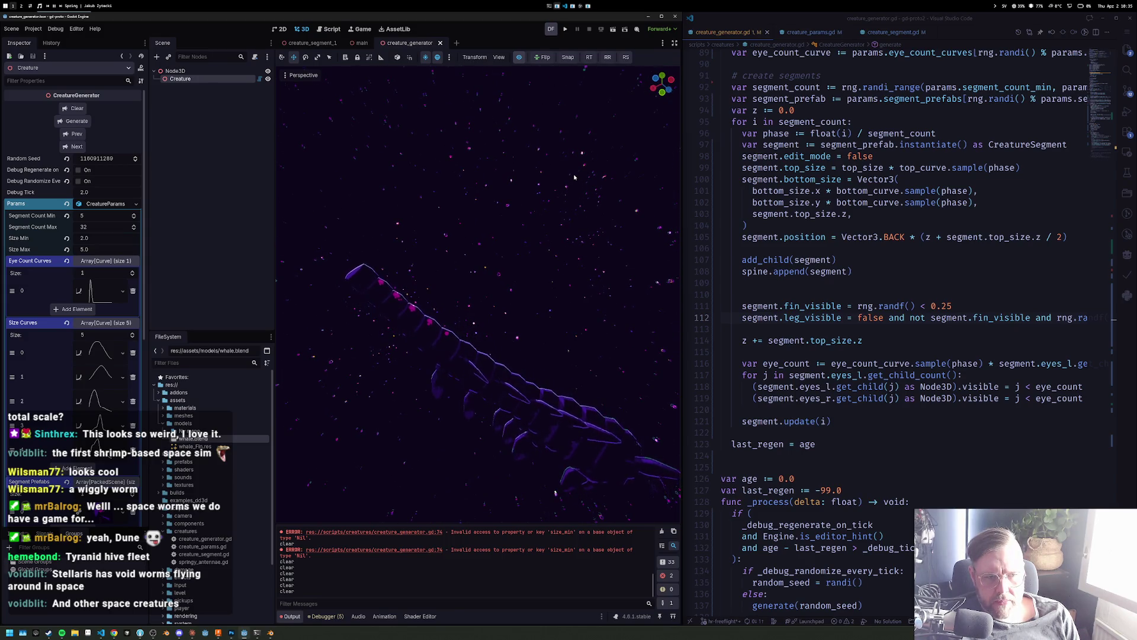
{"action": "mouse_move", "coordinate": [574, 177]}
{"action": "left_mouse_down"}
{"action": "mouse_move", "coordinate": [458, 307]}
{"action": "mouse_move", "coordinate": [569, 361]}
{"action": "left_mouse_up"}
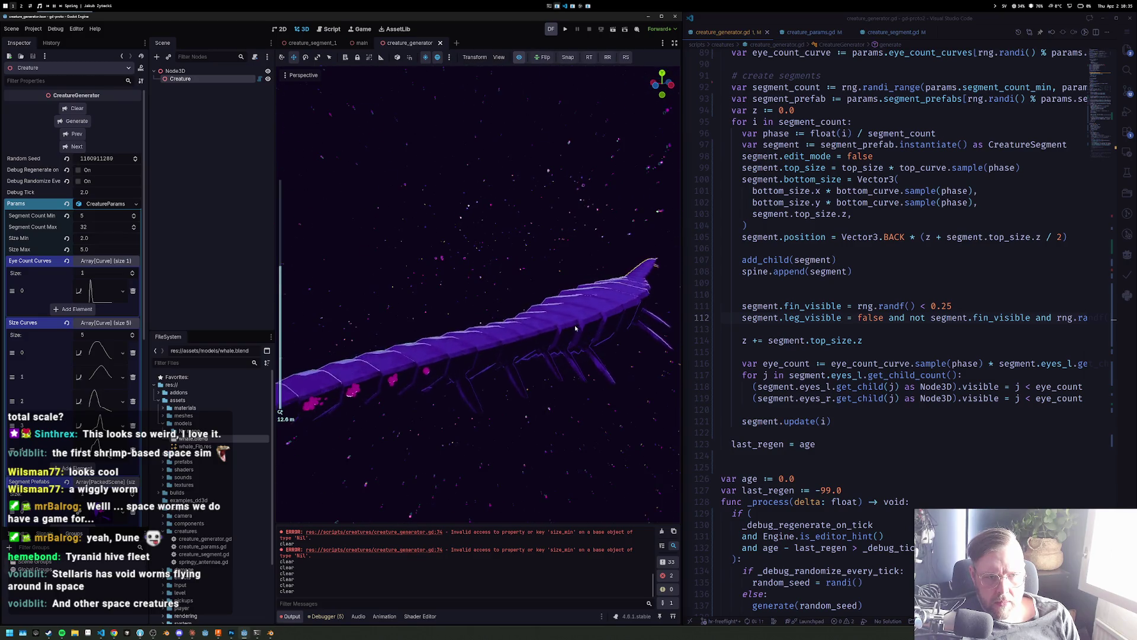
{"action": "scroll", "coordinate": [598, 320], "scroll_direction": "down", "scroll_amount": 5}
{"action": "scroll", "coordinate": [510, 287], "scroll_direction": "up", "scroll_amount": 5}
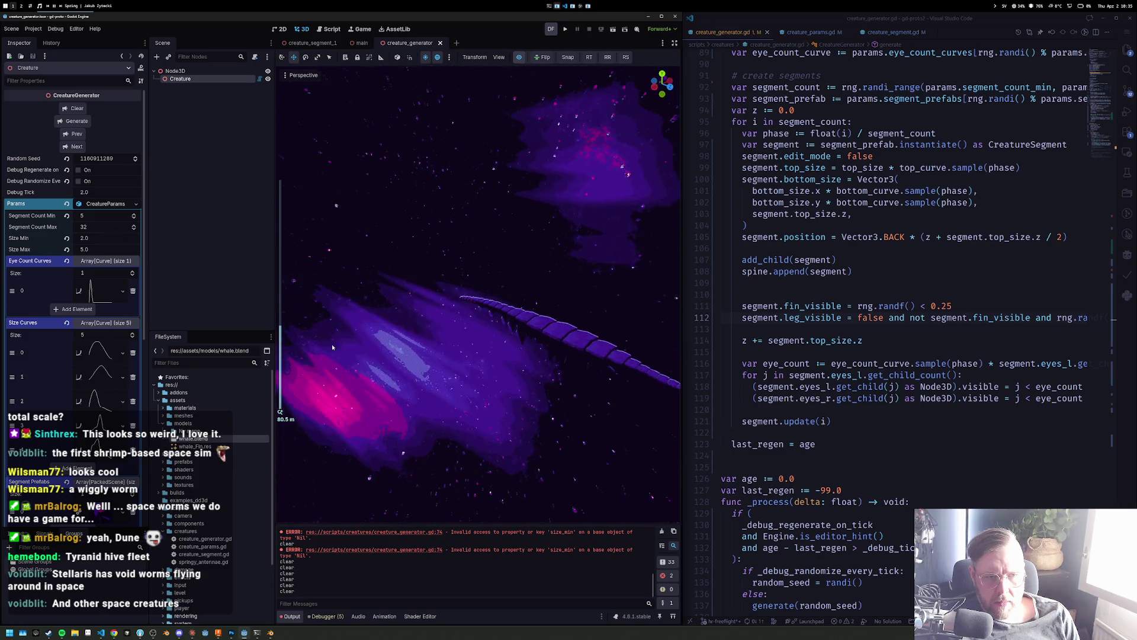
{"action": "left_click", "coordinate": [76, 147]}
{"action": "scroll", "coordinate": [395, 292], "scroll_direction": "up", "scroll_amount": 5}
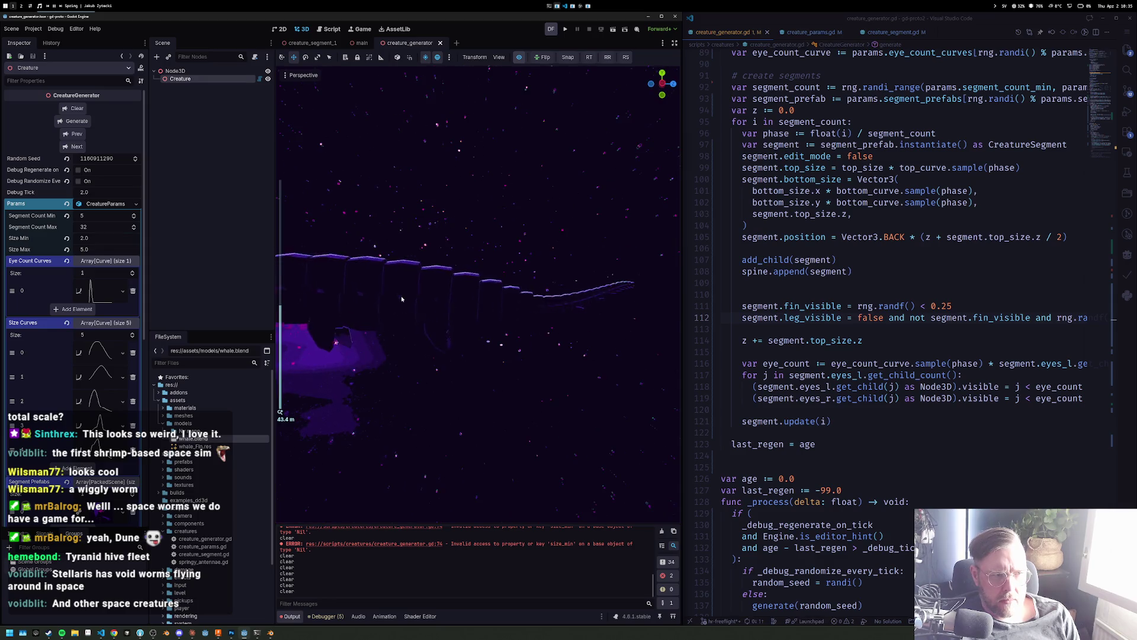
{"action": "left_click_drag", "start_coordinate": [477, 279], "coordinate": [547, 268]}
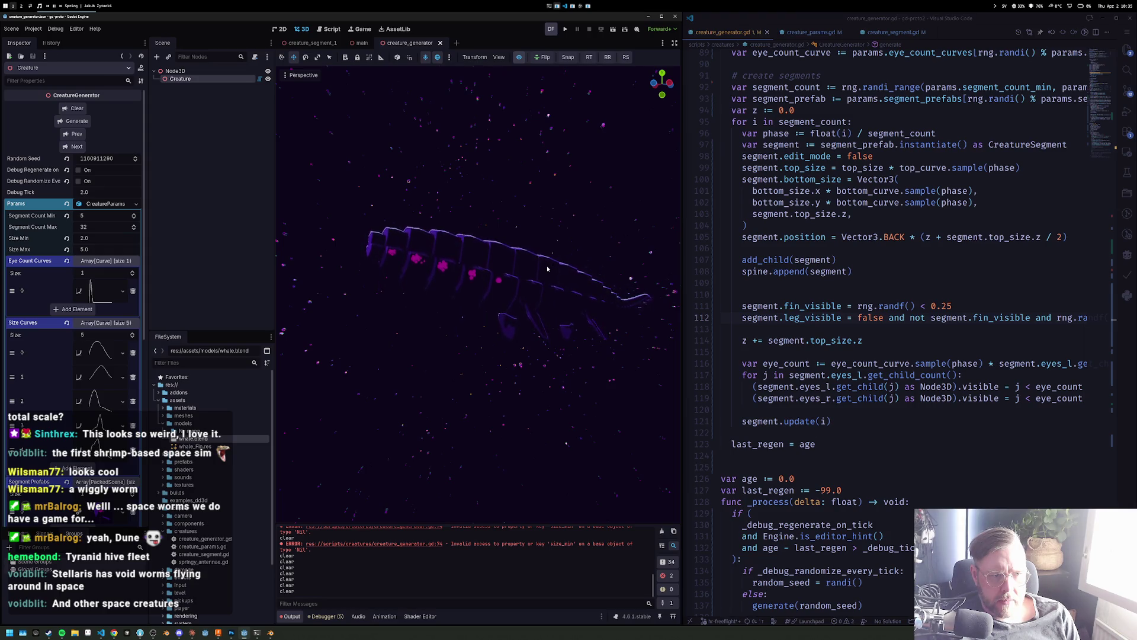
Step: Generate another worm variant and orbit closer so it sits centred and diagonal in view
{"action": "left_click", "coordinate": [77, 147]}
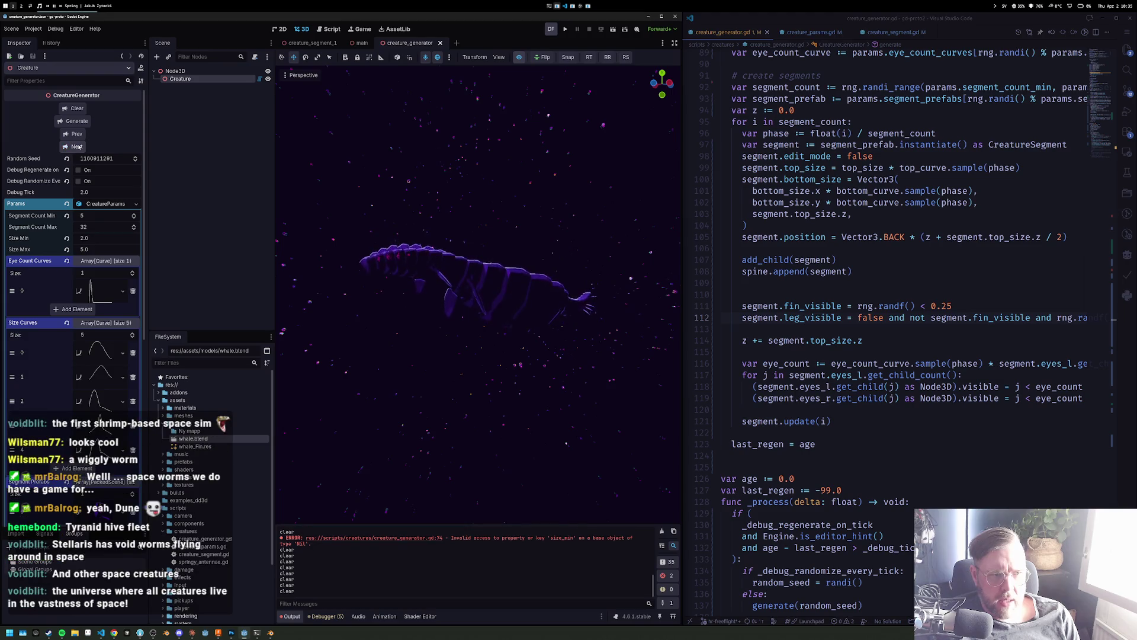
{"action": "left_click_drag", "start_coordinate": [627, 224], "coordinate": [651, 284]}
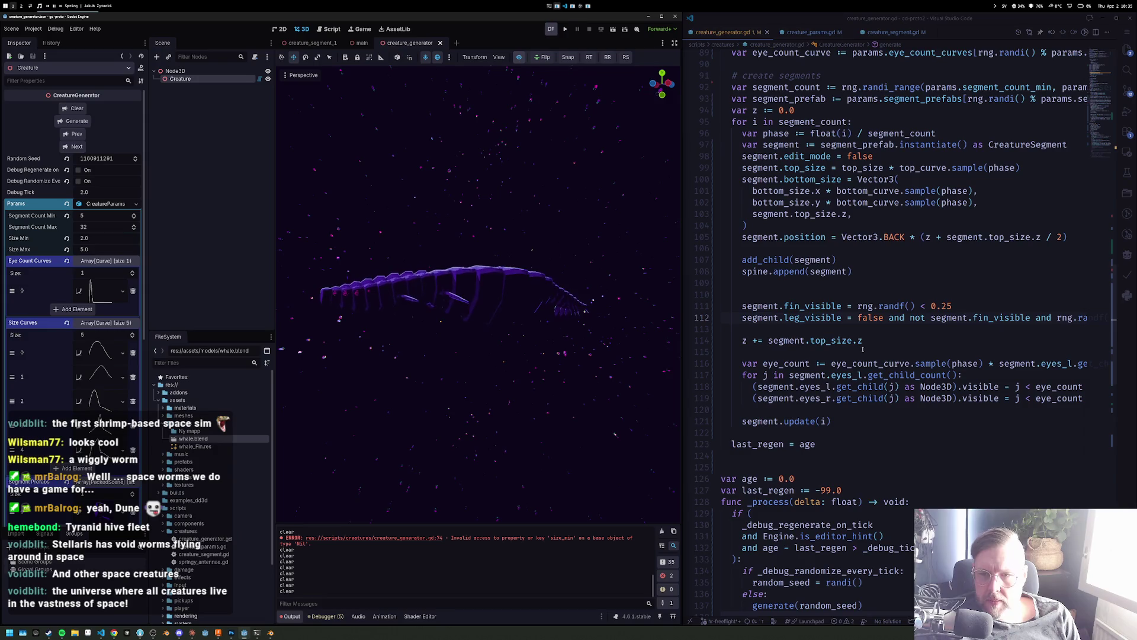
{"action": "left_click_drag", "start_coordinate": [495, 293], "coordinate": [437, 311]}
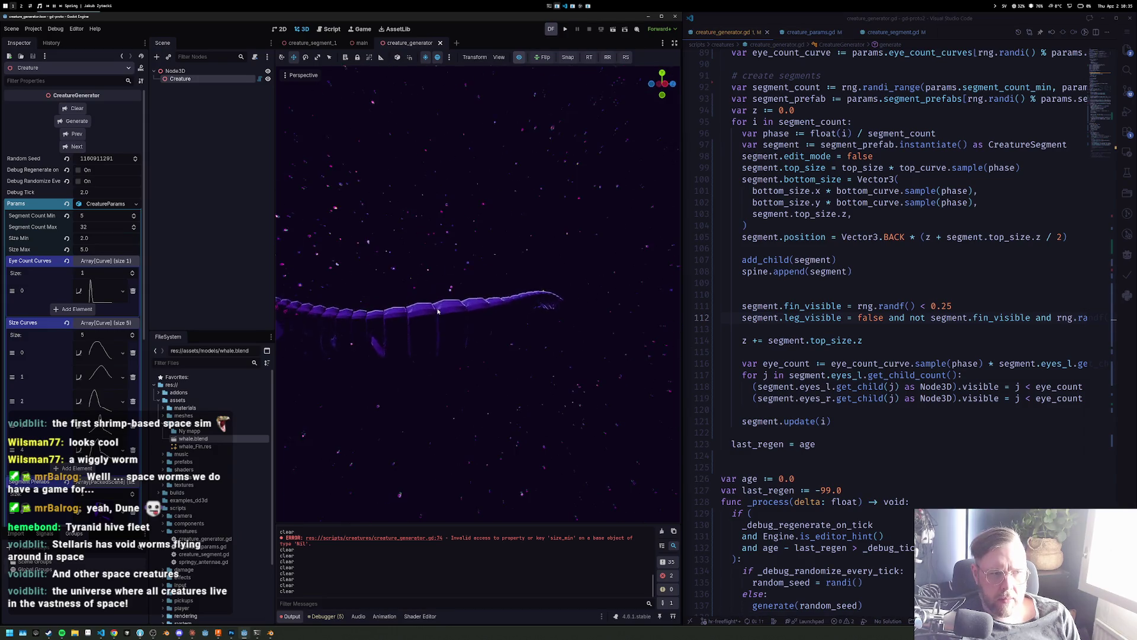
{"action": "scroll", "coordinate": [501, 313], "scroll_direction": "up", "scroll_amount": 3}
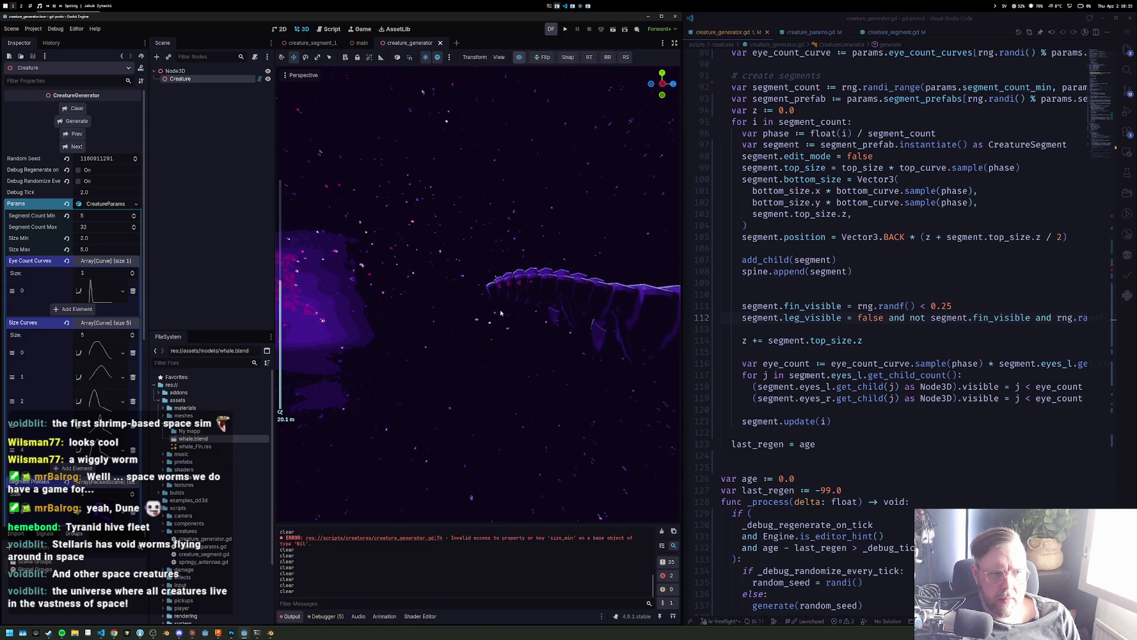
{"action": "mouse_move", "coordinate": [623, 342]}
{"action": "left_mouse_down"}
{"action": "mouse_move", "coordinate": [498, 350]}
{"action": "mouse_move", "coordinate": [524, 259]}
{"action": "mouse_move", "coordinate": [388, 318]}
{"action": "mouse_move", "coordinate": [593, 371]}
{"action": "mouse_move", "coordinate": [375, 300]}
{"action": "mouse_move", "coordinate": [459, 314]}
{"action": "left_mouse_up"}
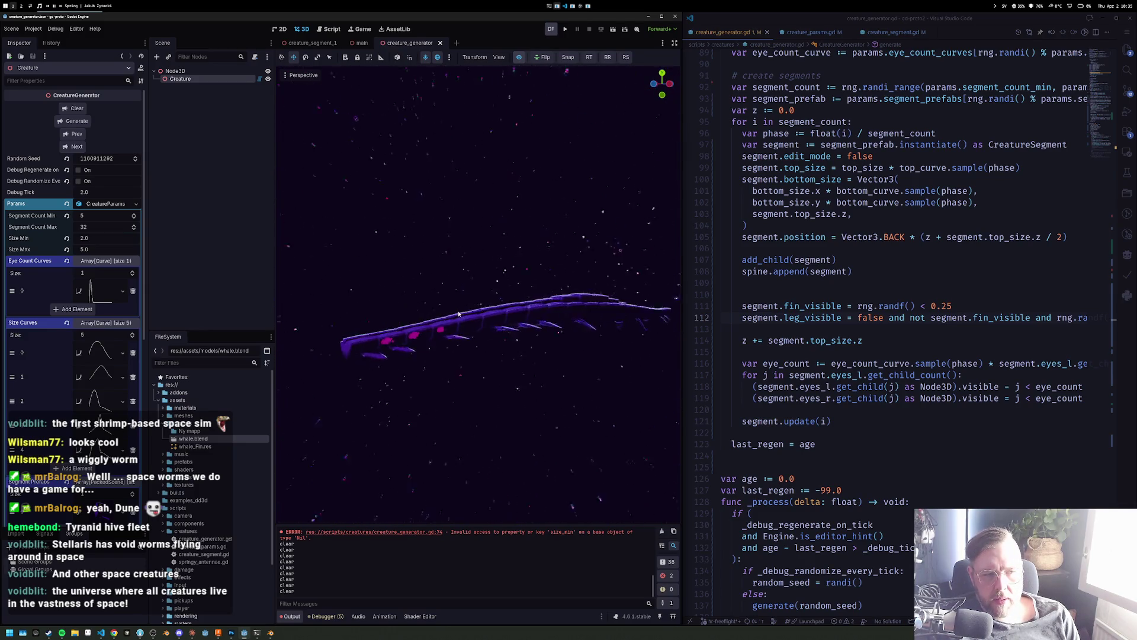
{"action": "scroll", "coordinate": [530, 348], "scroll_direction": "down", "scroll_amount": 3}
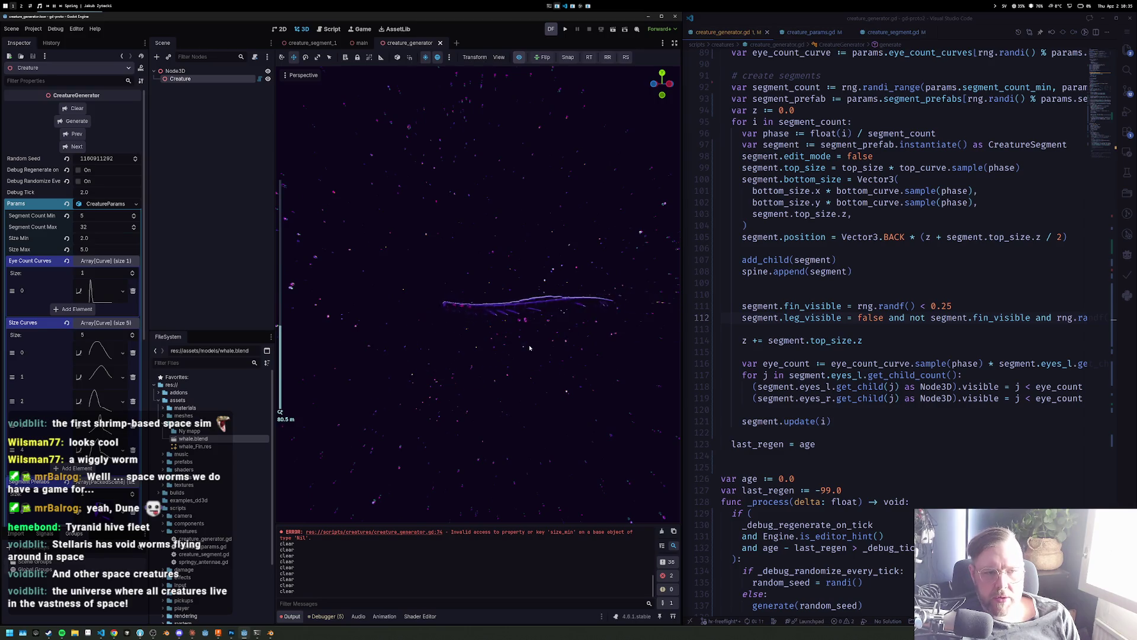
{"action": "mouse_move", "coordinate": [571, 344]}
{"action": "left_mouse_down"}
{"action": "mouse_move", "coordinate": [434, 366]}
{"action": "mouse_move", "coordinate": [567, 339]}
{"action": "mouse_move", "coordinate": [411, 405]}
{"action": "mouse_move", "coordinate": [593, 352]}
{"action": "left_mouse_up"}
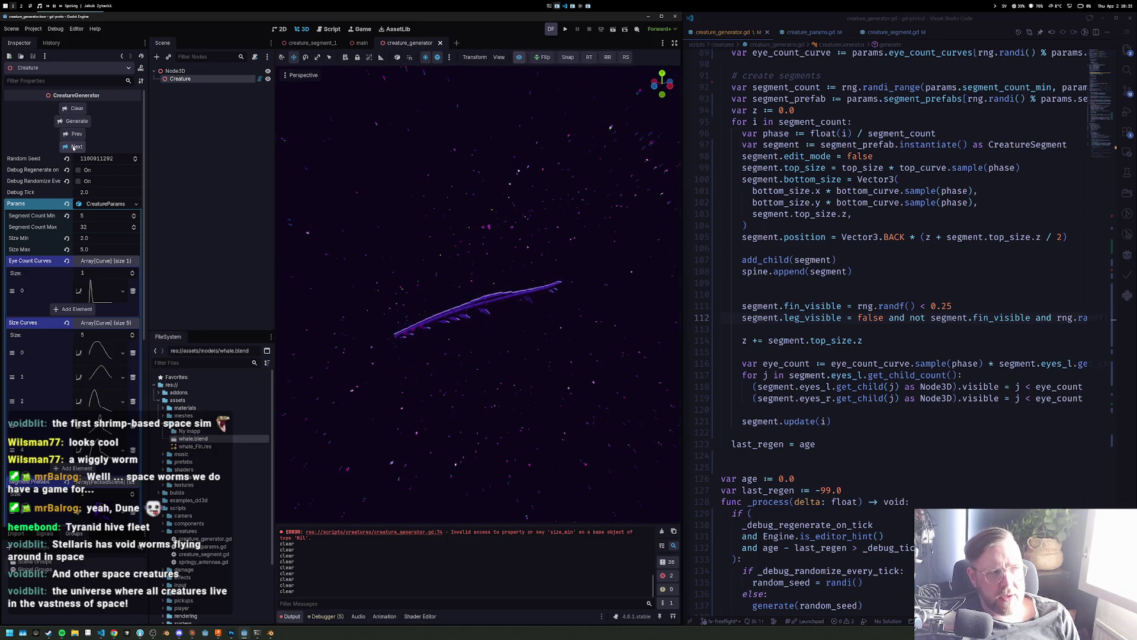
{"action": "left_click", "coordinate": [74, 147]}
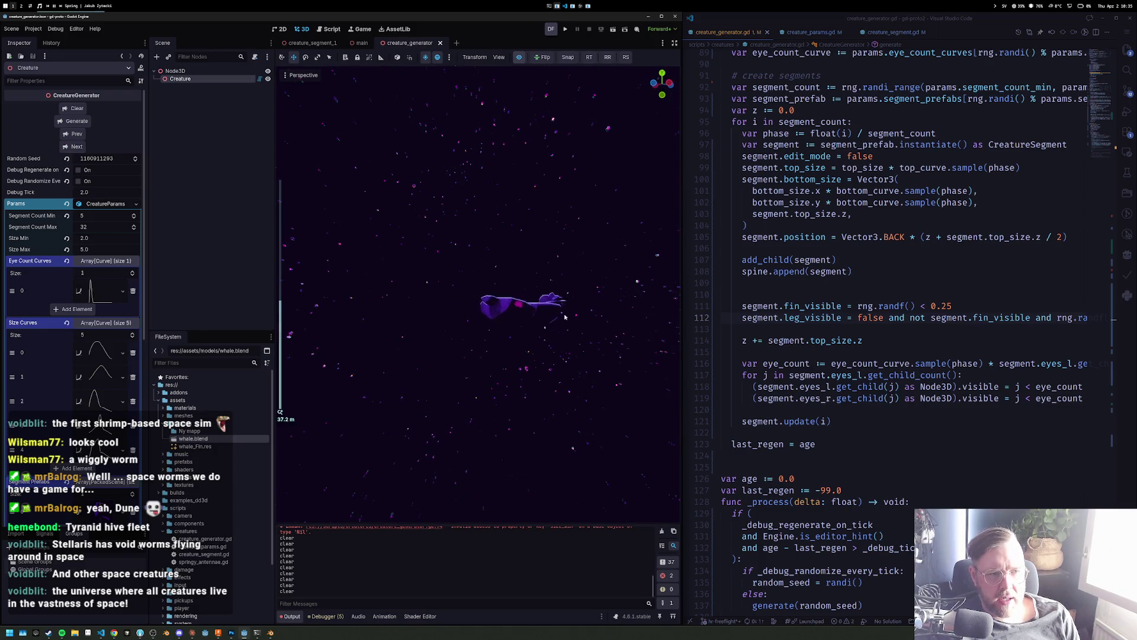
{"action": "mouse_move", "coordinate": [631, 324]}
{"action": "left_mouse_down"}
{"action": "mouse_move", "coordinate": [447, 356]}
{"action": "mouse_move", "coordinate": [443, 344]}
{"action": "left_mouse_up"}
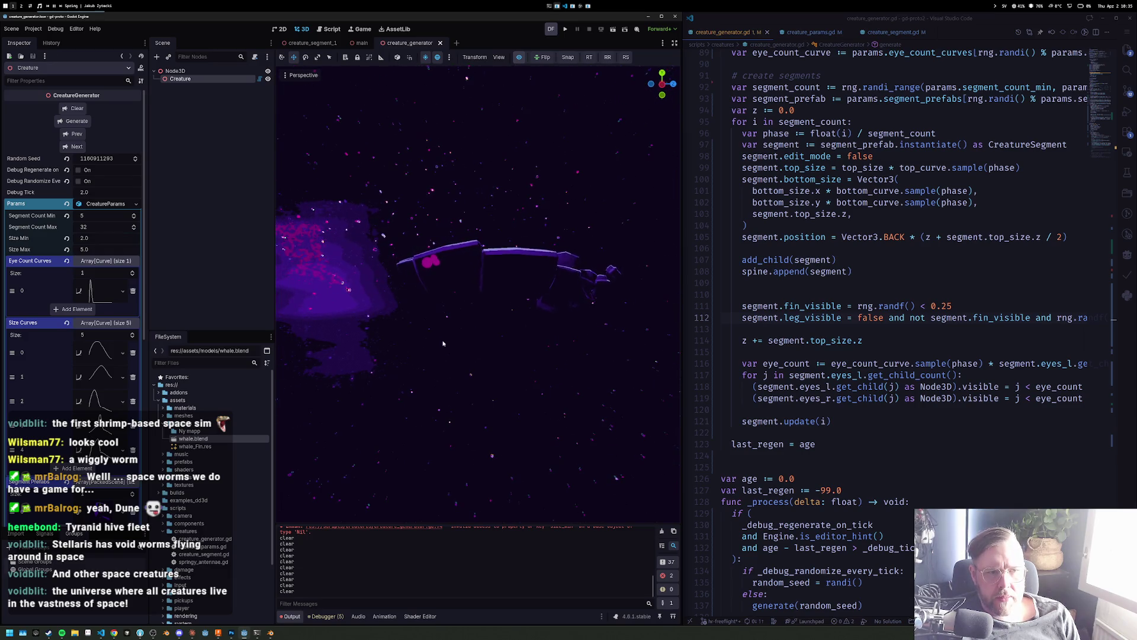
{"action": "left_click", "coordinate": [80, 149]}
{"action": "left_click_drag", "start_coordinate": [357, 256], "coordinate": [329, 228]}
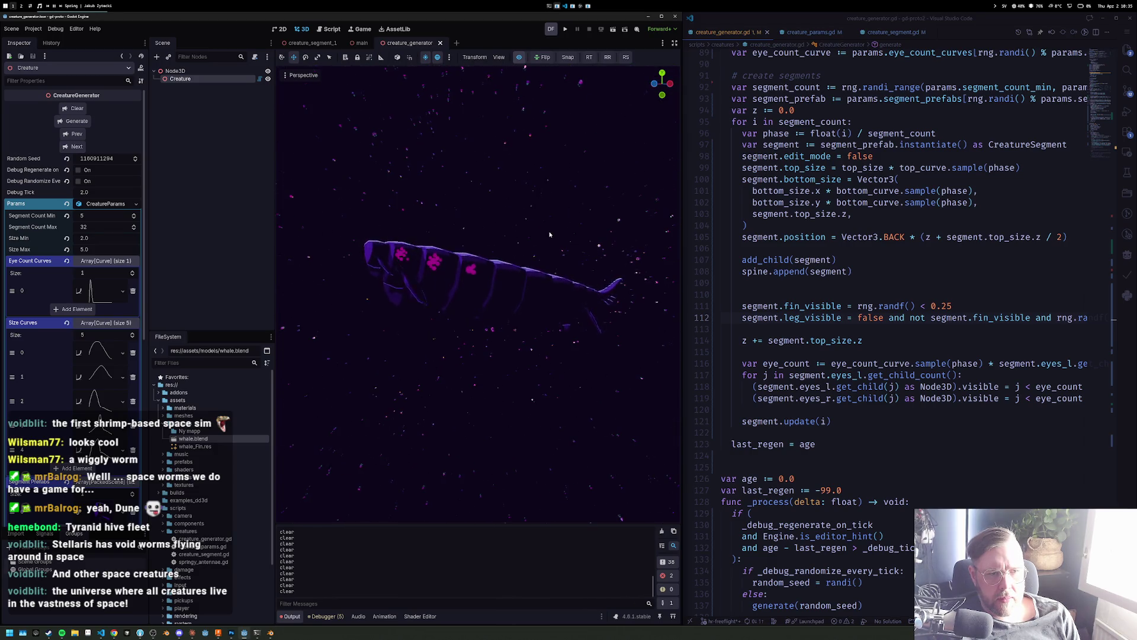
{"action": "left_click_drag", "start_coordinate": [549, 234], "coordinate": [448, 253]}
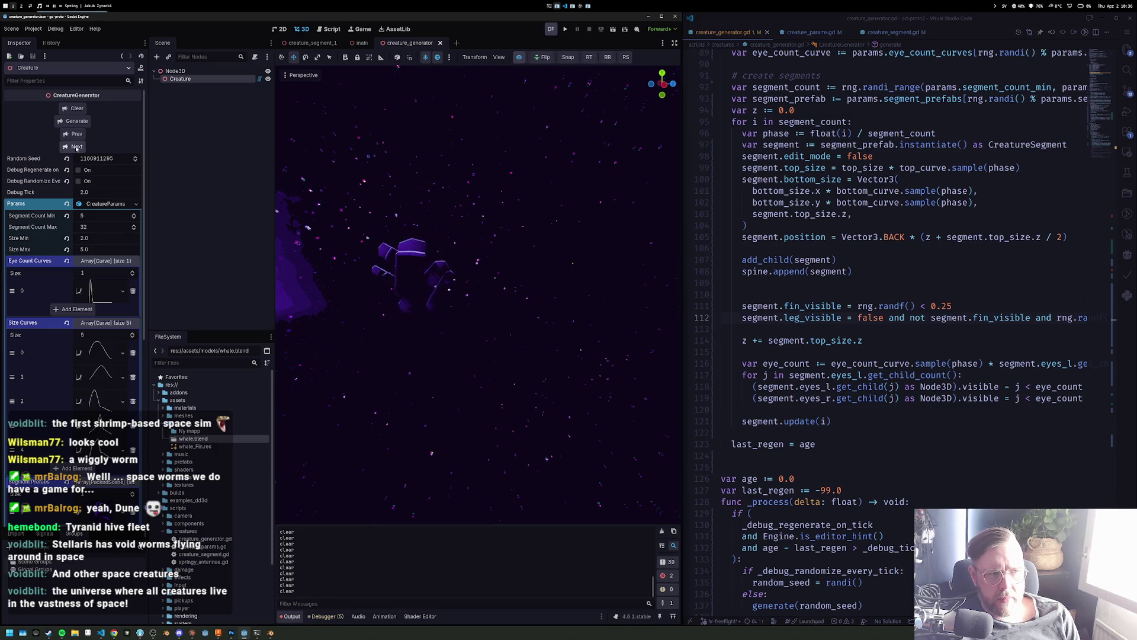
{"action": "left_click_drag", "start_coordinate": [379, 261], "coordinate": [413, 245]}
{"action": "left_click_drag", "start_coordinate": [332, 211], "coordinate": [415, 212]}
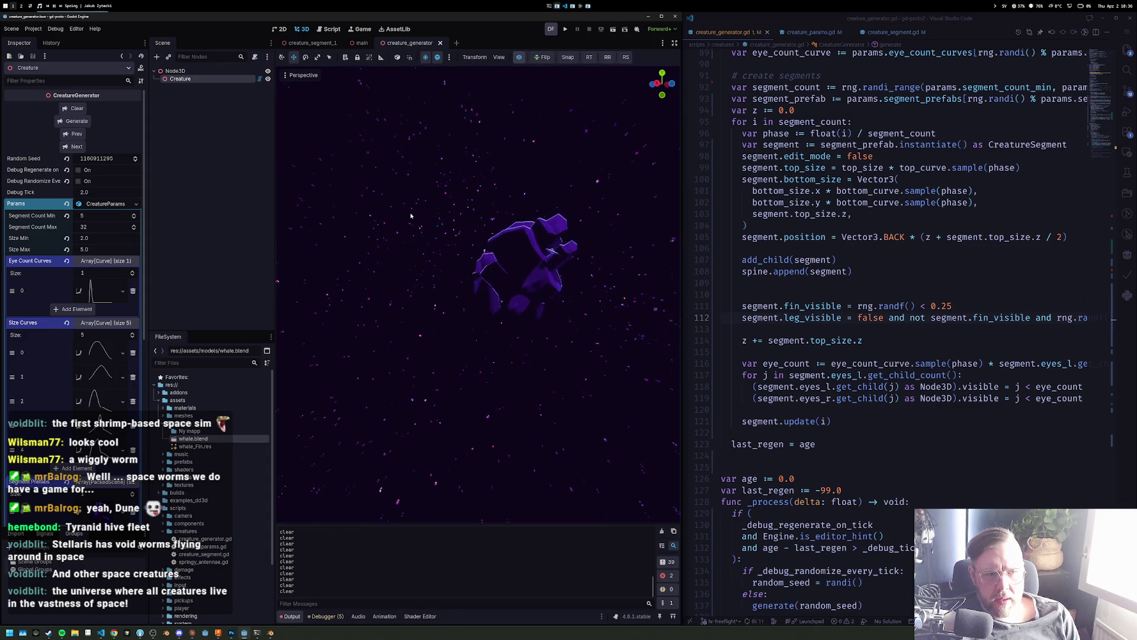
{"action": "left_click_drag", "start_coordinate": [407, 220], "coordinate": [462, 238]}
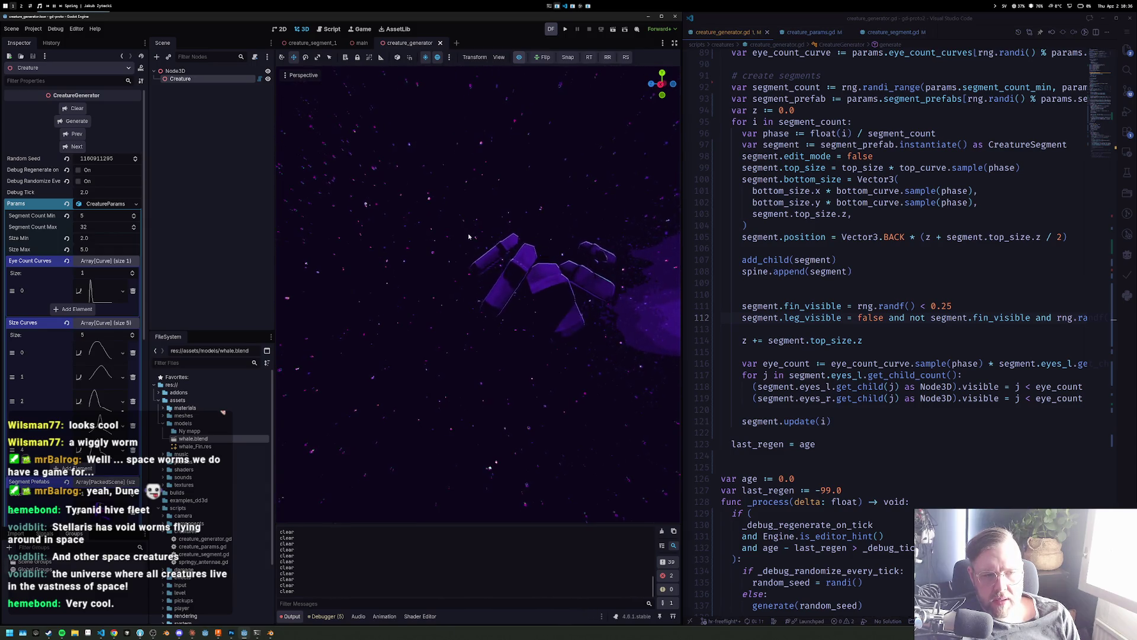
{"action": "left_click_drag", "start_coordinate": [462, 246], "coordinate": [630, 243]}
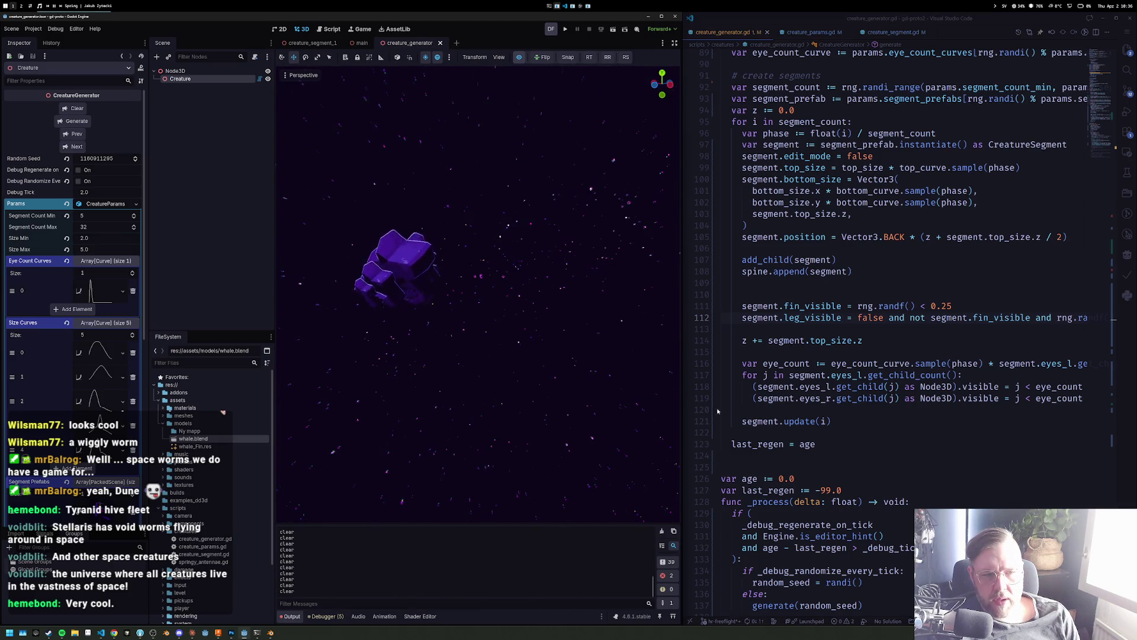
{"action": "scroll", "coordinate": [717, 410], "scroll_direction": "down", "scroll_amount": 13}
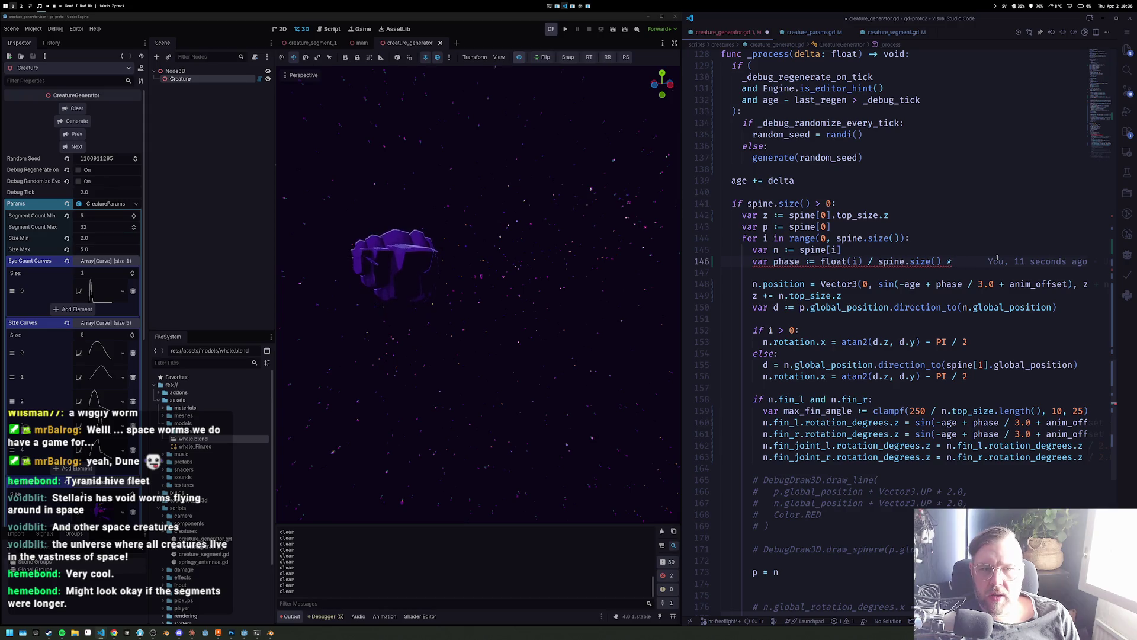
Step: Append '* spine.size()' to the phase calculation on line 146 using the spine autocomplete
{"action": "type", "text": "i"}
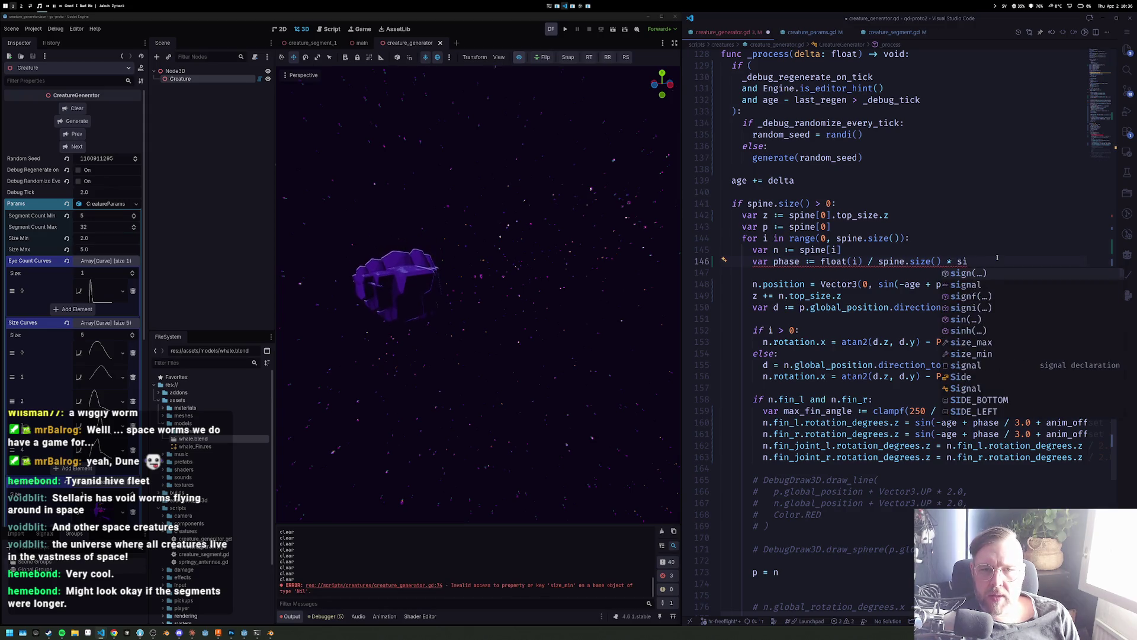
{"action": "key", "text": "BackSpace"}
{"action": "type", "text": "pine"}
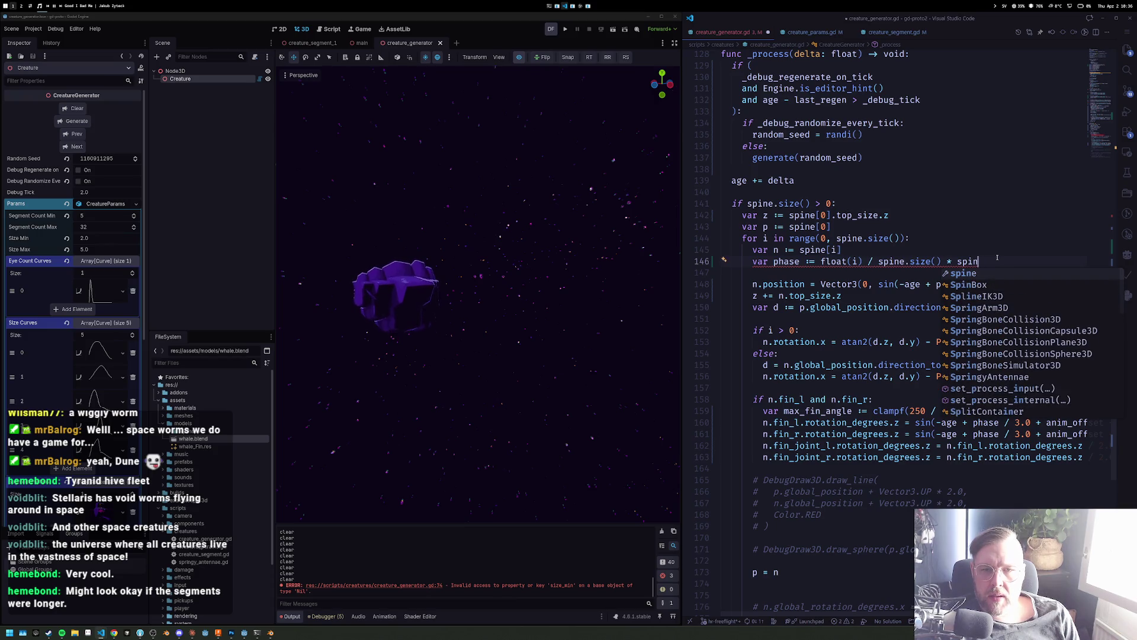
{"action": "type", "text": ".size()"}
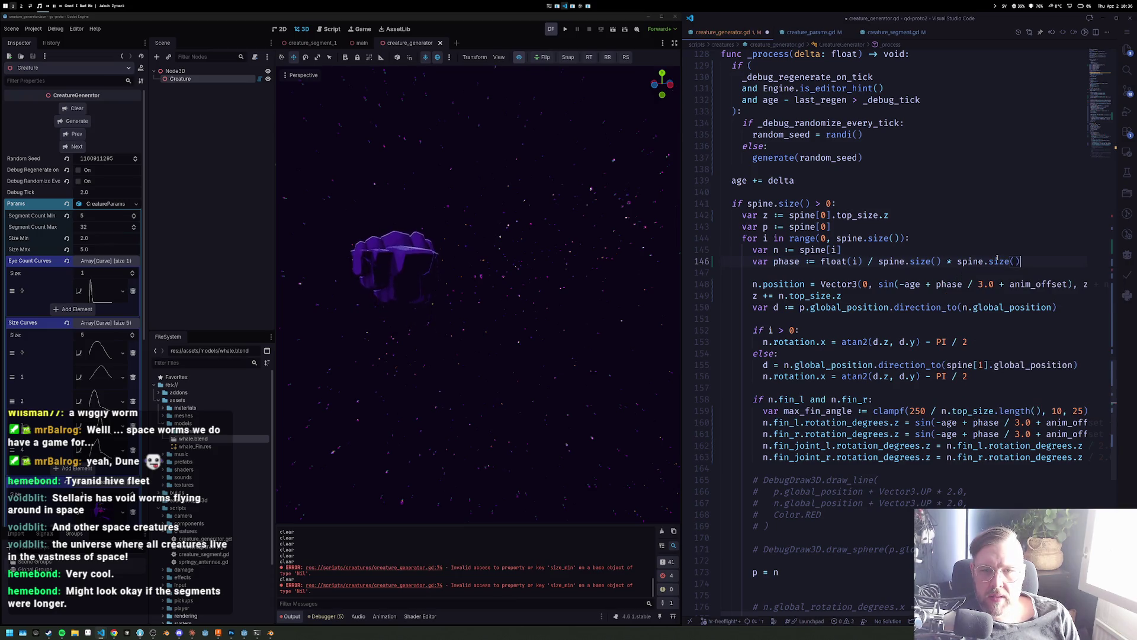
Step: Advance five seeds with Next and move the camera closer around the resulting worm
{"action": "left_click", "coordinate": [71, 146]}
{"action": "left_click", "coordinate": [73, 148]}
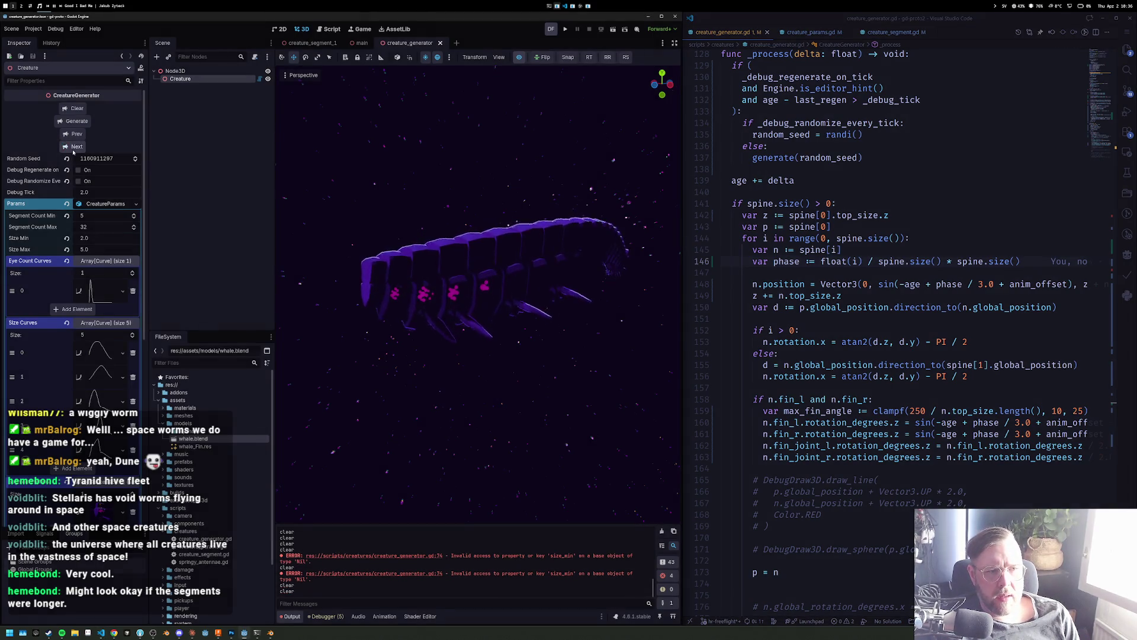
{"action": "left_click", "coordinate": [73, 148]}
{"action": "left_click", "coordinate": [73, 148]}
{"action": "left_click", "coordinate": [73, 148]}
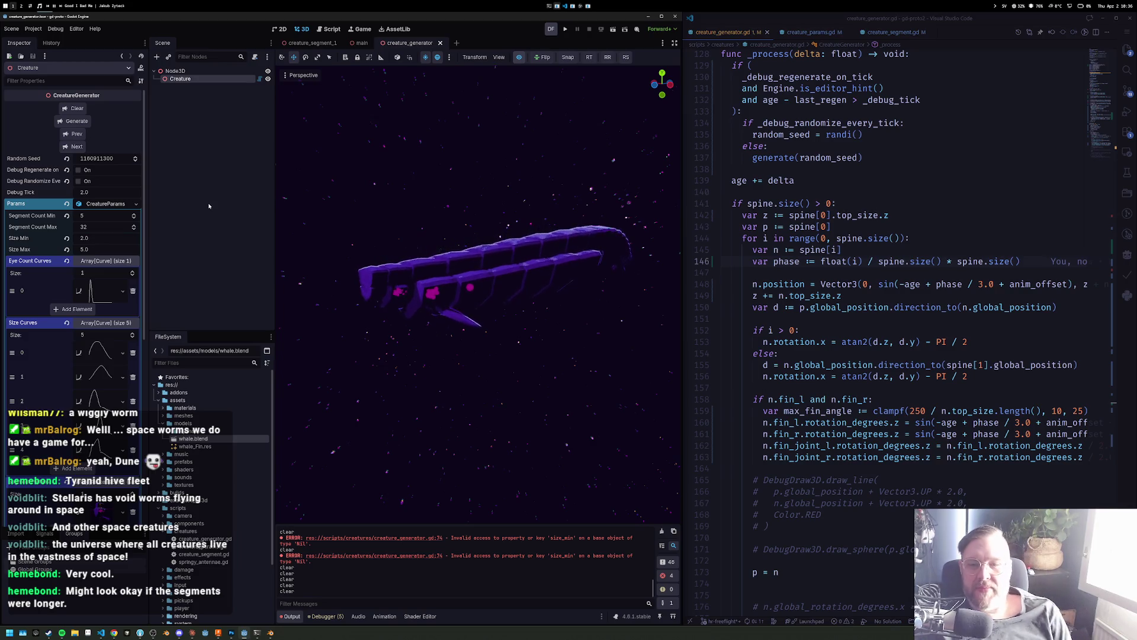
{"action": "mouse_move", "coordinate": [439, 279]}
{"action": "left_mouse_down"}
{"action": "mouse_move", "coordinate": [491, 335]}
{"action": "mouse_move", "coordinate": [495, 255]}
{"action": "left_mouse_up"}
{"action": "scroll", "coordinate": [495, 317], "scroll_direction": "down", "scroll_amount": 2}
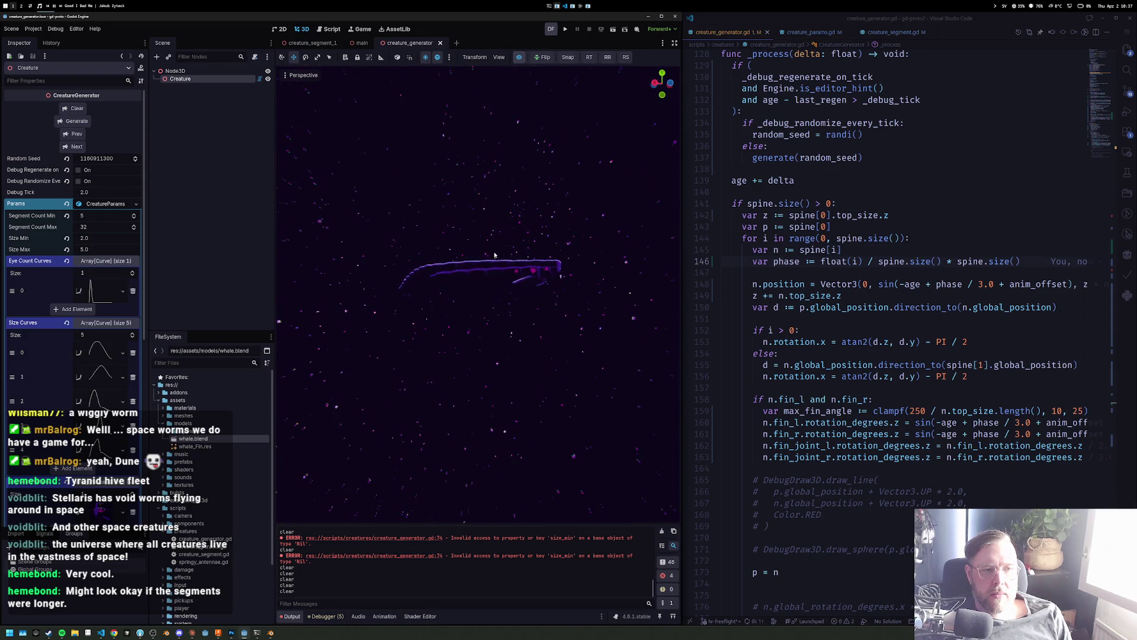
{"action": "scroll", "coordinate": [440, 314], "scroll_direction": "up", "scroll_amount": 3}
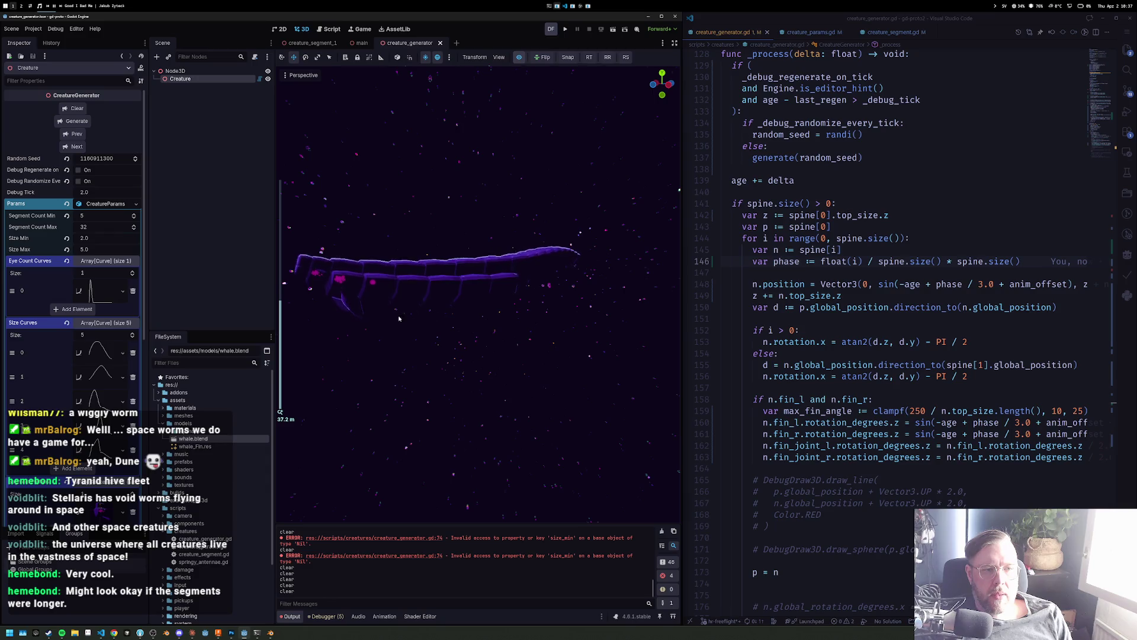
{"action": "left_click", "coordinate": [69, 147]}
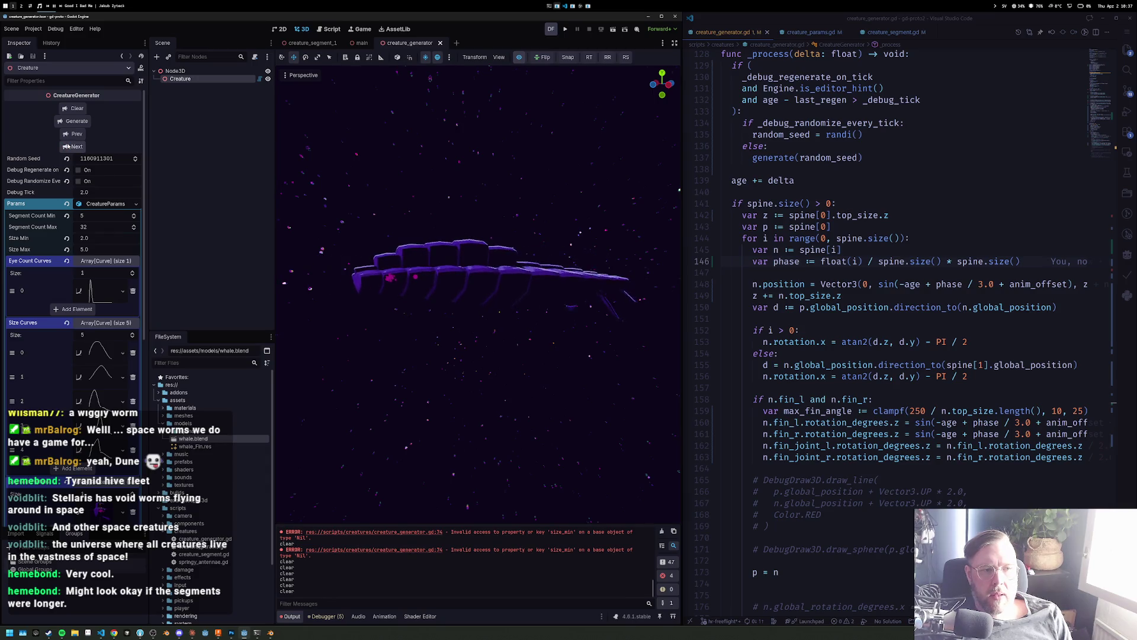
{"action": "left_click", "coordinate": [69, 146]}
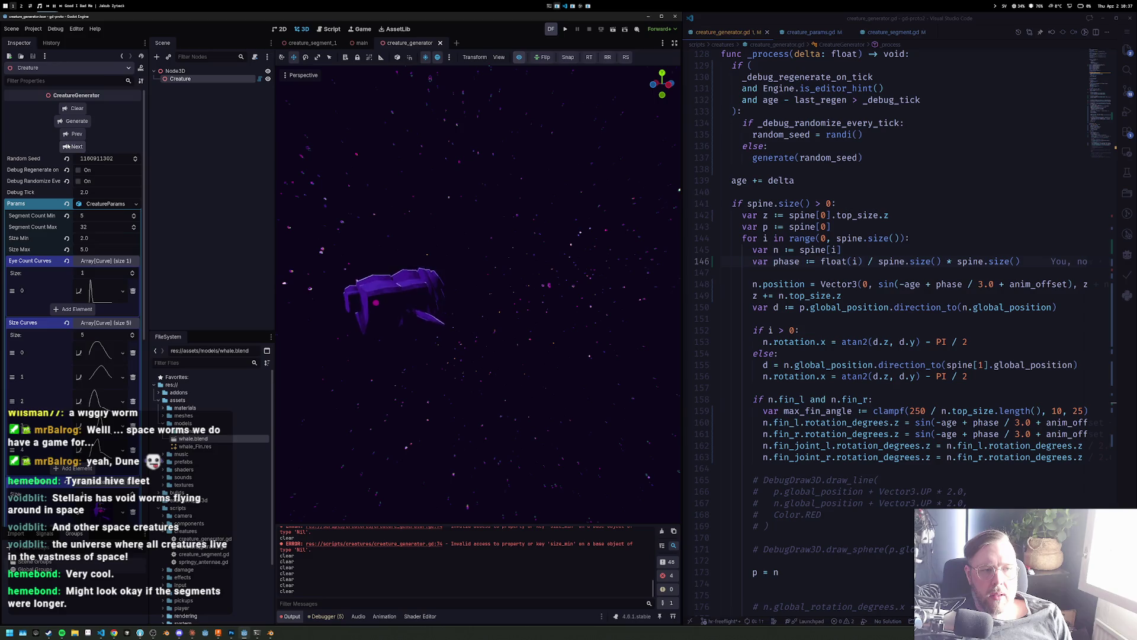
{"action": "left_click", "coordinate": [69, 147]}
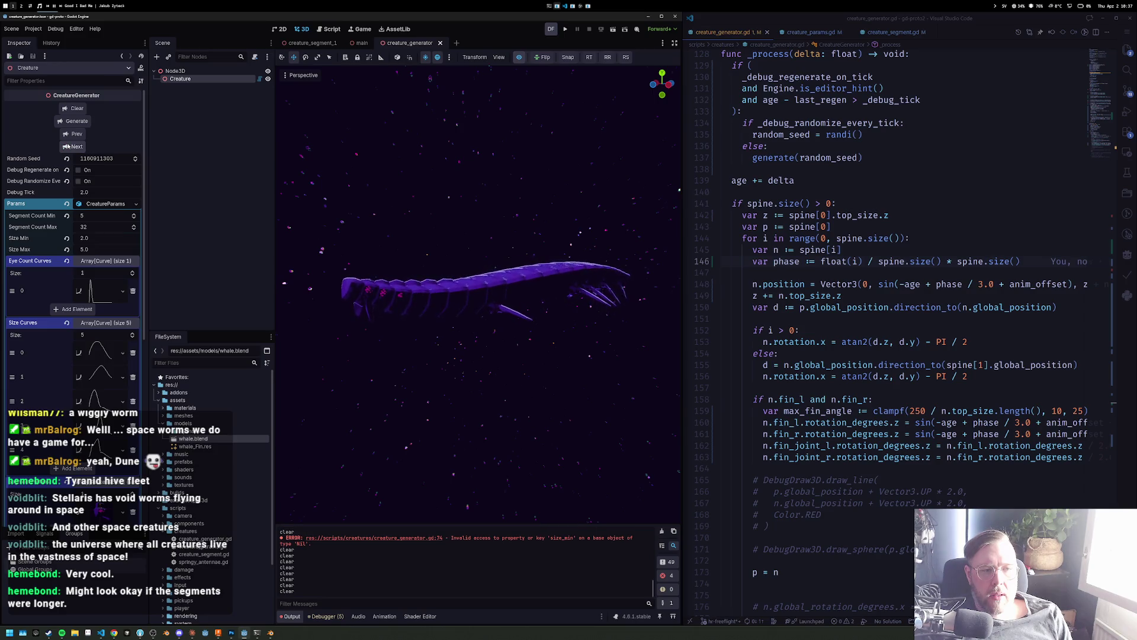
{"action": "left_click", "coordinate": [68, 146]}
{"action": "mouse_move", "coordinate": [604, 296]}
{"action": "left_mouse_down"}
{"action": "mouse_move", "coordinate": [613, 257]}
{"action": "mouse_move", "coordinate": [413, 305]}
{"action": "mouse_move", "coordinate": [459, 186]}
{"action": "mouse_move", "coordinate": [439, 158]}
{"action": "left_mouse_up"}
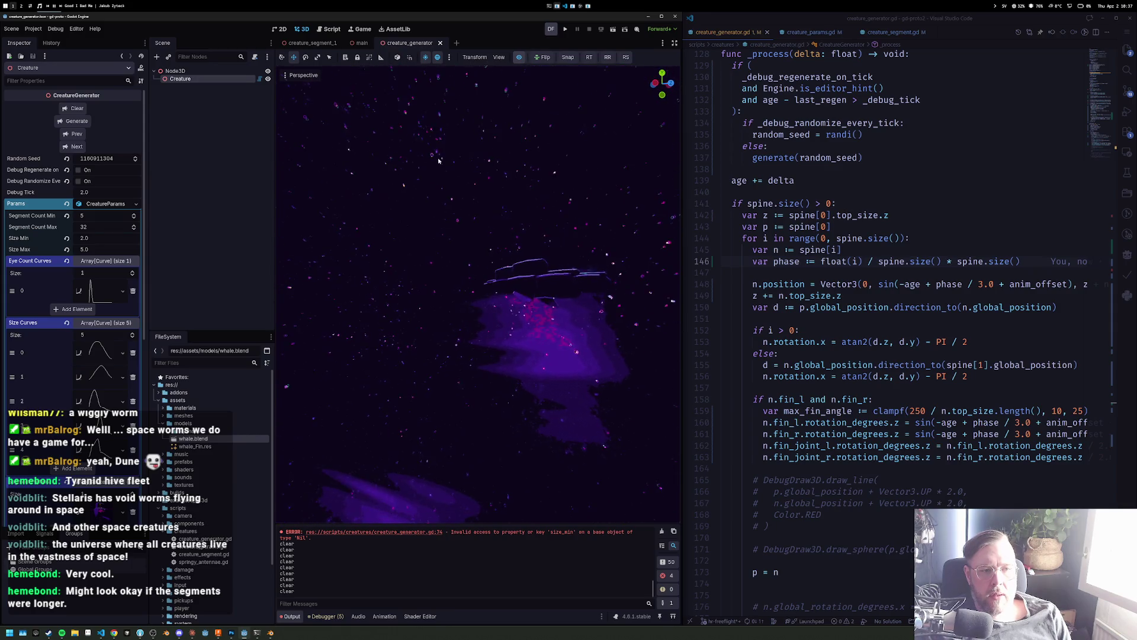
{"action": "left_click", "coordinate": [68, 150]}
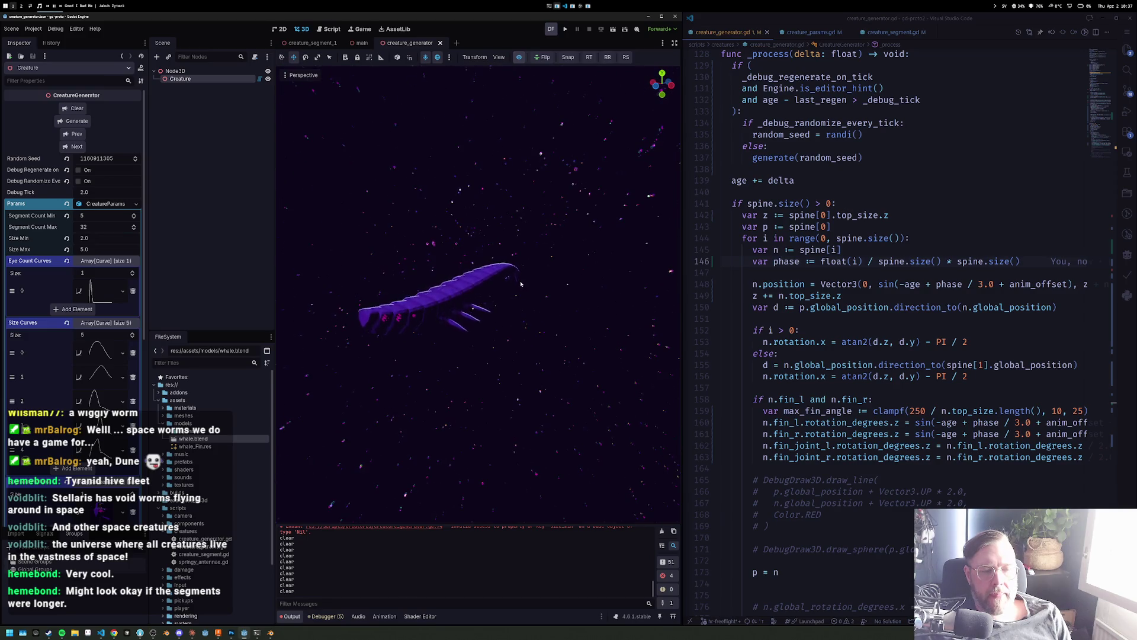
{"action": "mouse_move", "coordinate": [469, 306]}
{"action": "left_mouse_down"}
{"action": "mouse_move", "coordinate": [426, 279]}
{"action": "mouse_move", "coordinate": [276, 282]}
{"action": "left_mouse_up"}
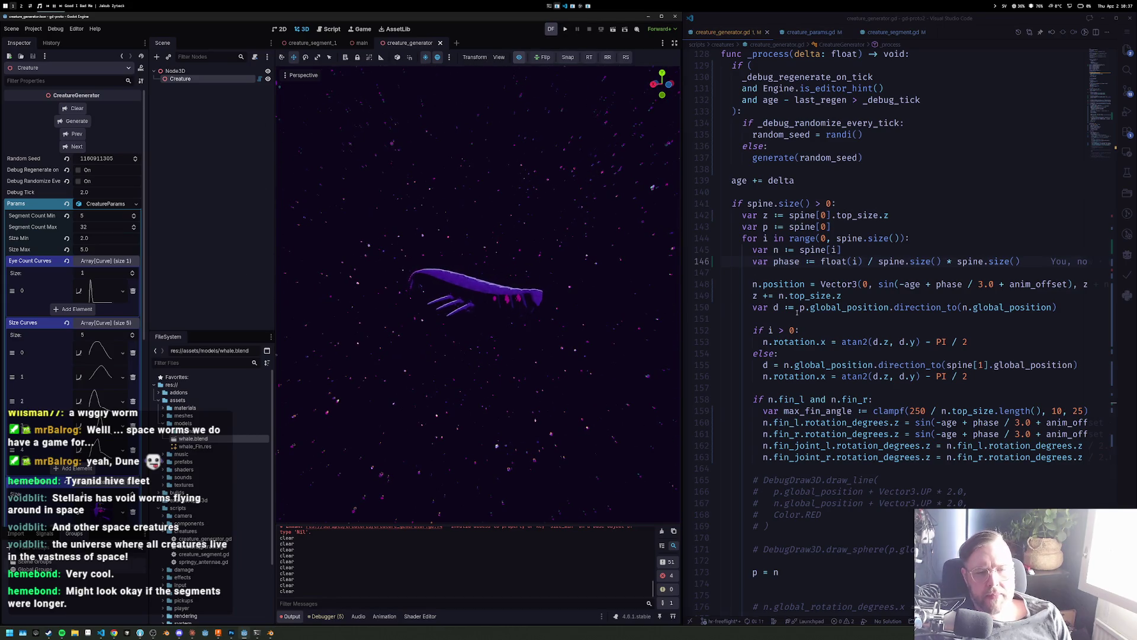
Step: Cycle through the creature segment, params and generator scripts to review them
{"action": "key", "text": "ctrl+Tab"}
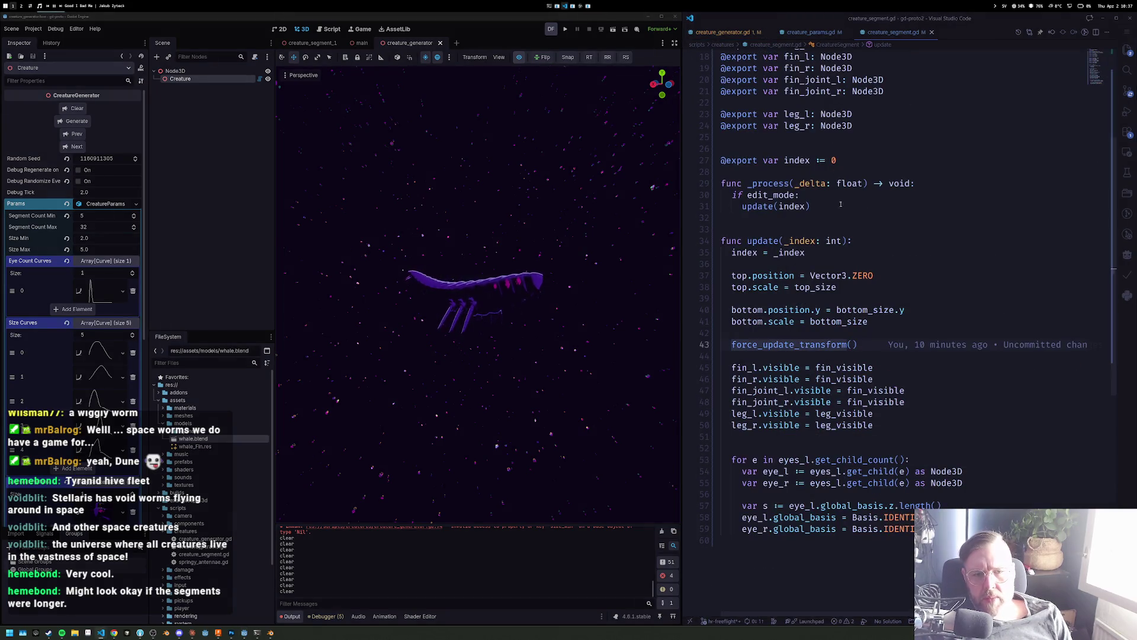
{"action": "key", "text": "ctrl+Tab"}
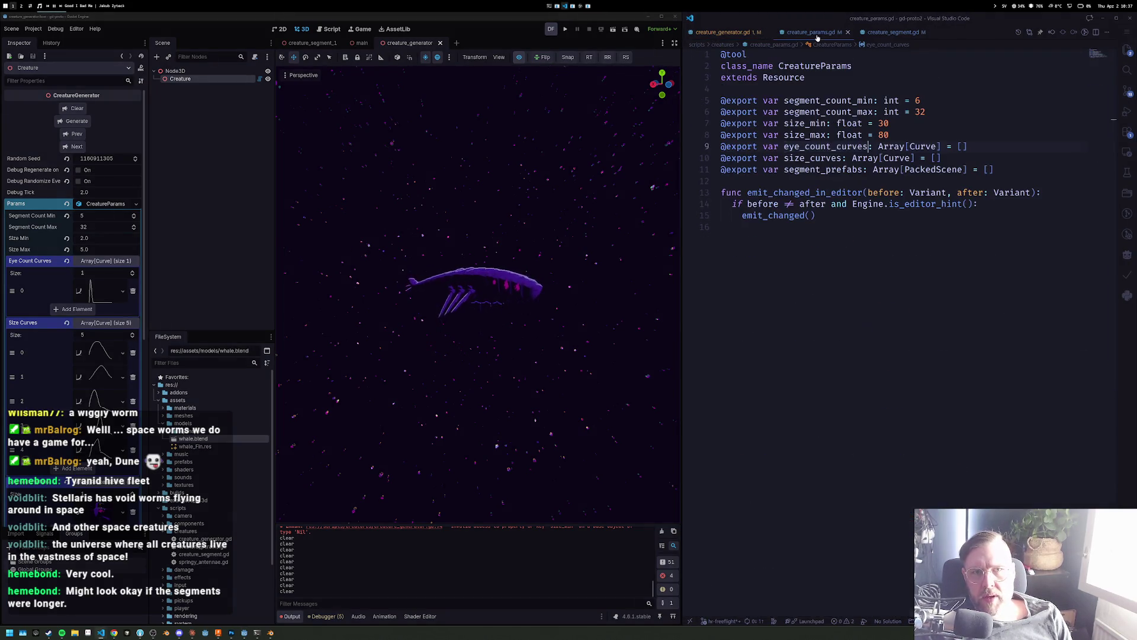
{"action": "key", "text": "ctrl+Tab"}
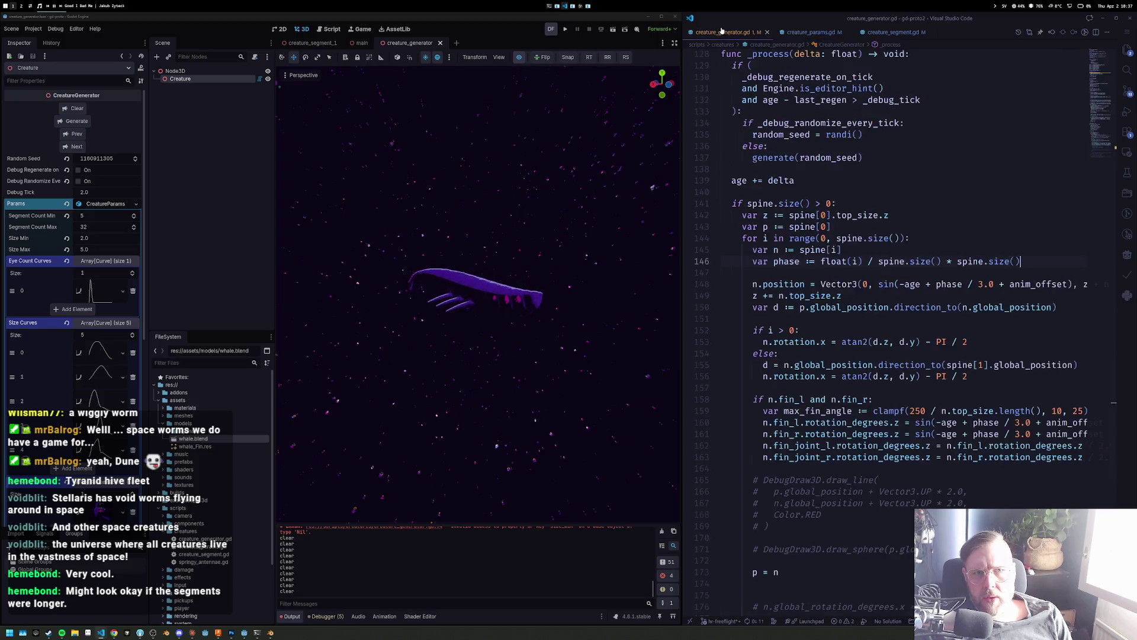
{"action": "scroll", "coordinate": [794, 415], "scroll_direction": "down", "scroll_amount": 3}
{"action": "scroll", "coordinate": [792, 312], "scroll_direction": "up", "scroll_amount": 6}
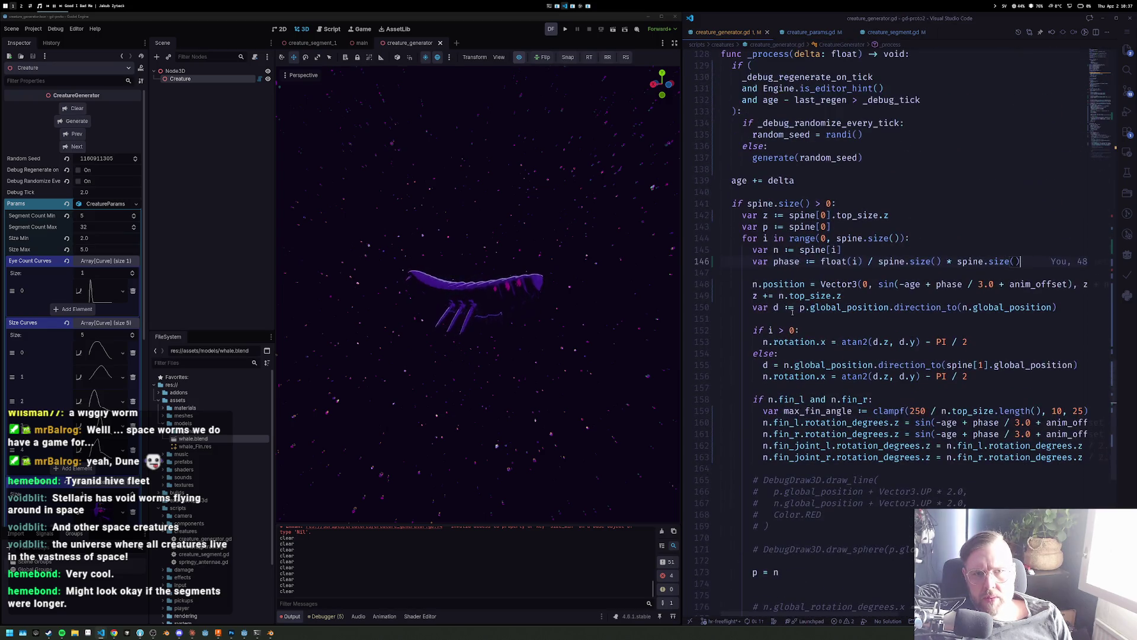
Step: Replace the eye basis-length expression on line 57 of creature_segment.gd with 0.1 and regenerate
{"action": "mouse_move", "coordinate": [802, 249]}
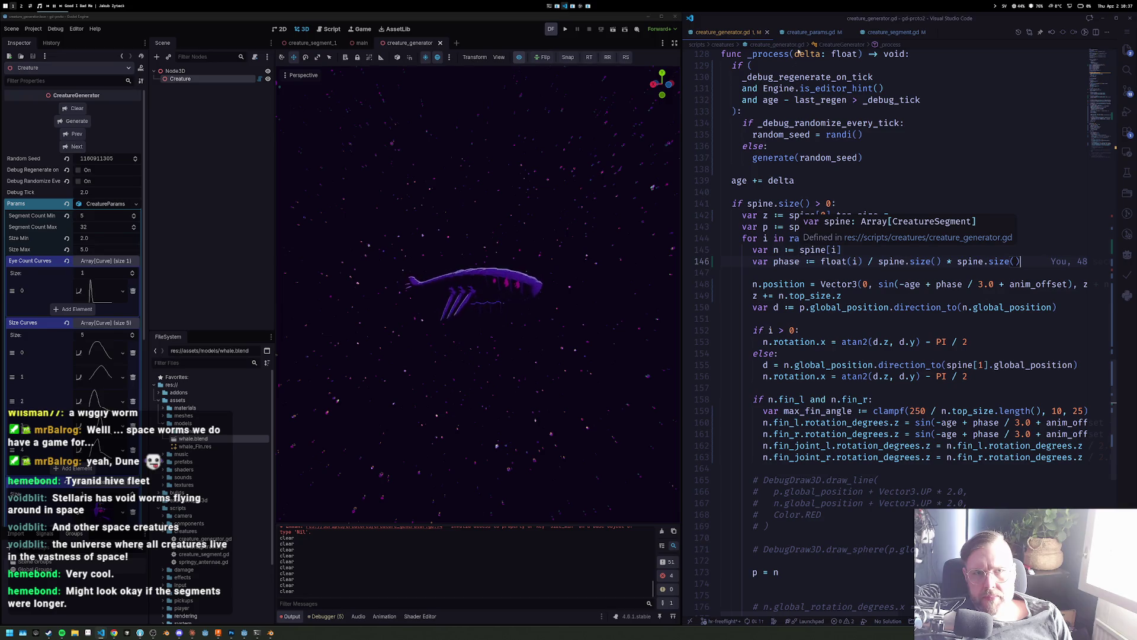
{"action": "left_click", "coordinate": [878, 34]}
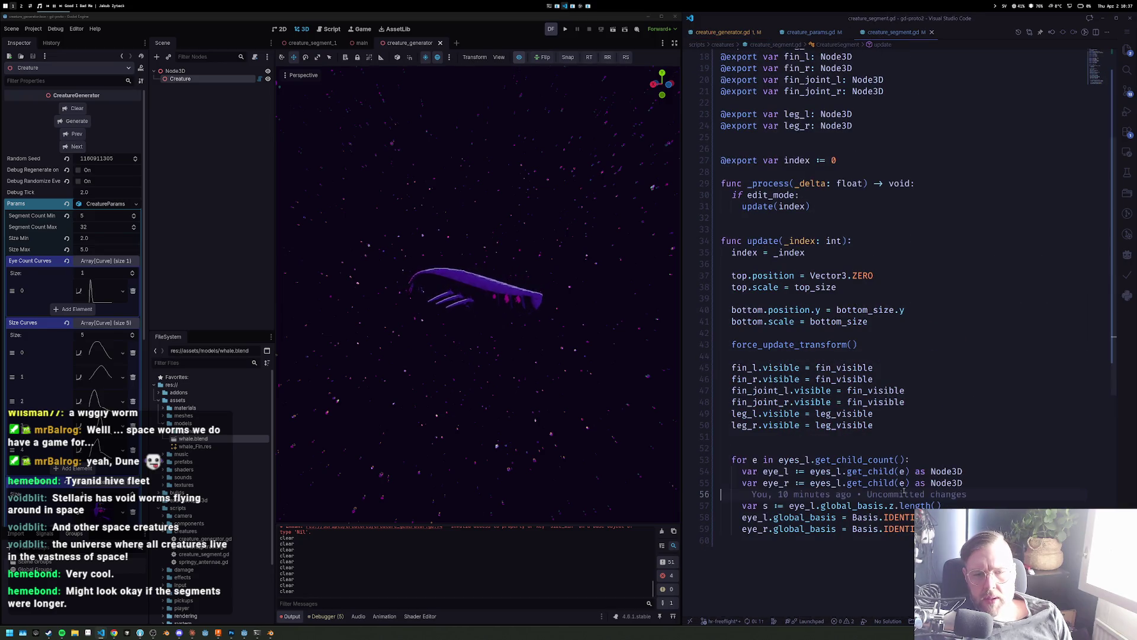
{"action": "key", "text": "Down"}
{"action": "key", "text": "ctrl+Right"}
{"action": "key", "text": "ctrl+Right"}
{"action": "key", "text": "ctrl+Right"}
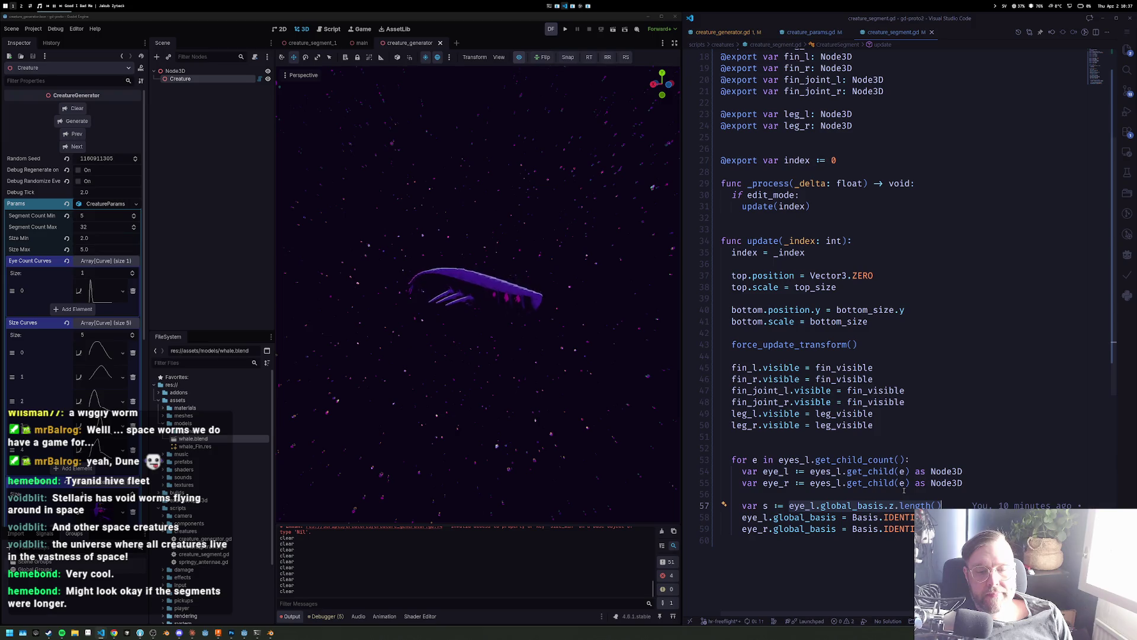
{"action": "key", "text": "BackSpace"}
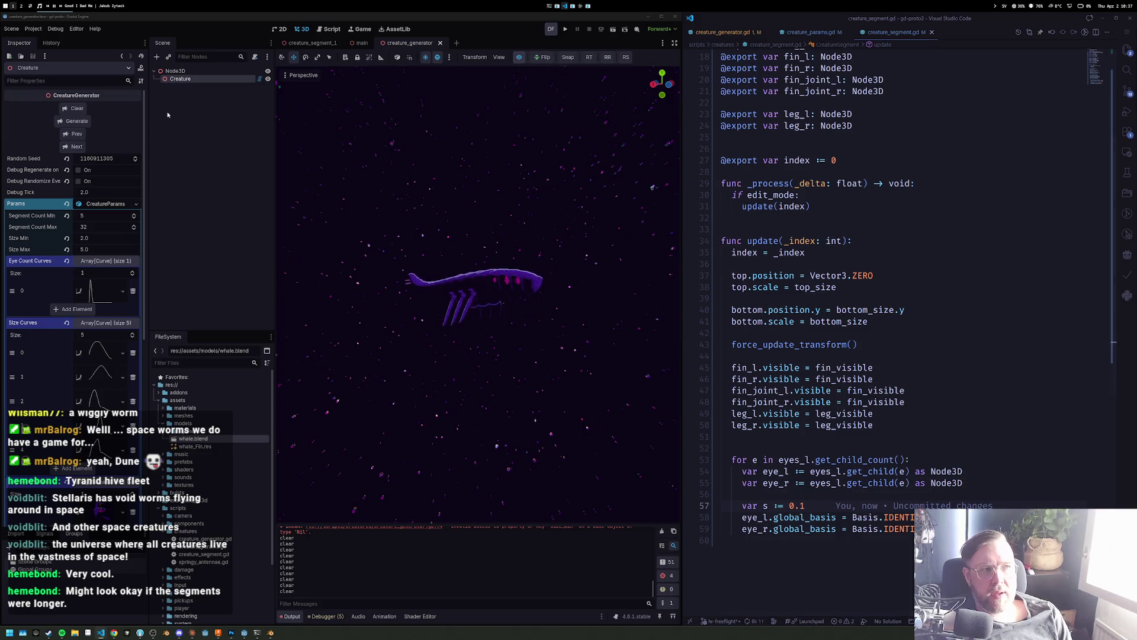
{"action": "left_click", "coordinate": [86, 122]}
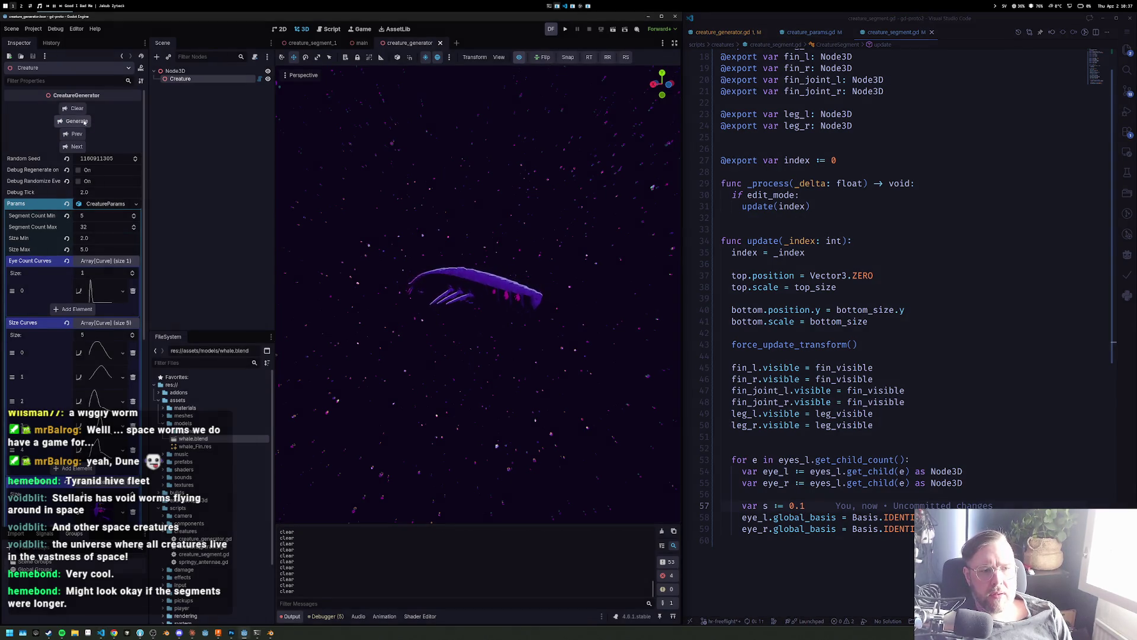
{"action": "scroll", "coordinate": [630, 303], "scroll_direction": "up", "scroll_amount": 5}
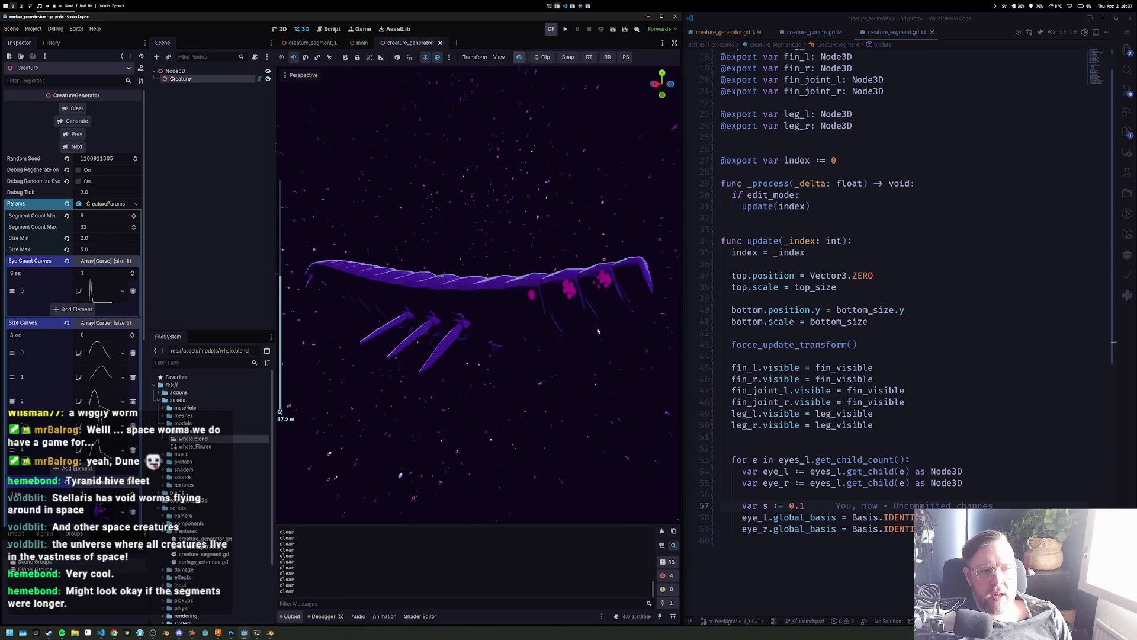
{"action": "scroll", "coordinate": [491, 315], "scroll_direction": "down", "scroll_amount": 2}
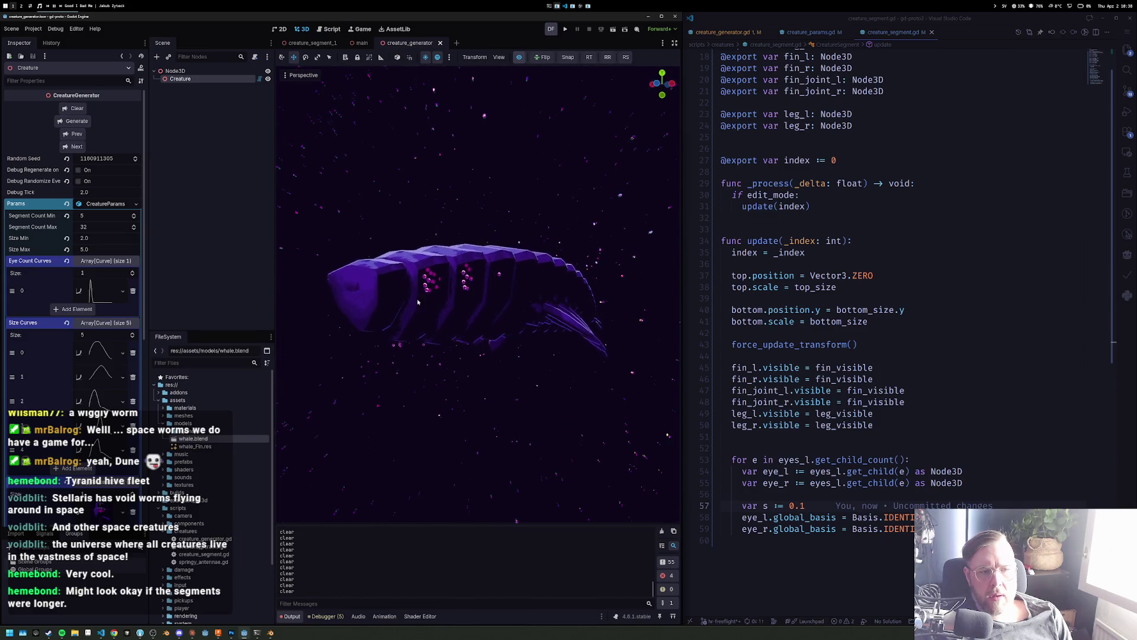
{"action": "left_click", "coordinate": [770, 529]}
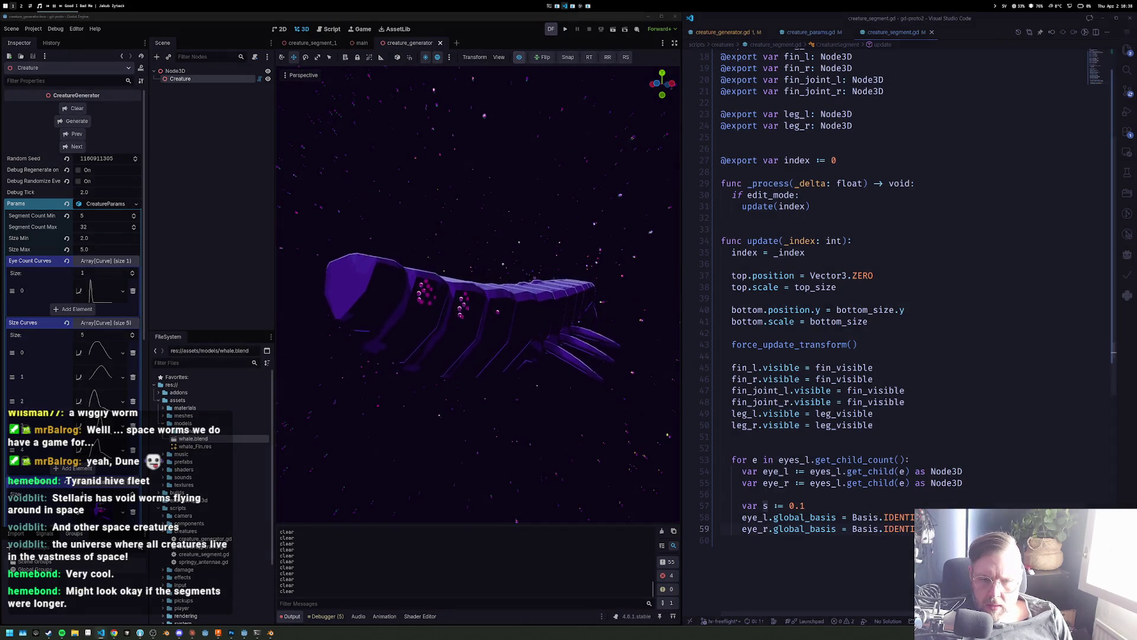
{"action": "key", "text": "Up"}
{"action": "key", "text": "Up"}
{"action": "key", "text": "Up"}
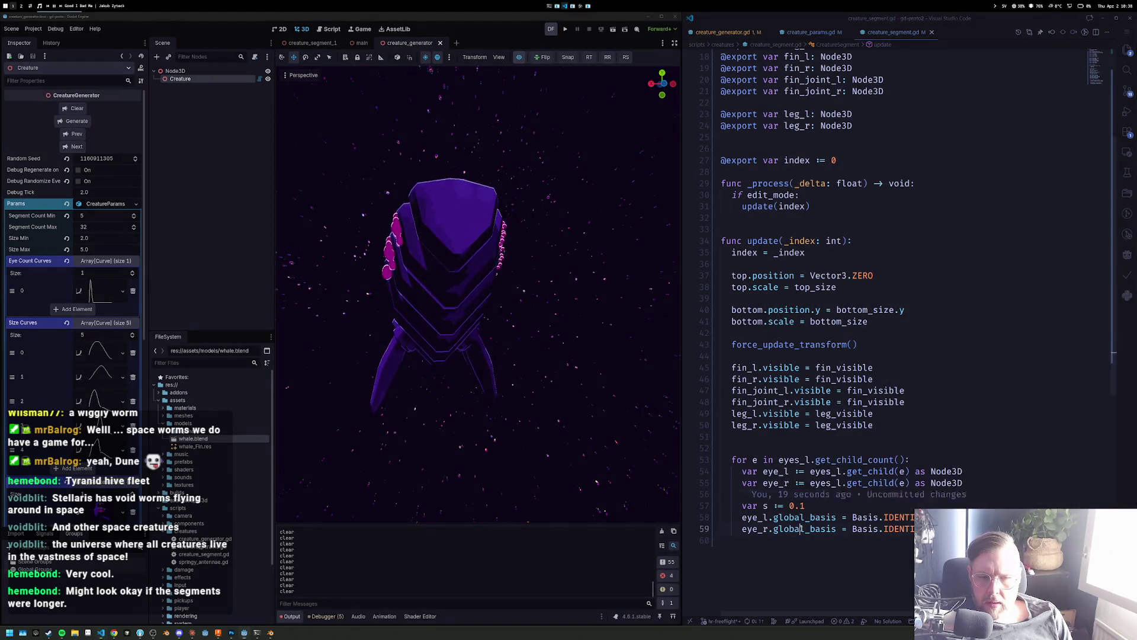
{"action": "left_click", "coordinate": [837, 528]}
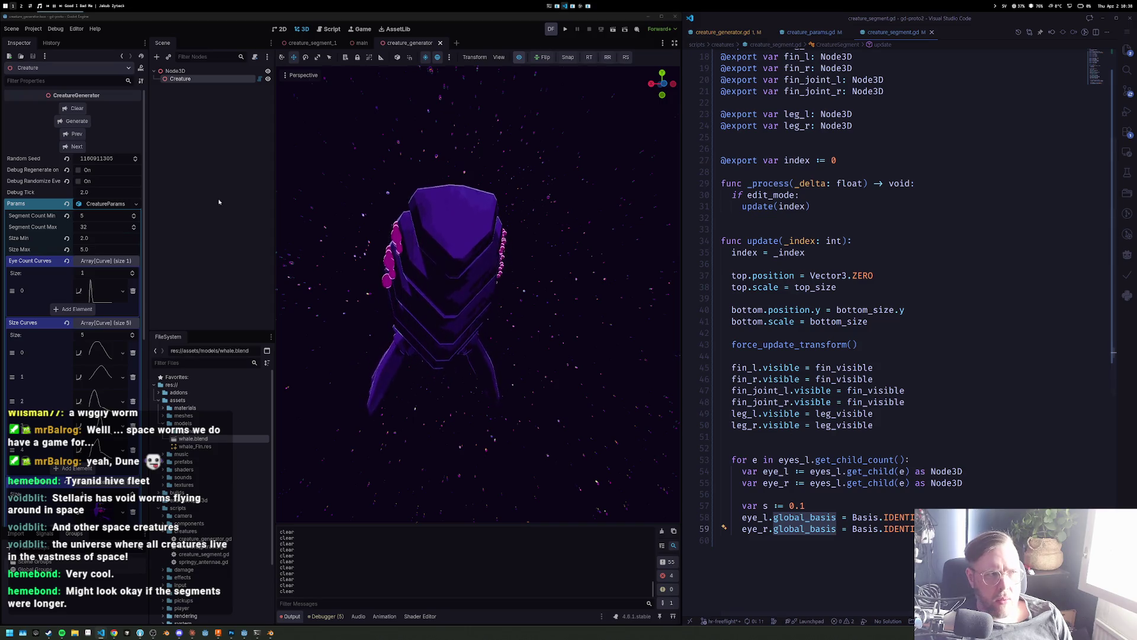
{"action": "left_click", "coordinate": [67, 125]}
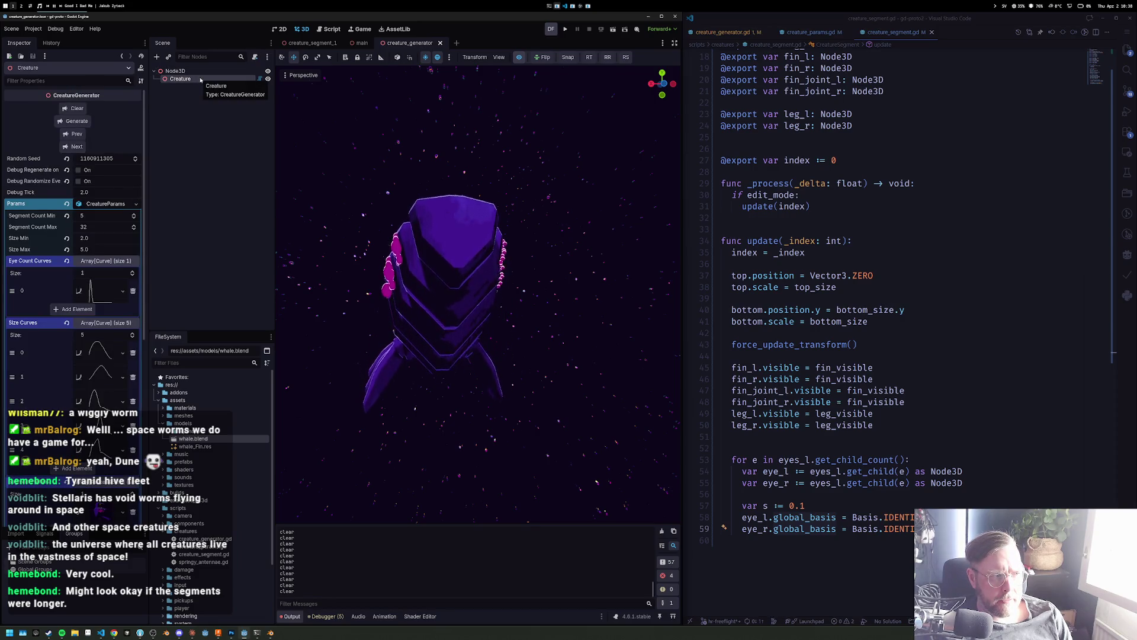
{"action": "left_click", "coordinate": [108, 209]}
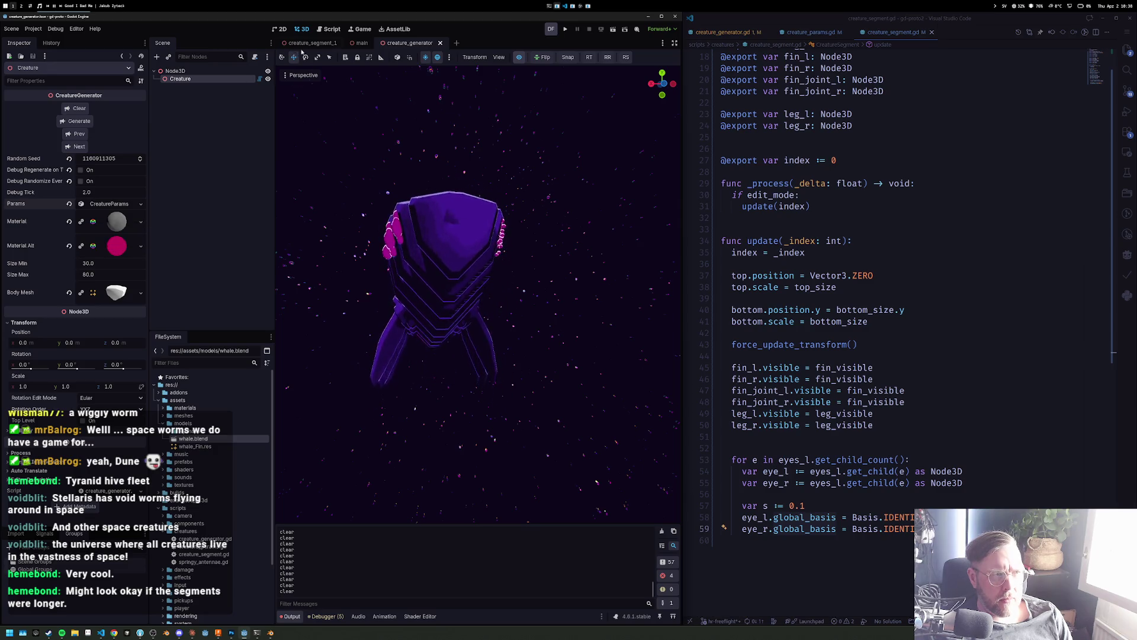
Step: In creature_segment_1, inspect right-eye Eye9 and make line 55 fetch eye_r from eyes_r
{"action": "left_click", "coordinate": [312, 42]}
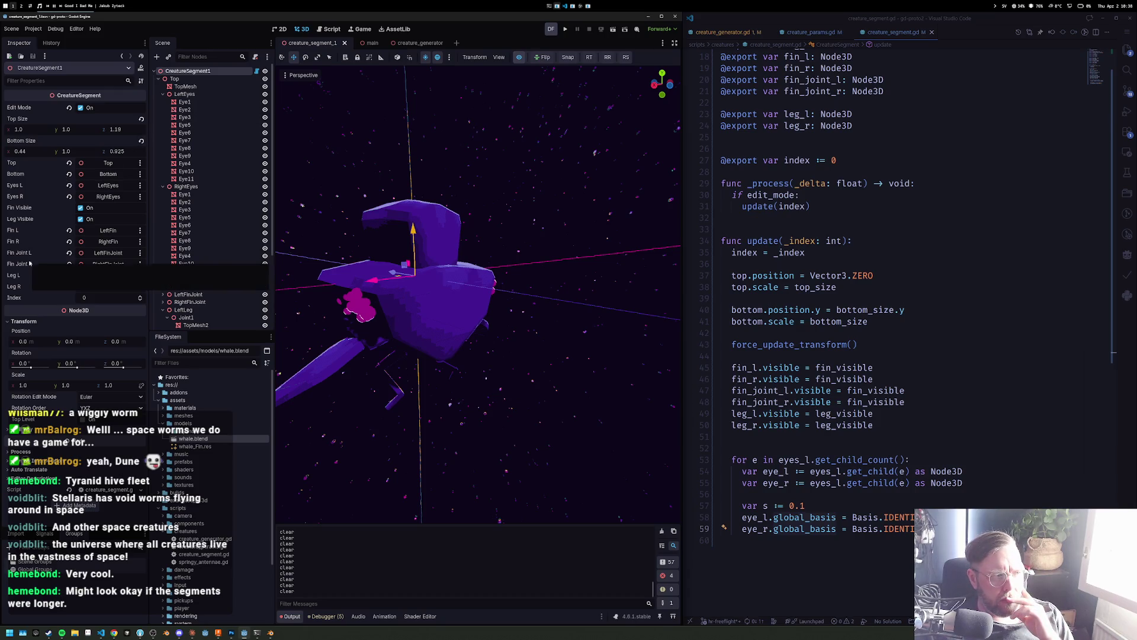
{"action": "left_click", "coordinate": [193, 249]}
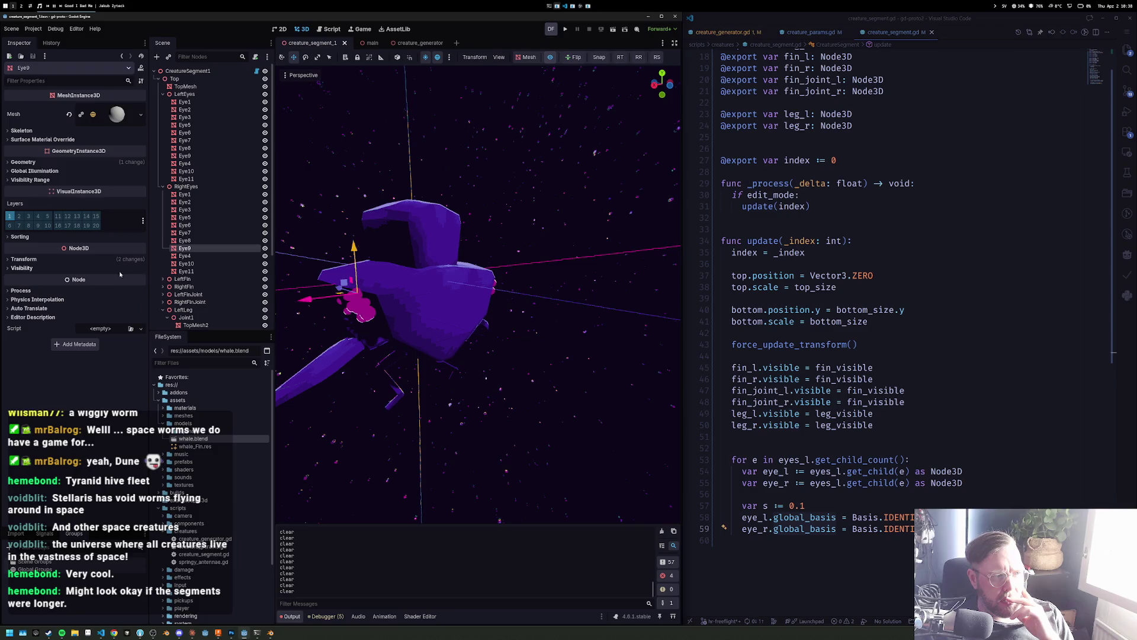
{"action": "left_click", "coordinate": [184, 72]}
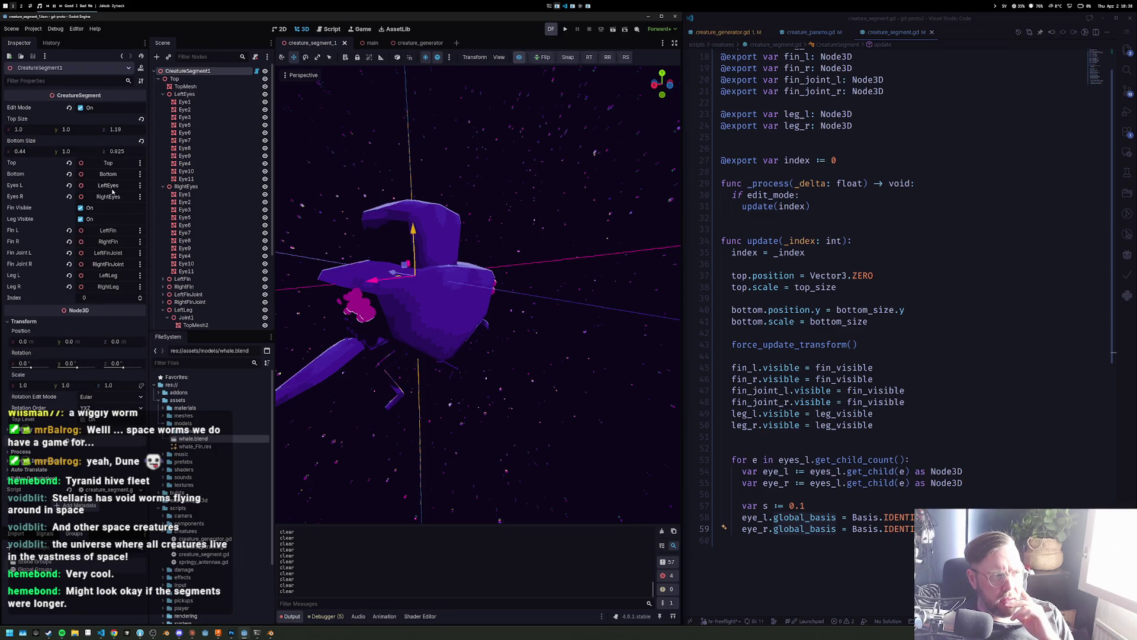
{"action": "left_click", "coordinate": [870, 506]}
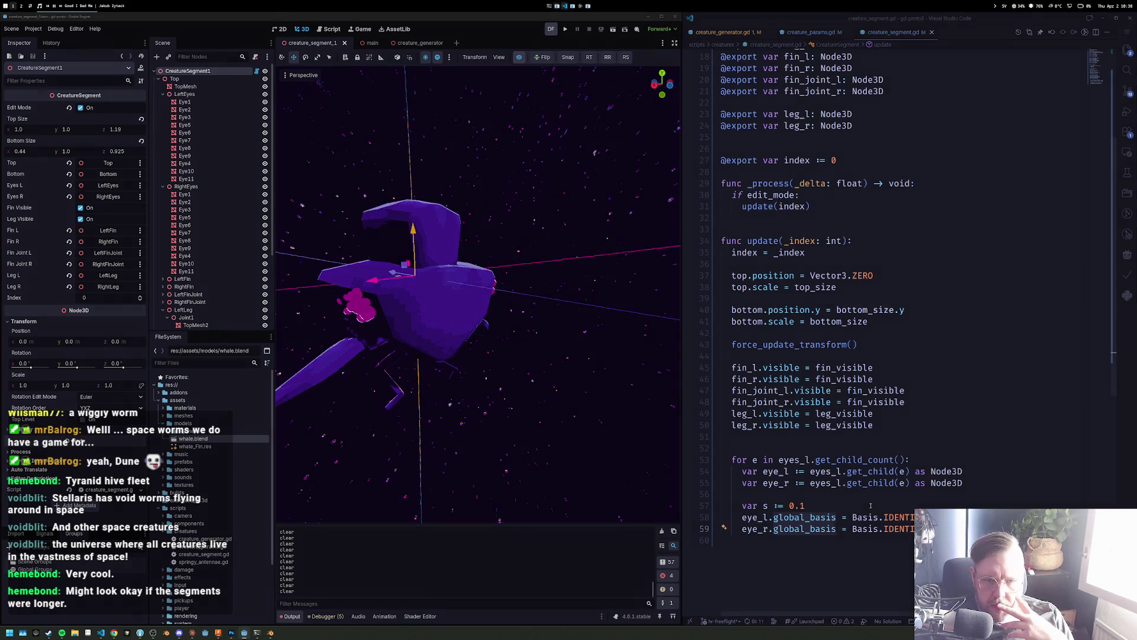
{"action": "left_click", "coordinate": [837, 483]}
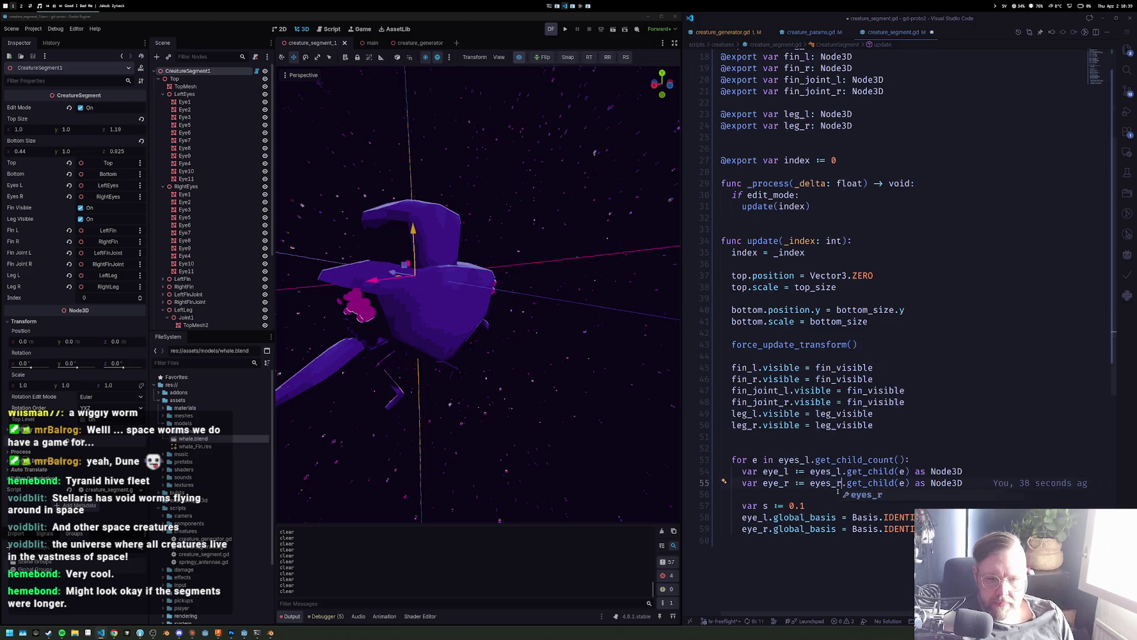
{"action": "mouse_move", "coordinate": [557, 347]}
{"action": "left_mouse_down"}
{"action": "mouse_move", "coordinate": [387, 279]}
{"action": "mouse_move", "coordinate": [281, 270]}
{"action": "mouse_move", "coordinate": [675, 274]}
{"action": "mouse_move", "coordinate": [662, 278]}
{"action": "left_mouse_up"}
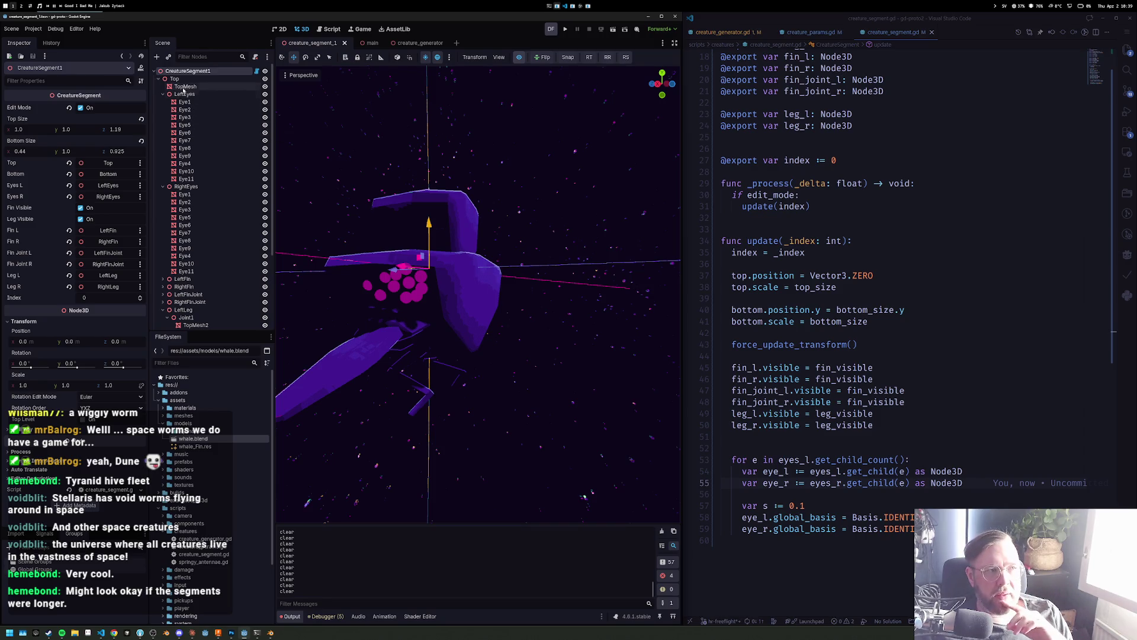
Step: Back in creature_generator, regenerate the creature with the fixed eyes and orbit around the worm
{"action": "left_click", "coordinate": [414, 43]}
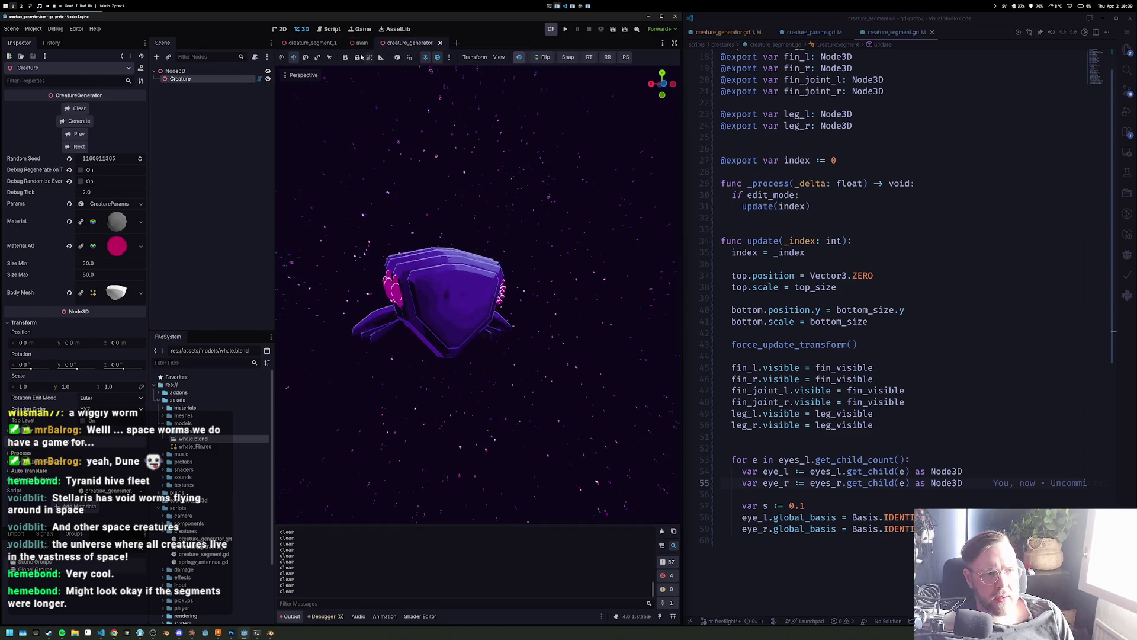
{"action": "left_click", "coordinate": [79, 121]}
{"action": "scroll", "coordinate": [612, 244], "scroll_direction": "down", "scroll_amount": 3}
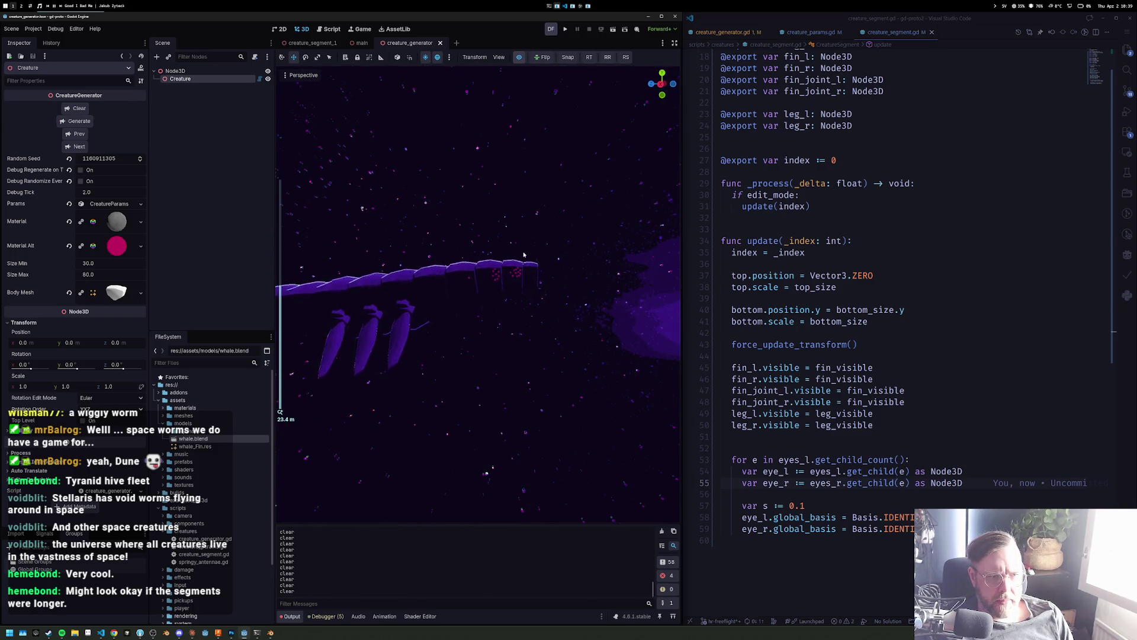
{"action": "left_click_drag", "start_coordinate": [660, 81], "coordinate": [660, 86]}
{"action": "mouse_move", "coordinate": [533, 296]}
{"action": "left_mouse_down"}
{"action": "mouse_move", "coordinate": [559, 237]}
{"action": "mouse_move", "coordinate": [381, 273]}
{"action": "left_mouse_up"}
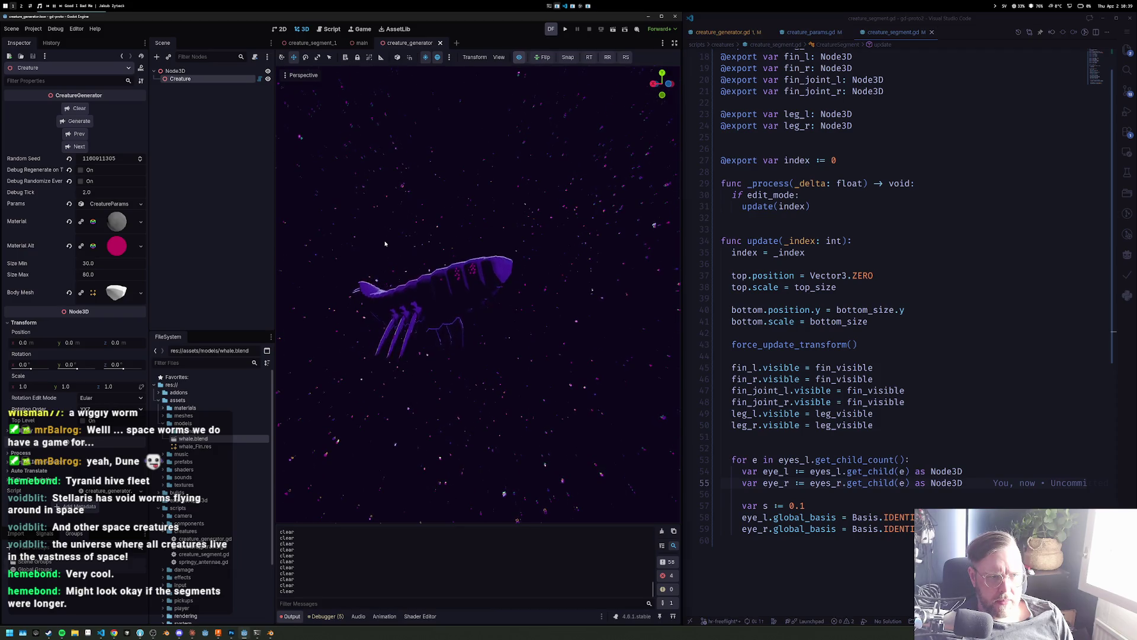
{"action": "left_click_drag", "start_coordinate": [656, 245], "coordinate": [453, 205]}
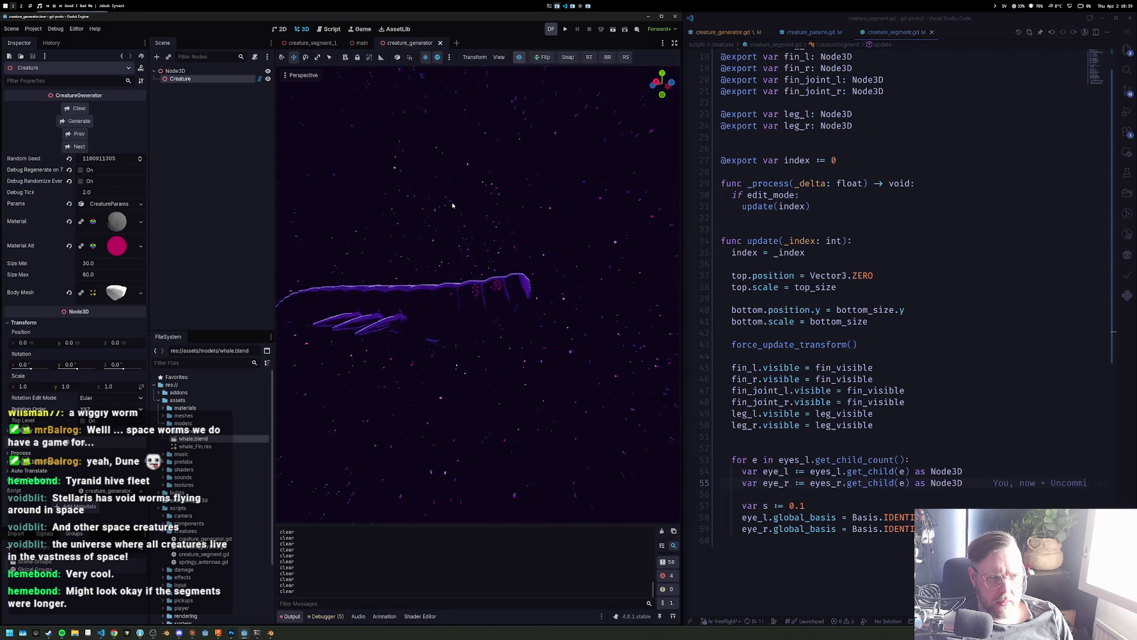
{"action": "left_click", "coordinate": [76, 146]}
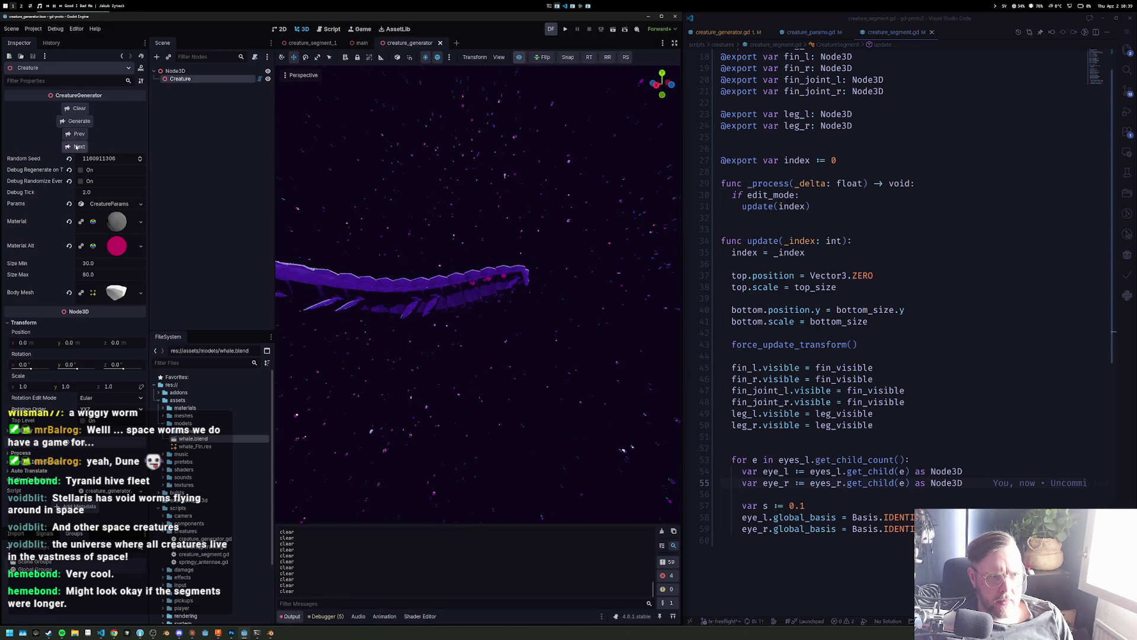
{"action": "scroll", "coordinate": [330, 255], "scroll_direction": "down", "scroll_amount": 5}
{"action": "scroll", "coordinate": [476, 336], "scroll_direction": "up", "scroll_amount": 10}
{"action": "mouse_move", "coordinate": [516, 234]}
{"action": "left_mouse_down"}
{"action": "mouse_move", "coordinate": [659, 273]}
{"action": "mouse_move", "coordinate": [244, 224]}
{"action": "left_mouse_up"}
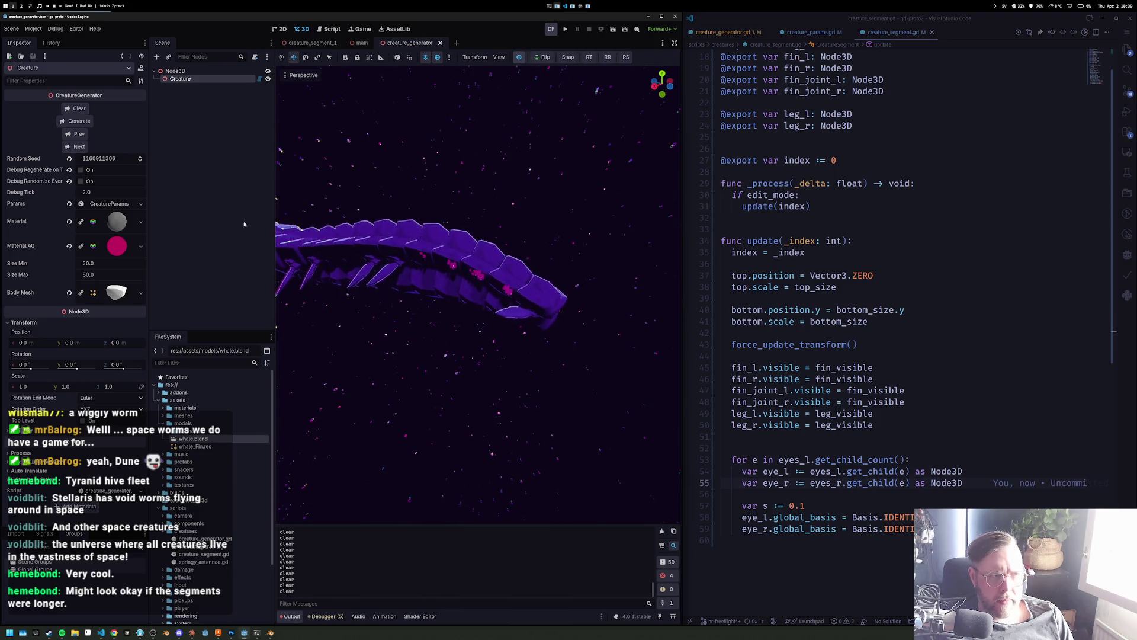
Step: In creature_segment_1, give TopMesh a trimesh collision shape placed as a Static Body Child
{"action": "left_click", "coordinate": [310, 43]}
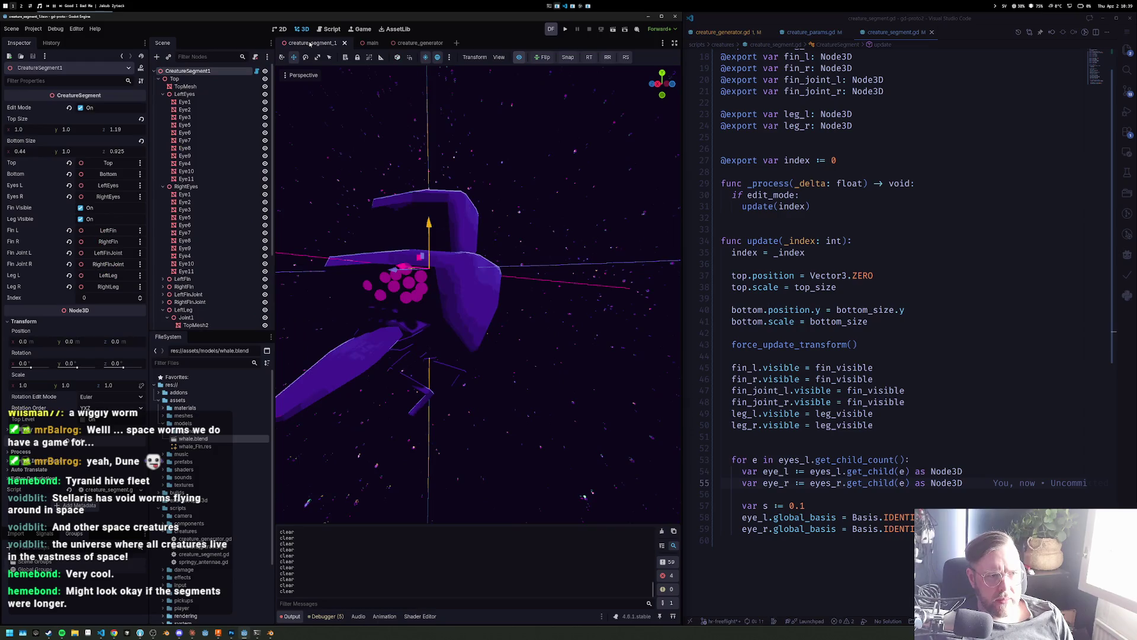
{"action": "left_click", "coordinate": [162, 95]}
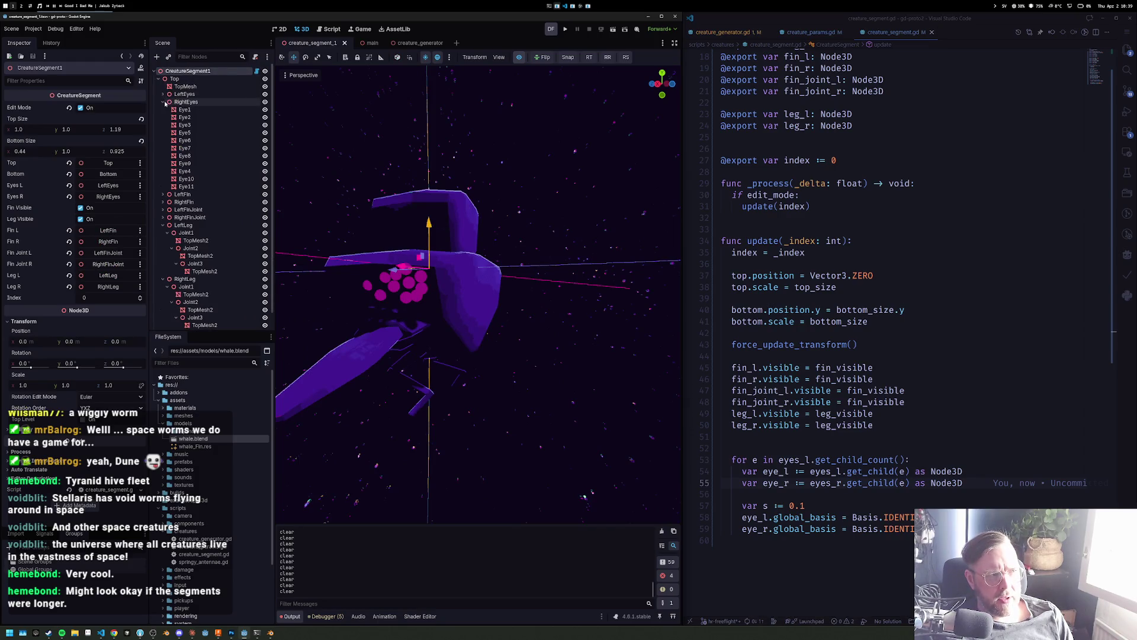
{"action": "left_click", "coordinate": [164, 102]}
{"action": "left_click", "coordinate": [161, 141]}
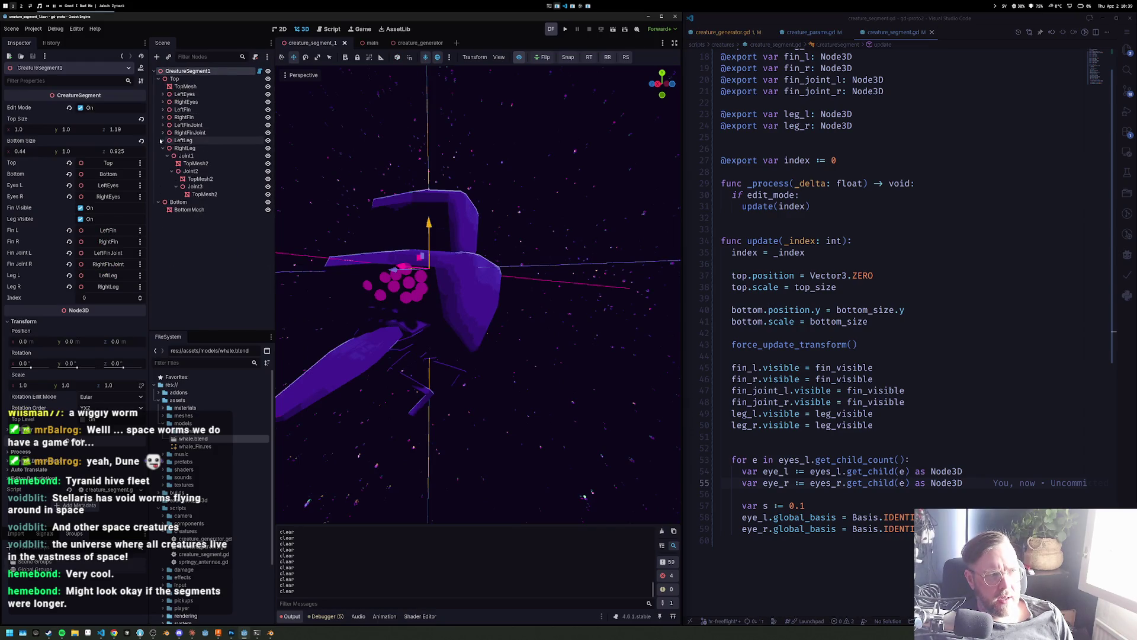
{"action": "left_click", "coordinate": [186, 87]}
{"action": "left_click", "coordinate": [533, 58]}
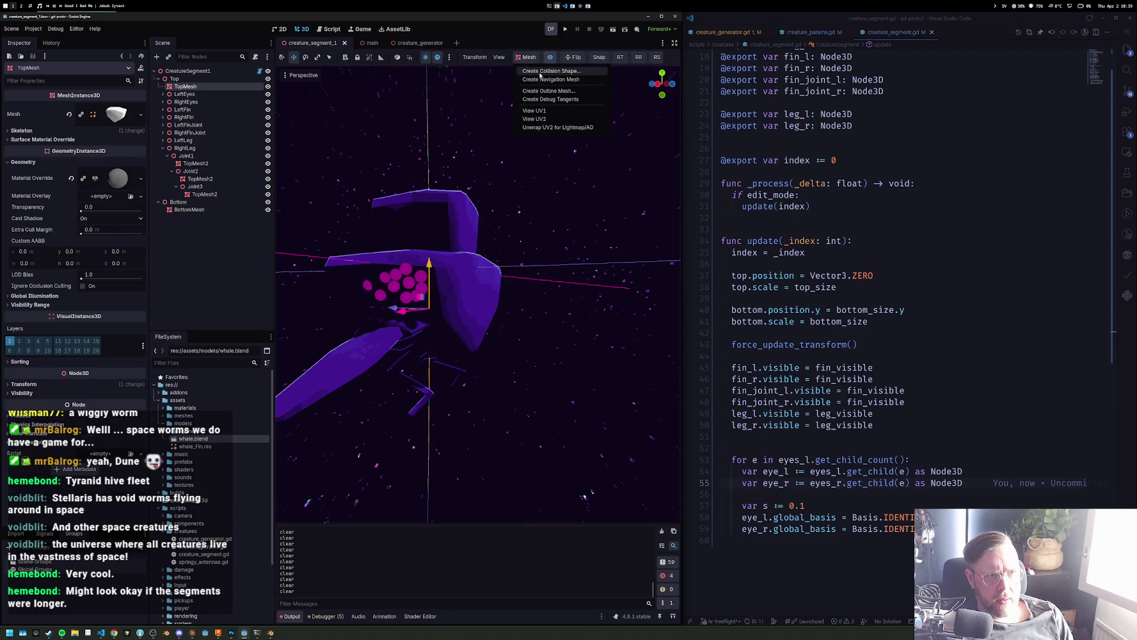
{"action": "left_click", "coordinate": [541, 72]}
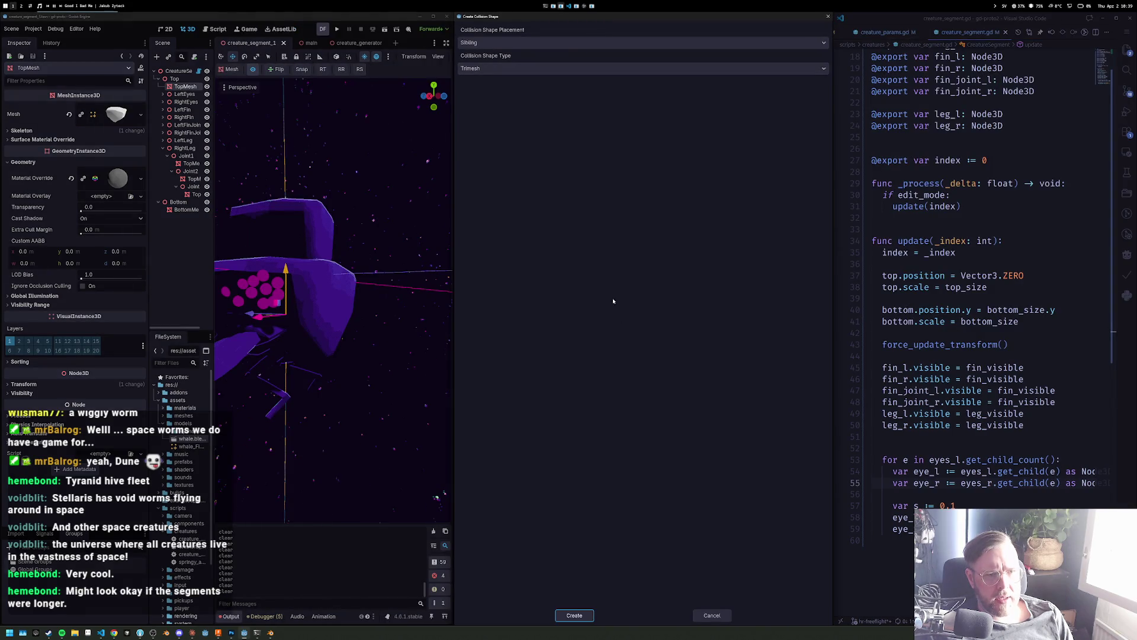
{"action": "left_click", "coordinate": [563, 42]}
{"action": "left_click", "coordinate": [492, 67]}
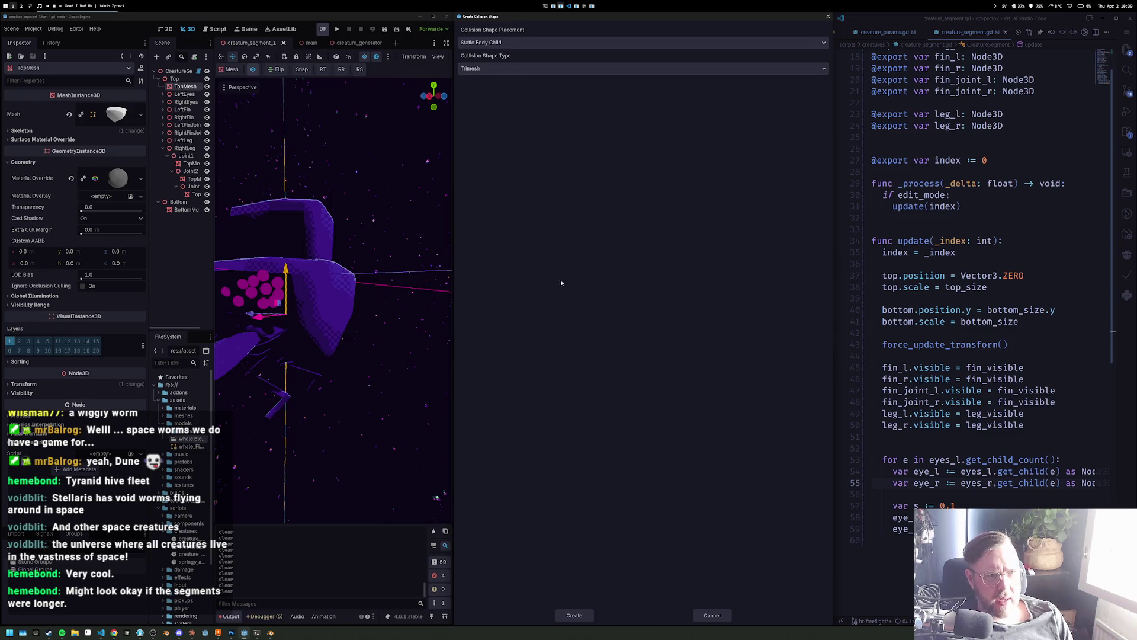
{"action": "left_click", "coordinate": [574, 618]}
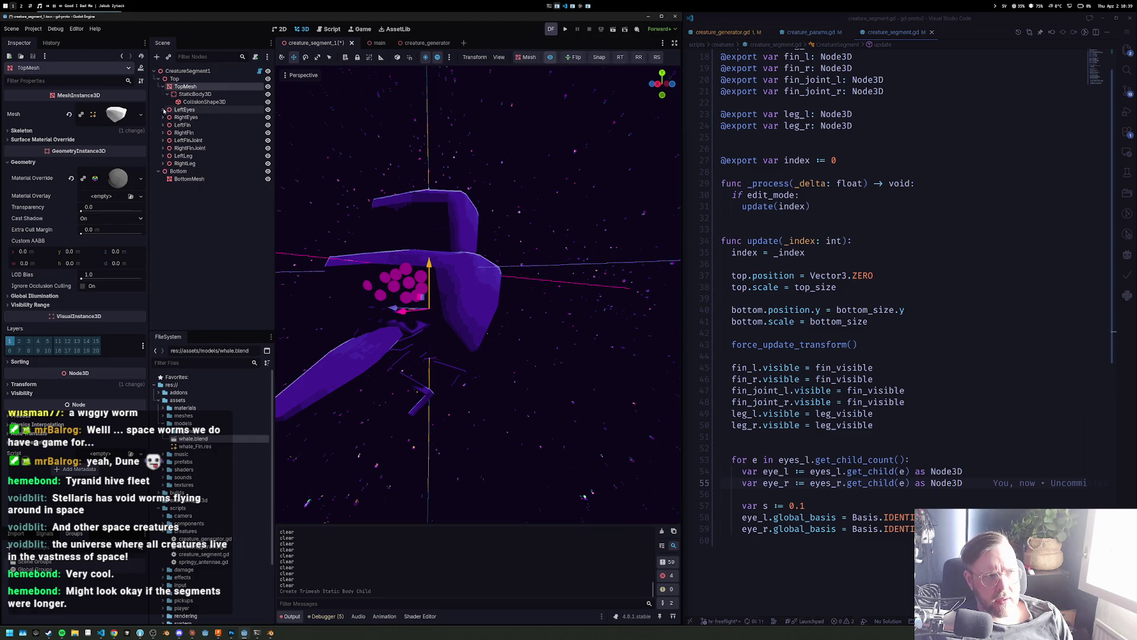
Step: Give BottomMesh its own static-body collision shape too, then run the game to test the creature
{"action": "left_click", "coordinate": [186, 178]}
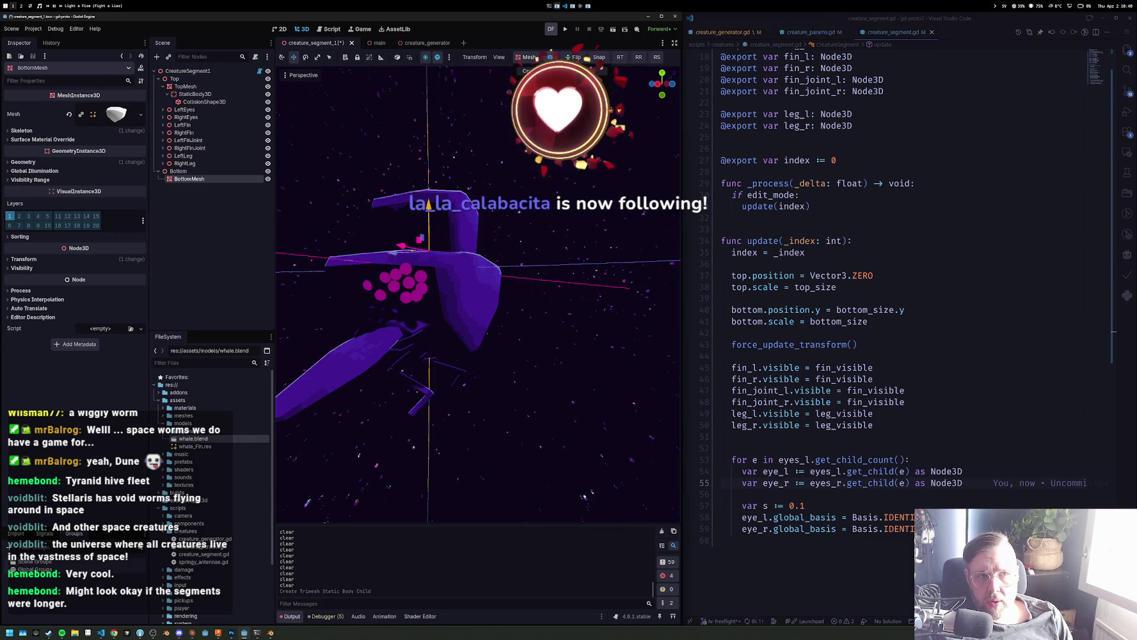
{"action": "left_click", "coordinate": [529, 56]}
{"action": "left_click", "coordinate": [551, 72]}
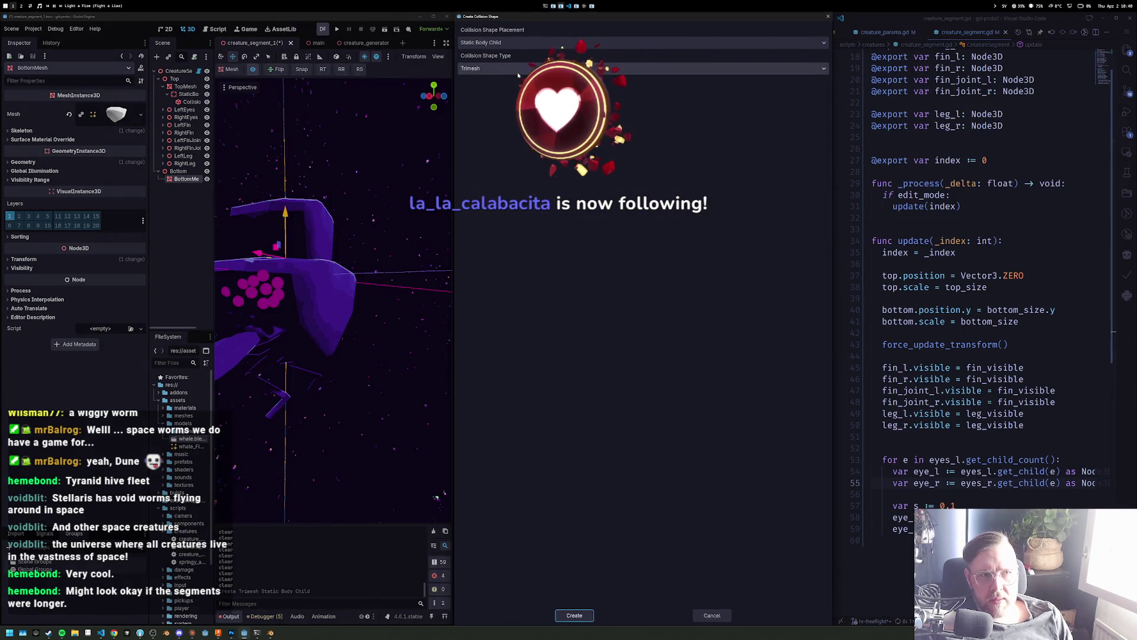
{"action": "left_click", "coordinate": [590, 617]}
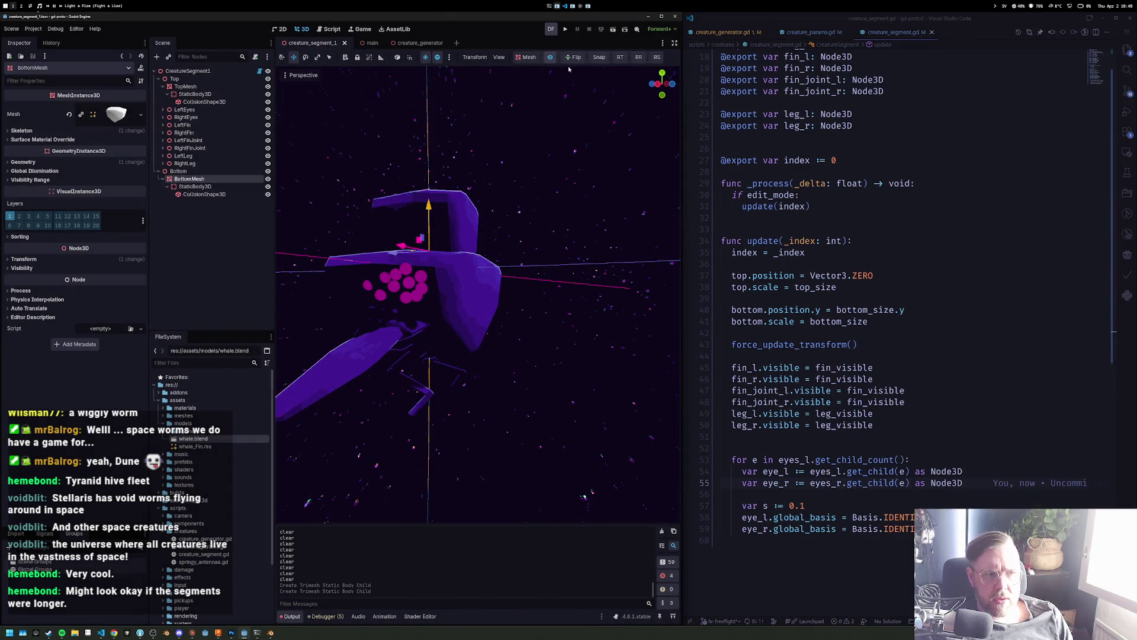
{"action": "left_click", "coordinate": [568, 29]}
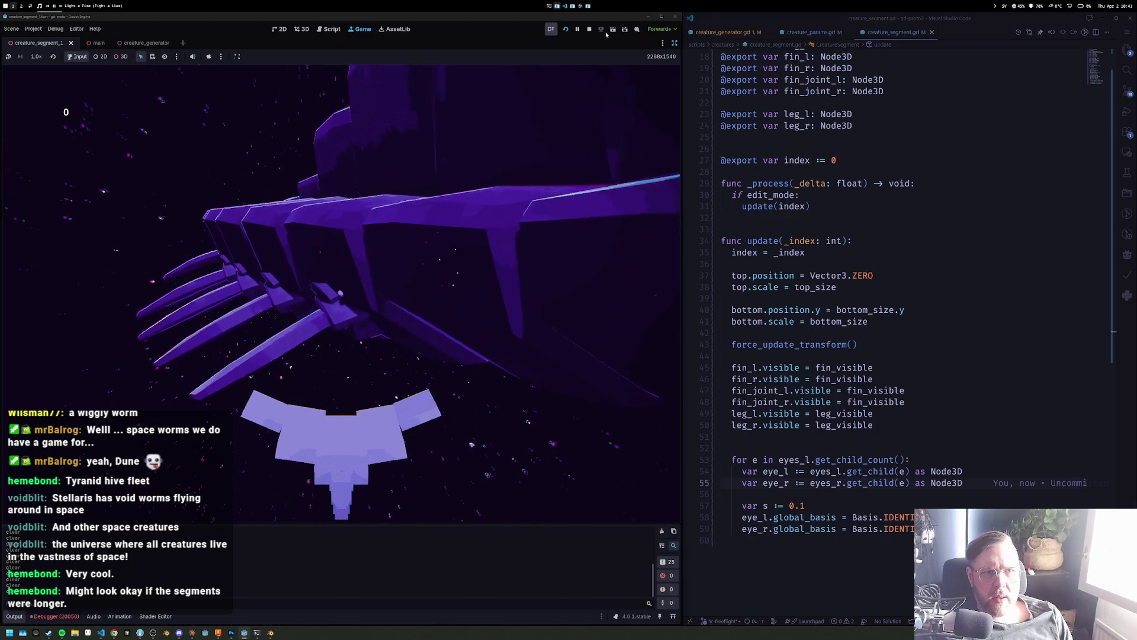
Step: Stop the running game with F8 and glance at creature_params.gd
{"action": "key", "text": "F8"}
{"action": "left_click", "coordinate": [815, 37]}
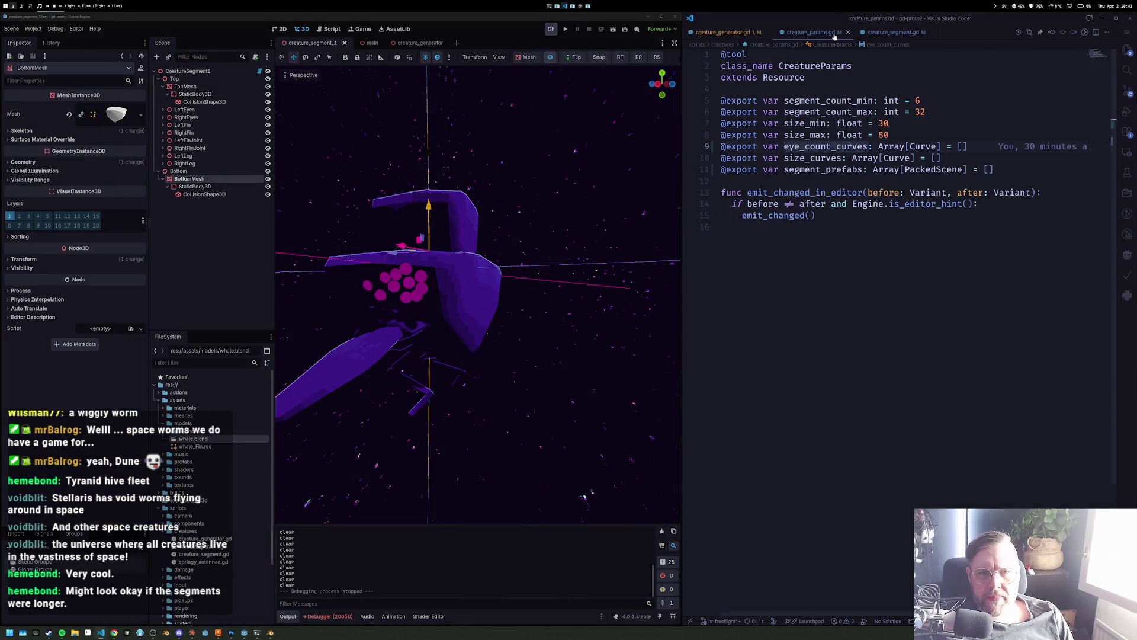
Step: Change line 57's eye scale from 0.1 to 0.05 * top_size.length() and save the script
{"action": "left_click", "coordinate": [878, 36]}
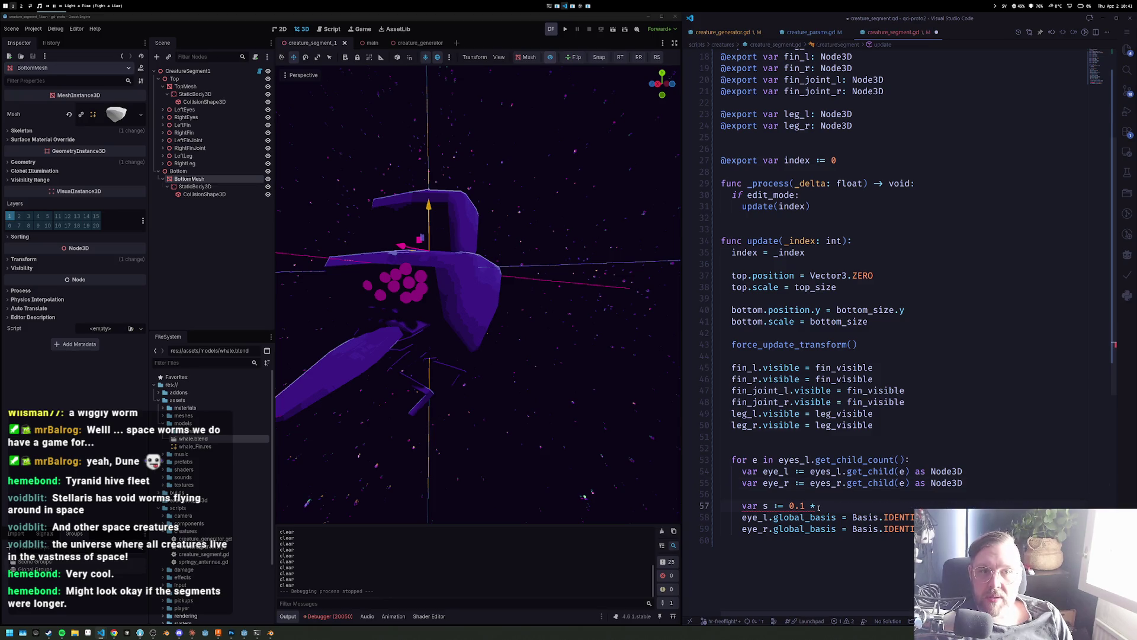
{"action": "type", "text": "scale"}
{"action": "key", "text": "BackSpace"}
{"action": "key", "text": "BackSpace"}
{"action": "key", "text": "BackSpace"}
{"action": "type", "text": "tops"}
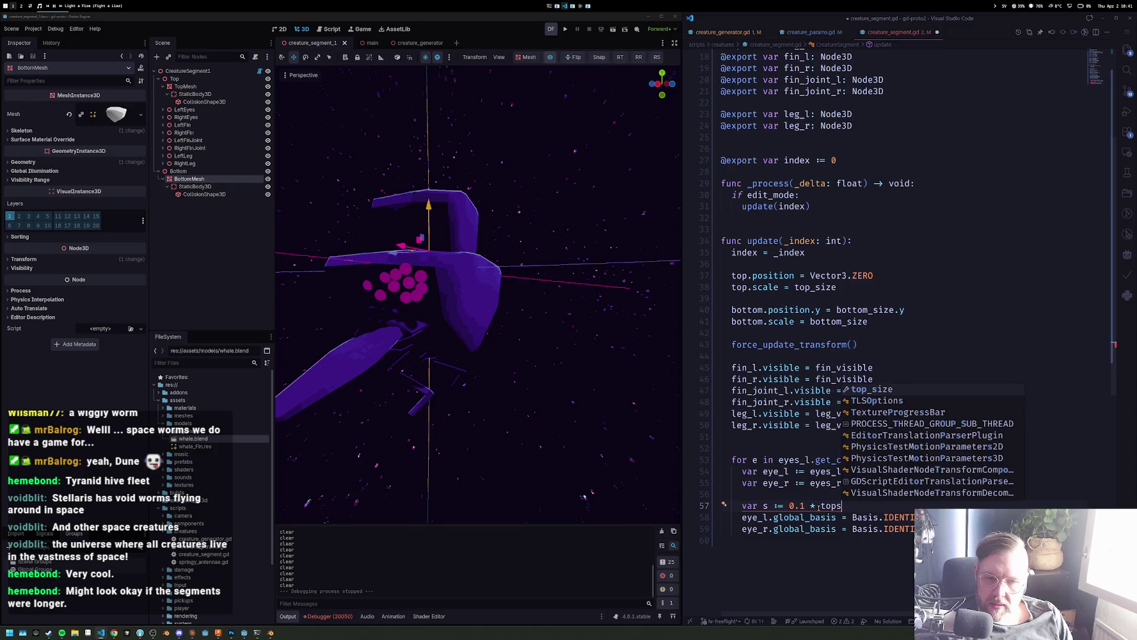
{"action": "key", "text": "Tab"}
{"action": "type", "text": "."}
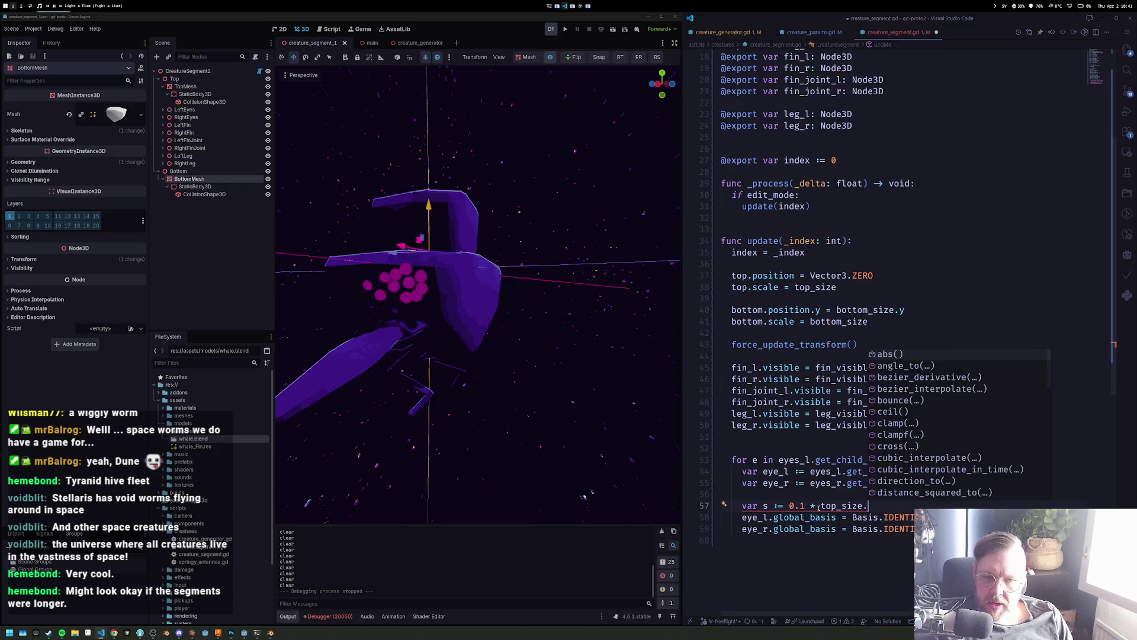
{"action": "type", "text": "el"}
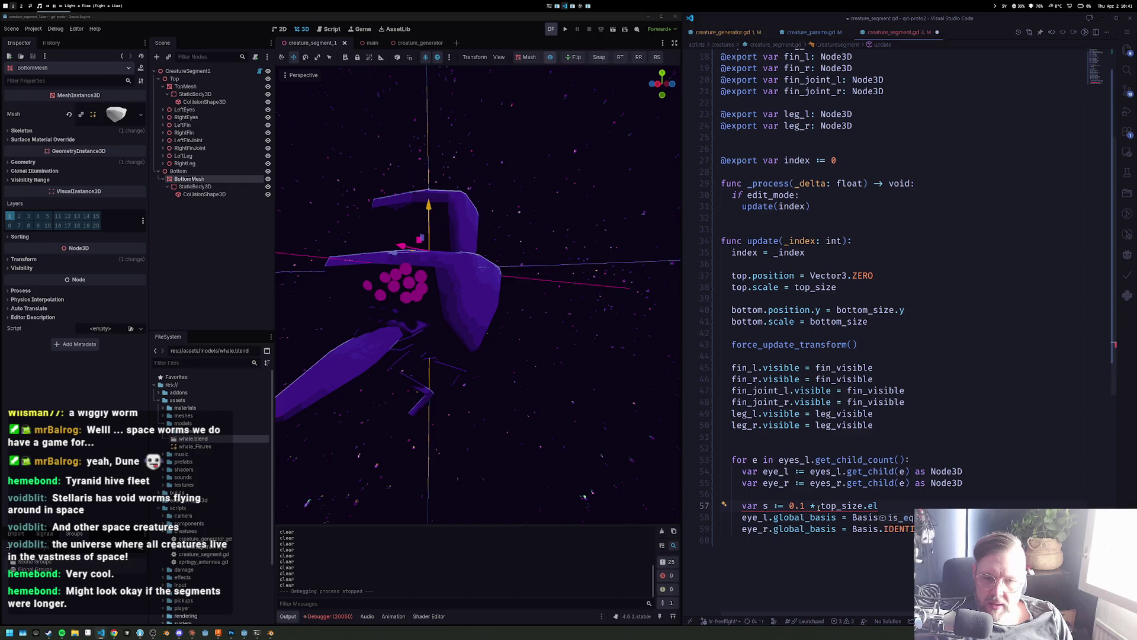
{"action": "key", "text": "Tab"}
{"action": "key", "text": "ctrl+s"}
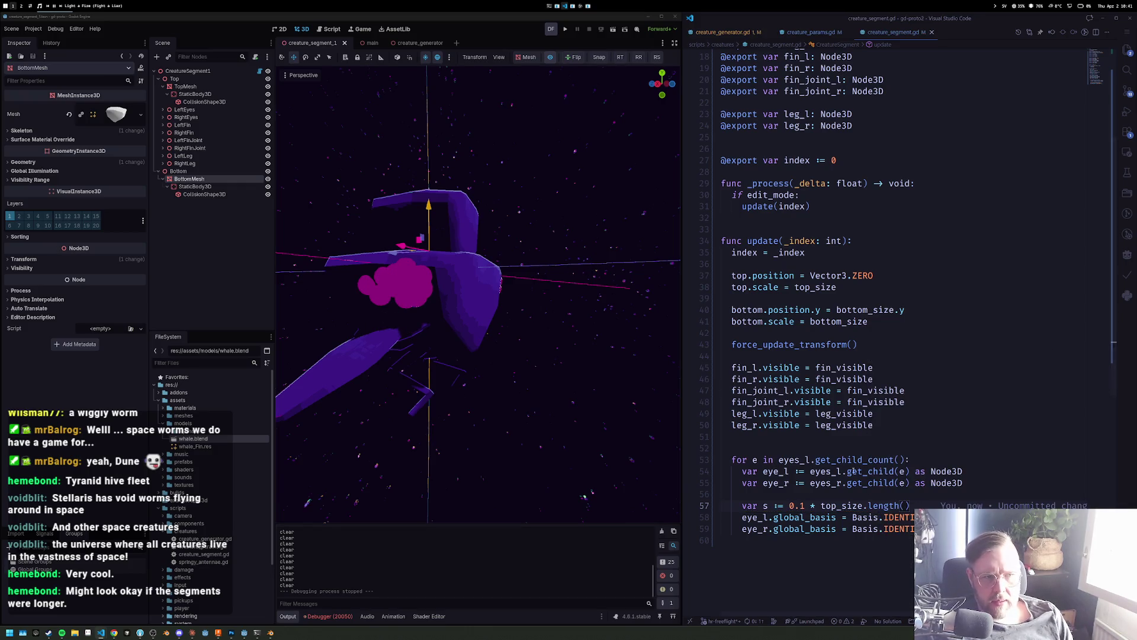
{"action": "key", "text": "Home"}
{"action": "key", "text": "ctrl+Right"}
{"action": "key", "text": "ctrl+Right"}
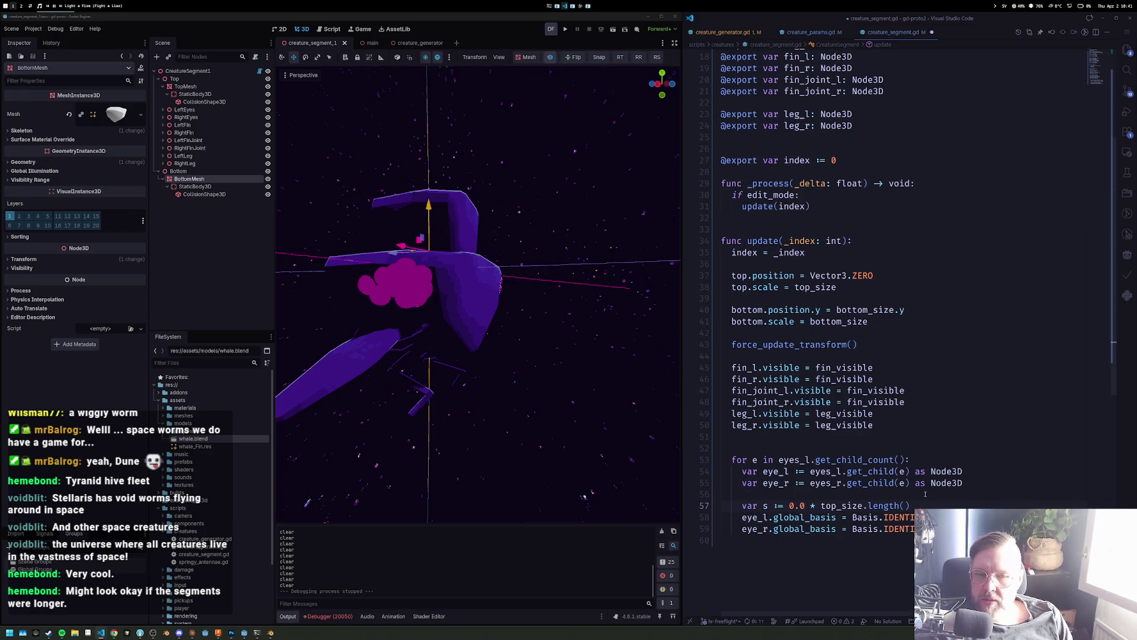
{"action": "key", "text": "ctrl+s"}
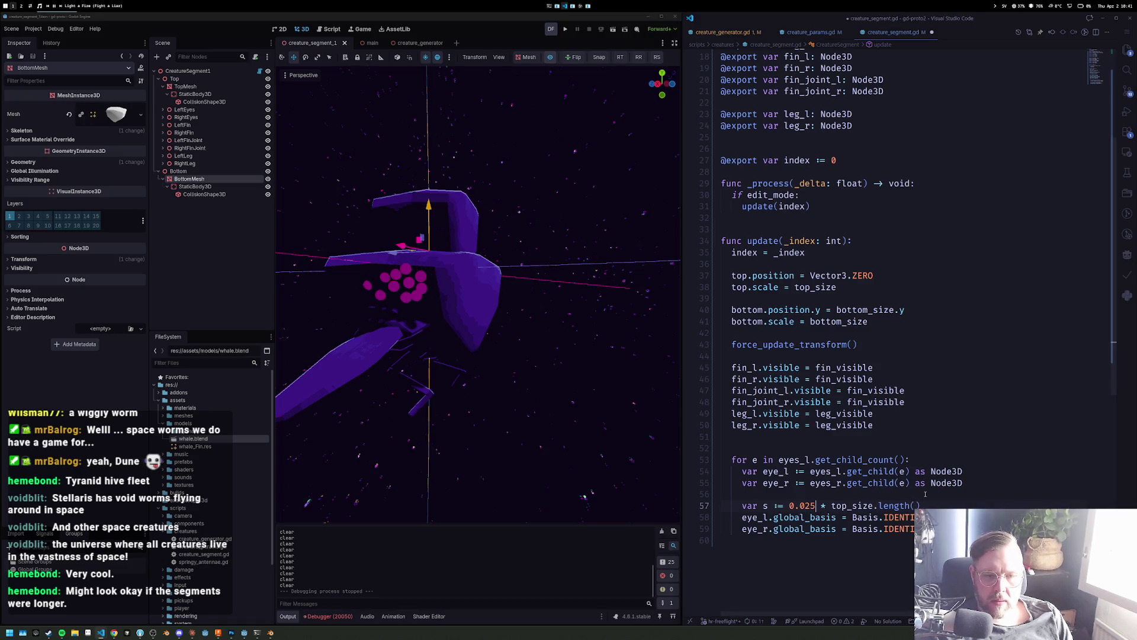
{"action": "key", "text": "ctrl+s"}
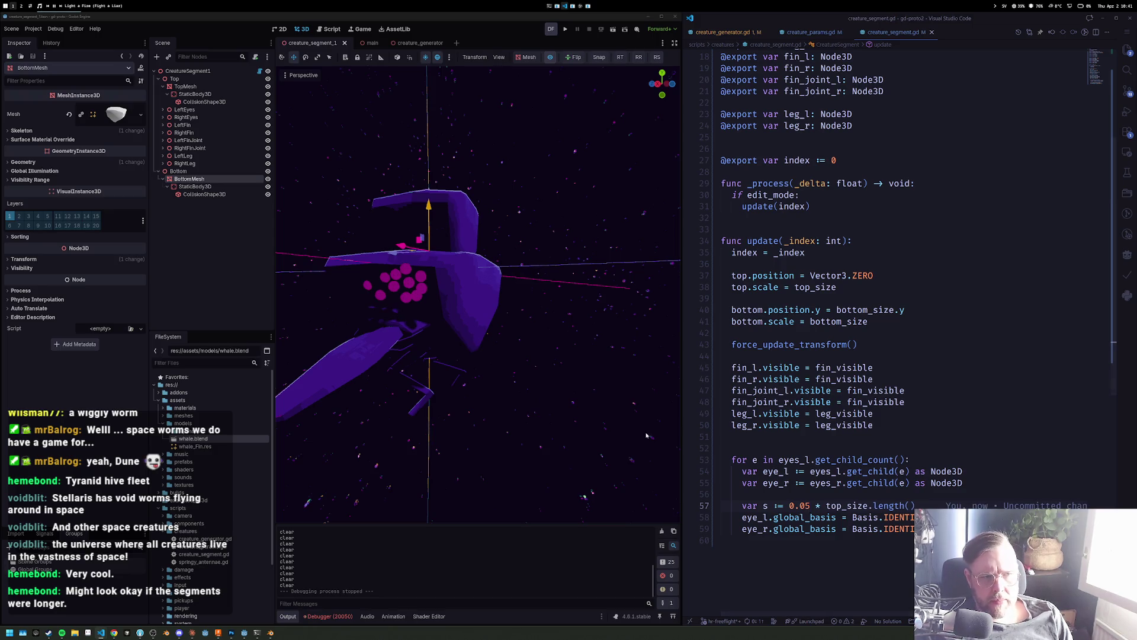
Step: Select Eye11 in both LeftEyes and RightEyes and duplicate the pair as Eye12
{"action": "mouse_move", "coordinate": [530, 131]}
{"action": "left_mouse_down"}
{"action": "mouse_move", "coordinate": [621, 188]}
{"action": "mouse_move", "coordinate": [490, 209]}
{"action": "left_mouse_up"}
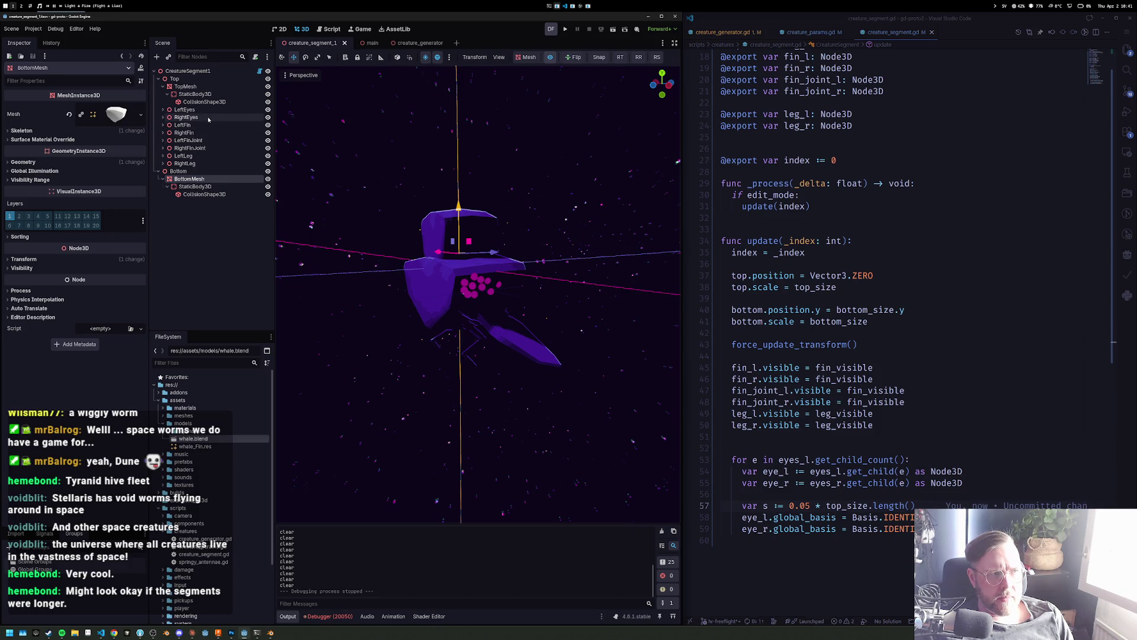
{"action": "left_click", "coordinate": [197, 187]}
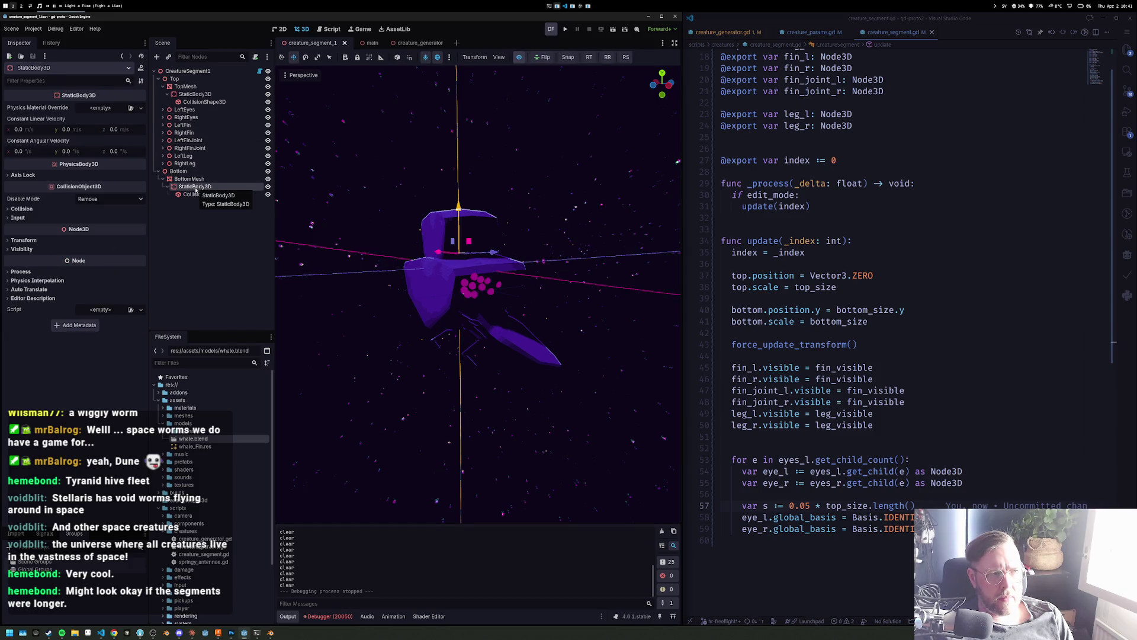
{"action": "left_click", "coordinate": [163, 110]}
{"action": "left_click", "coordinate": [163, 202]}
{"action": "left_click", "coordinate": [186, 194]}
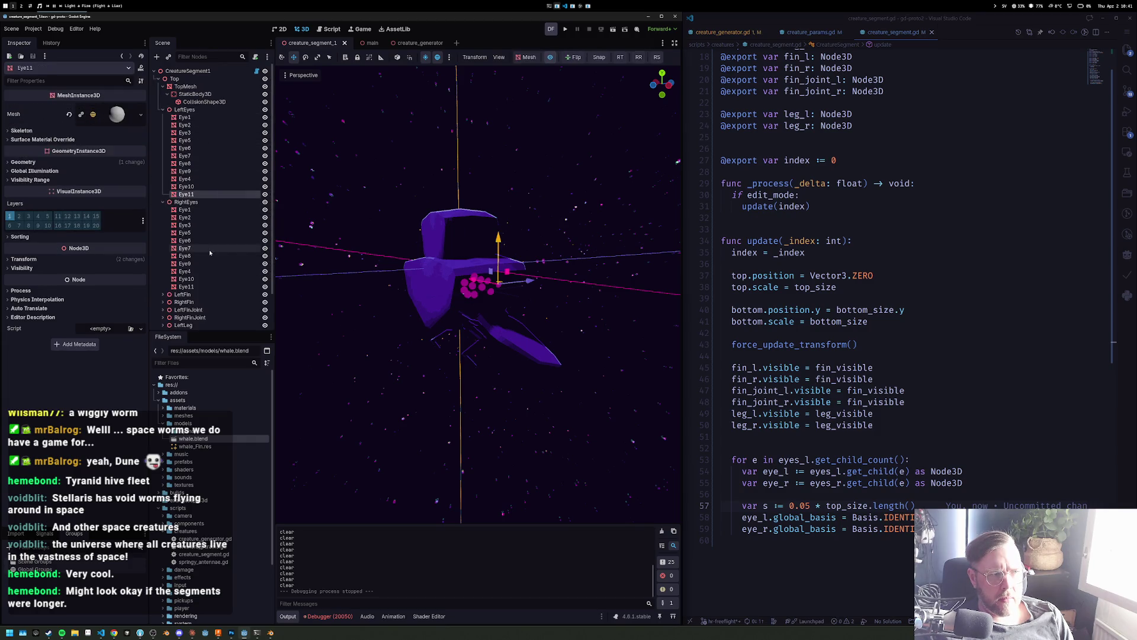
{"action": "left_click", "coordinate": [186, 286], "text": "ctrl"}
{"action": "key", "text": "f"}
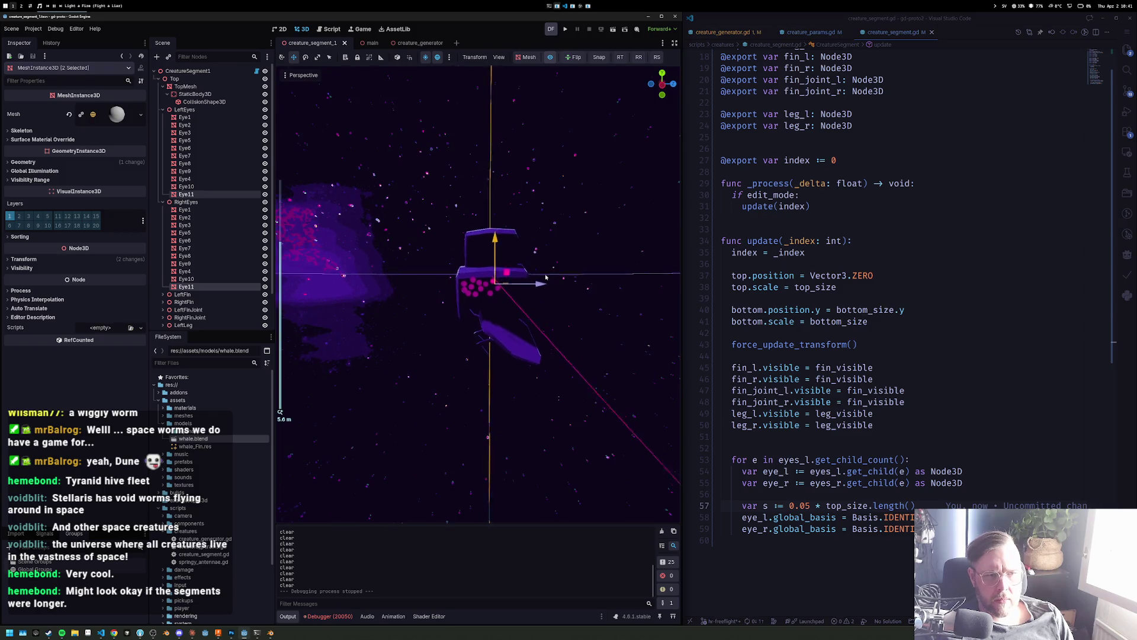
{"action": "left_click_drag", "start_coordinate": [536, 284], "coordinate": [555, 286]}
{"action": "key", "text": "ctrl+d"}
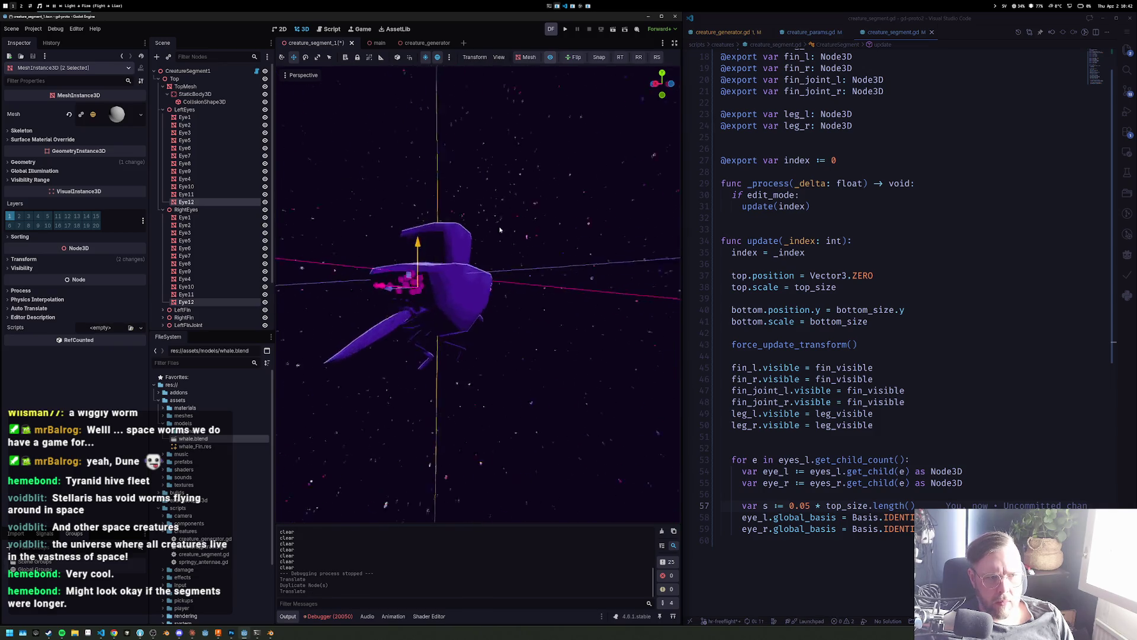
Step: Duplicate the eyes again as Eye13, slide them sideways, and save the segment scene
{"action": "left_click_drag", "start_coordinate": [595, 200], "coordinate": [619, 237]}
{"action": "key", "text": "ctrl+d"}
{"action": "mouse_move", "coordinate": [442, 270]}
{"action": "left_mouse_down"}
{"action": "mouse_move", "coordinate": [468, 246]}
{"action": "mouse_move", "coordinate": [488, 192]}
{"action": "mouse_move", "coordinate": [508, 243]}
{"action": "mouse_move", "coordinate": [619, 233]}
{"action": "mouse_move", "coordinate": [346, 245]}
{"action": "mouse_move", "coordinate": [674, 241]}
{"action": "mouse_move", "coordinate": [643, 287]}
{"action": "left_mouse_up"}
{"action": "key", "text": "ctrl+s"}
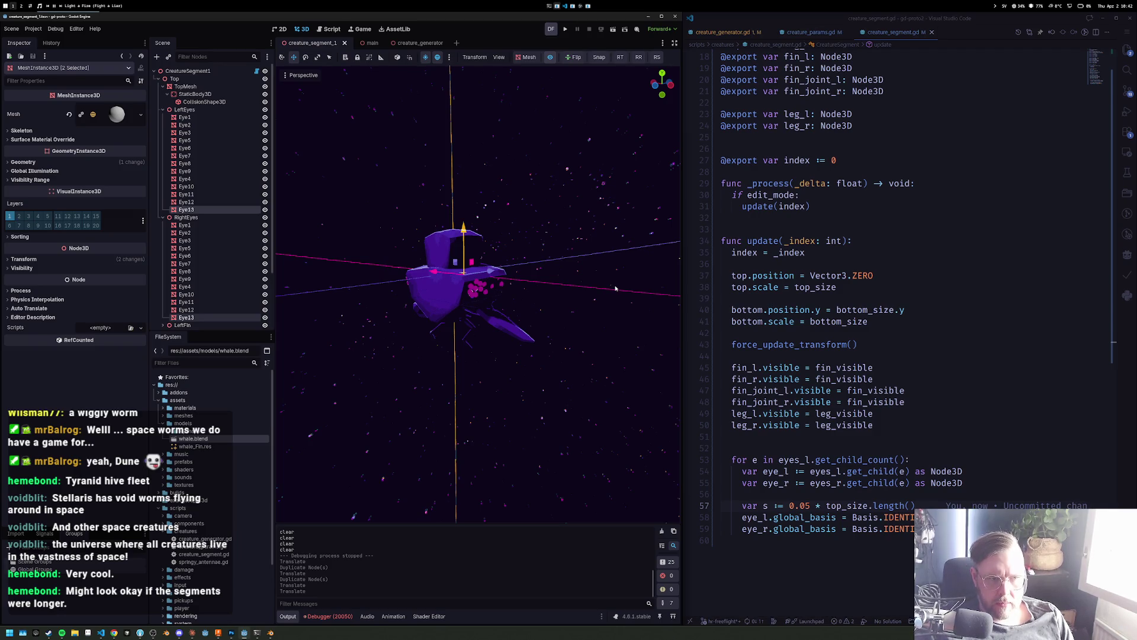
{"action": "left_click", "coordinate": [421, 43]}
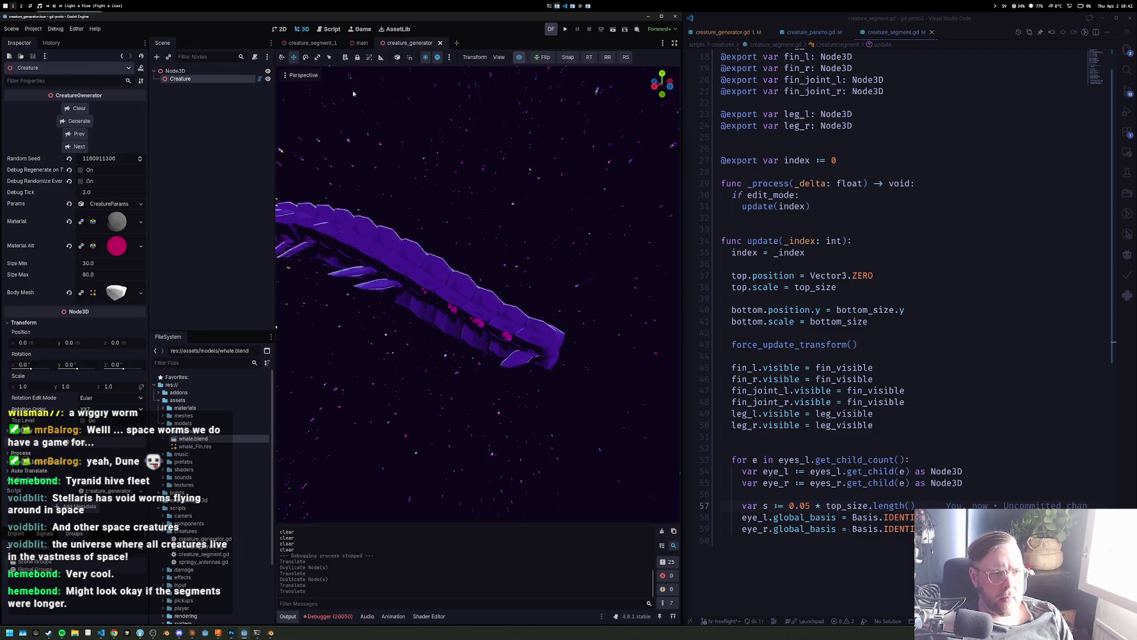
Step: Wrap the eye scale in maxf(0.1, 0.05 * top_size.length()) and save the script
{"action": "left_click", "coordinate": [67, 108]}
{"action": "mouse_move", "coordinate": [486, 255]}
{"action": "left_mouse_down"}
{"action": "mouse_move", "coordinate": [639, 195]}
{"action": "mouse_move", "coordinate": [577, 204]}
{"action": "mouse_move", "coordinate": [556, 284]}
{"action": "left_mouse_up"}
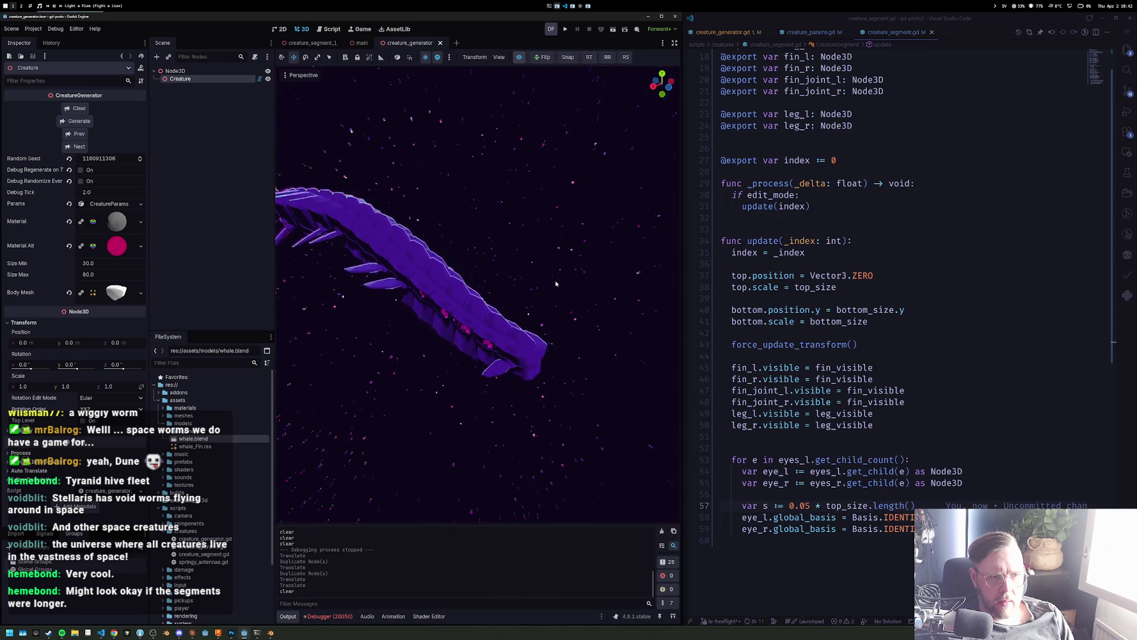
{"action": "left_click", "coordinate": [797, 507]}
{"action": "key", "text": "Left"}
{"action": "key", "text": "Left"}
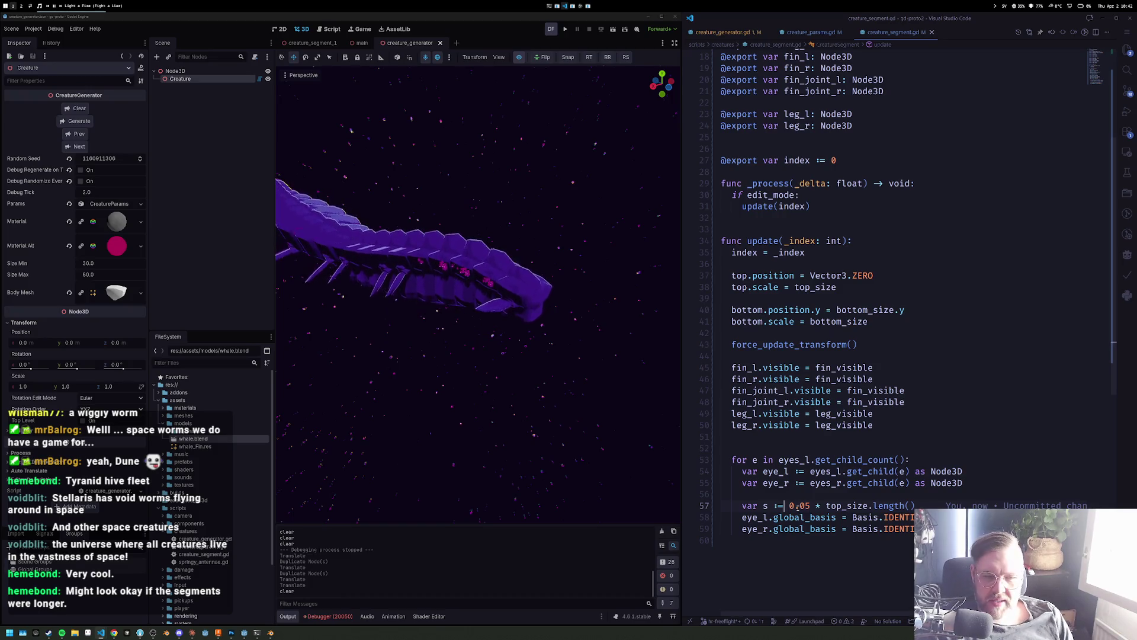
{"action": "type", "text": "maxf("}
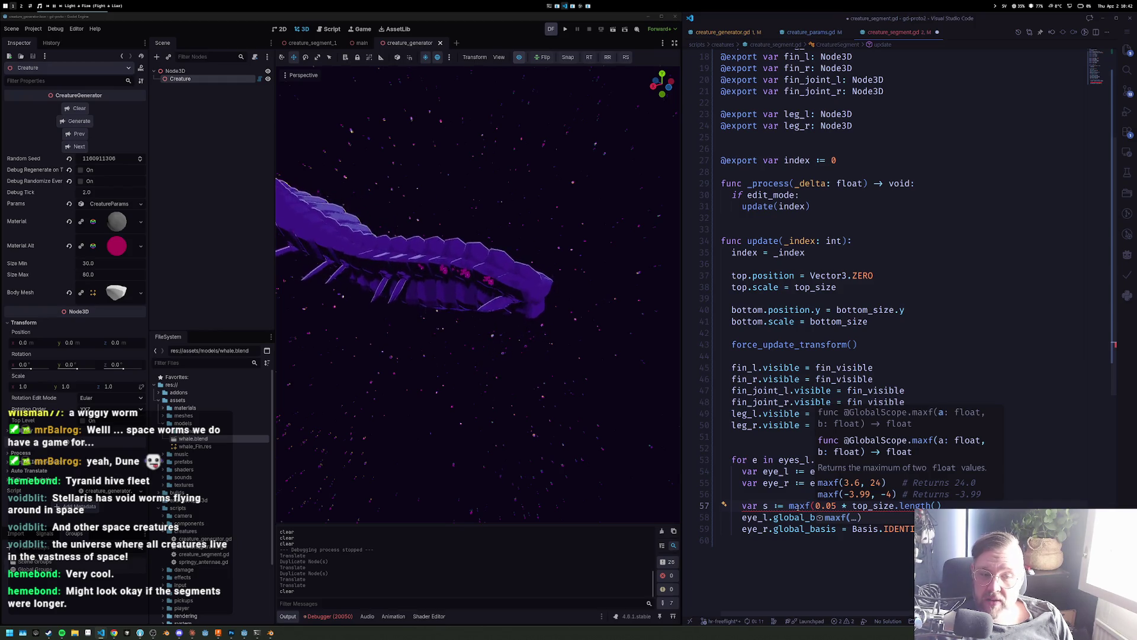
{"action": "type", "text": "1."}
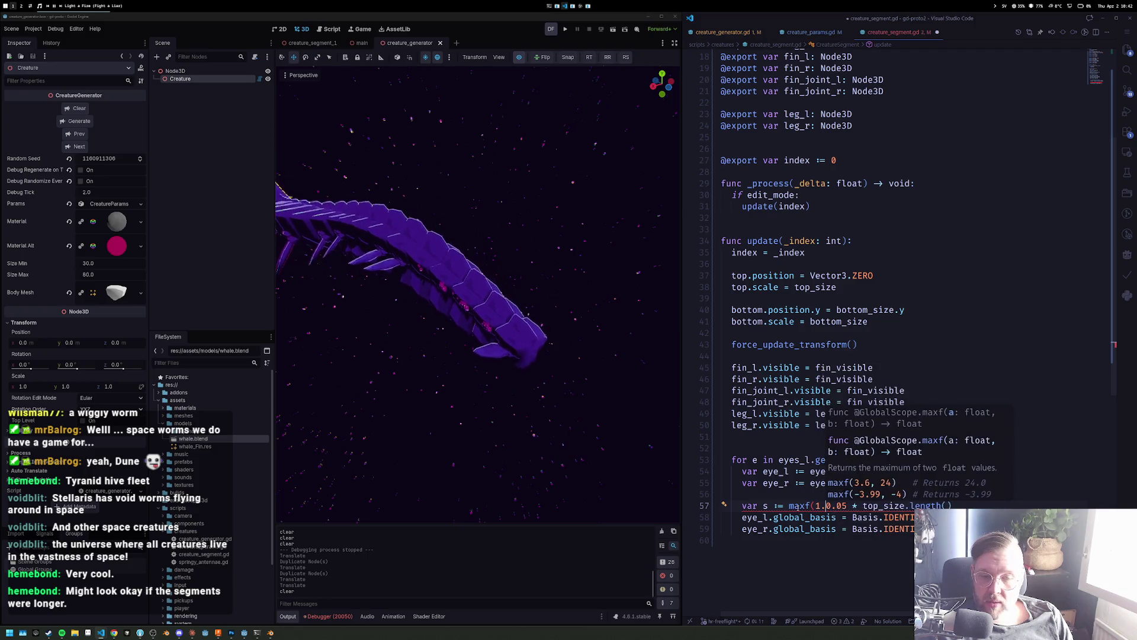
{"action": "type", "text": "0,"}
{"action": "key", "text": "End"}
{"action": "type", "text": ")"}
{"action": "key", "text": "ctrl+s"}
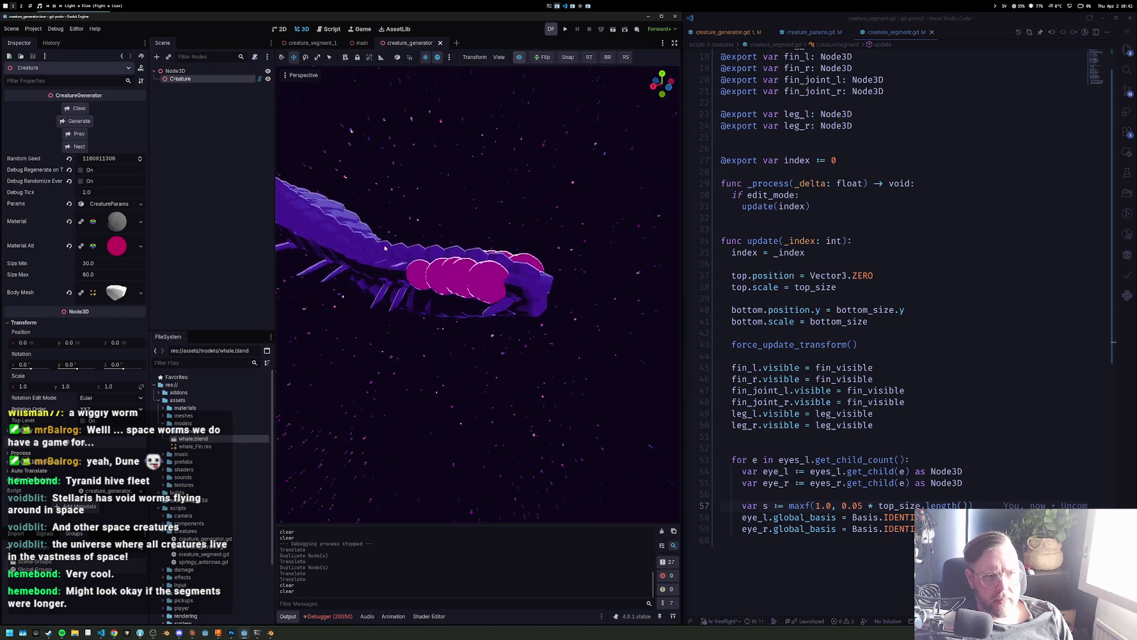
Step: Regenerate the worm to check its smaller pink eyes, then run the game
{"action": "left_click", "coordinate": [821, 507]}
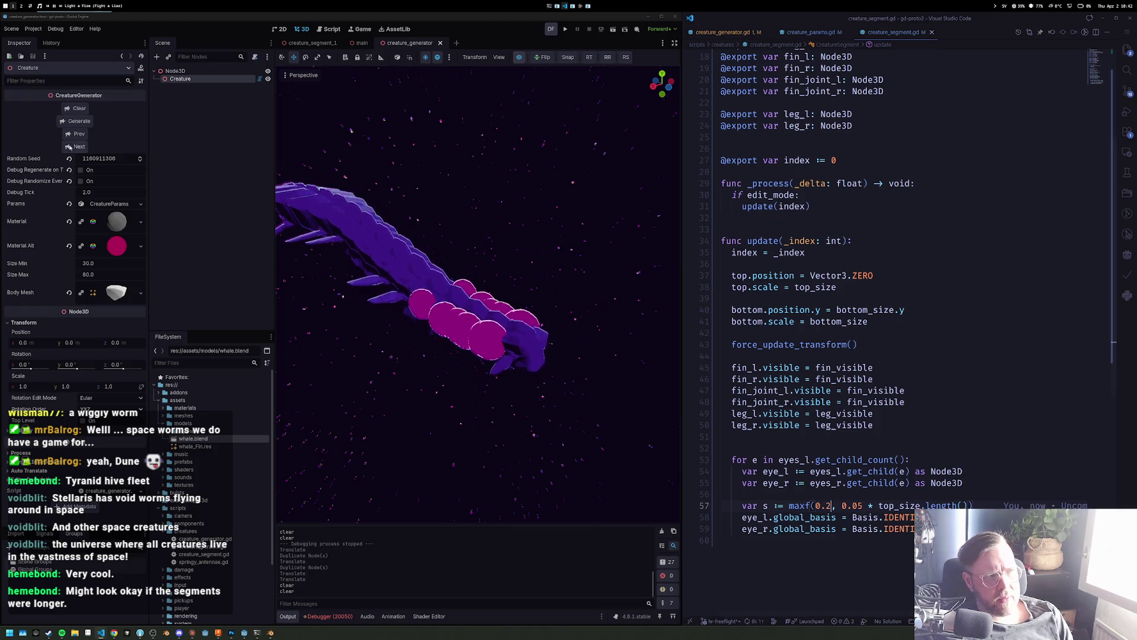
{"action": "left_click", "coordinate": [77, 122]}
{"action": "left_click_drag", "start_coordinate": [424, 206], "coordinate": [368, 331]}
{"action": "left_click", "coordinate": [829, 505]}
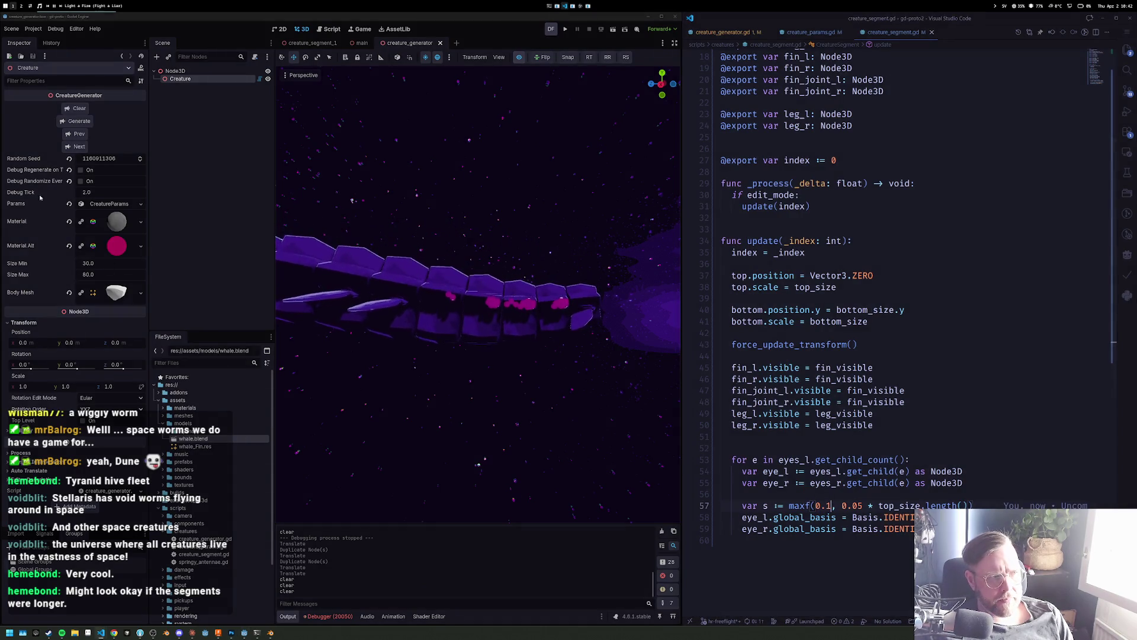
{"action": "left_click", "coordinate": [76, 130]}
{"action": "left_click", "coordinate": [76, 124]}
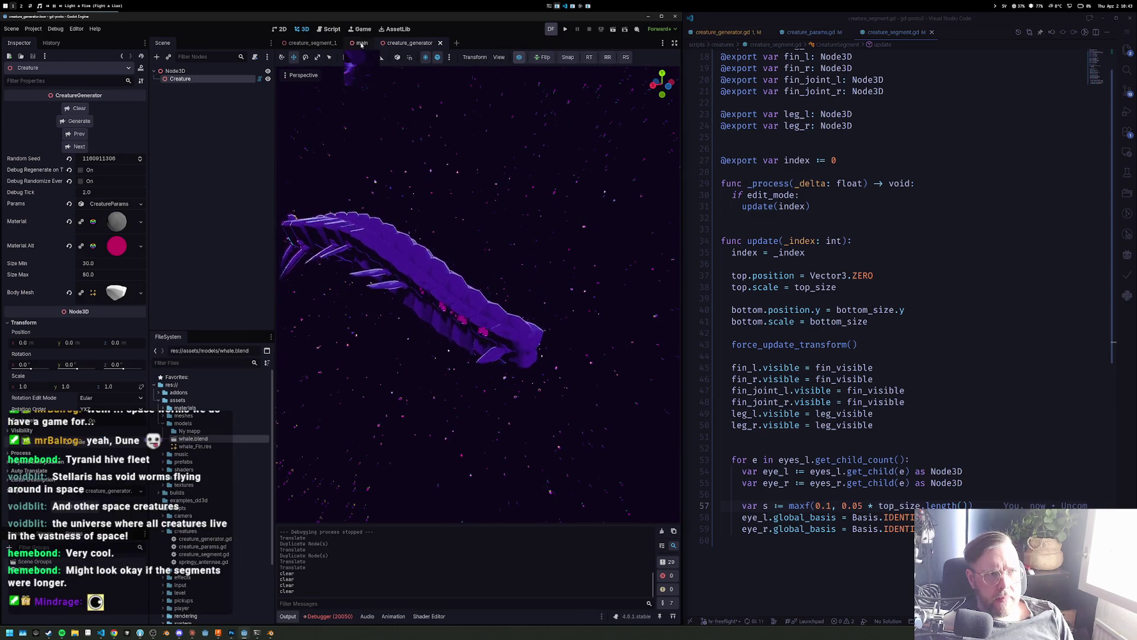
{"action": "left_click", "coordinate": [565, 29]}
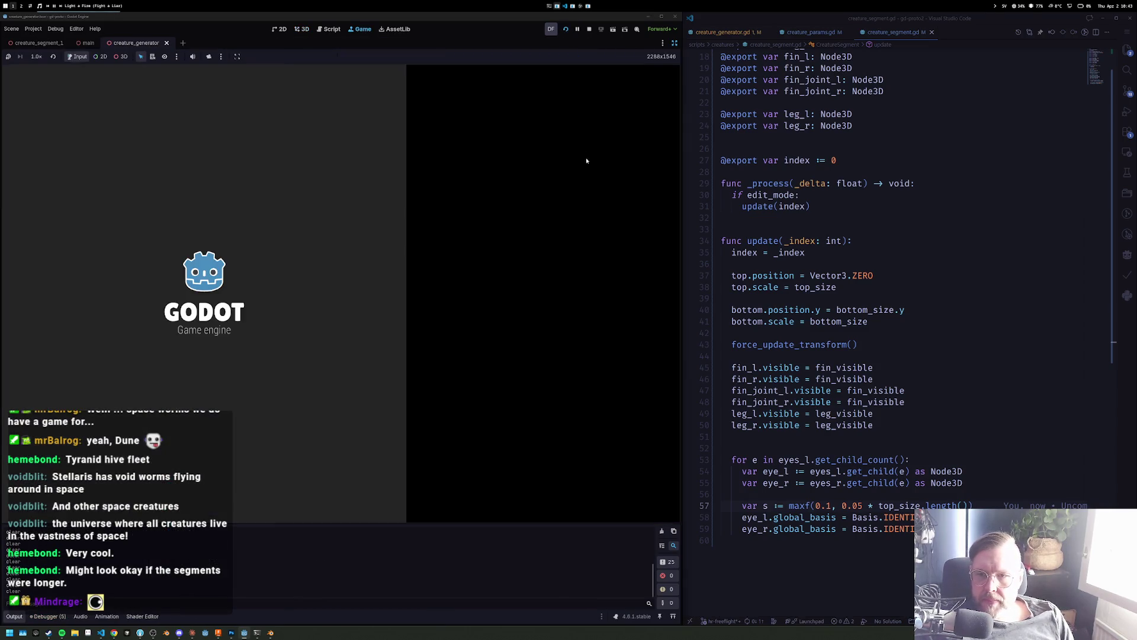